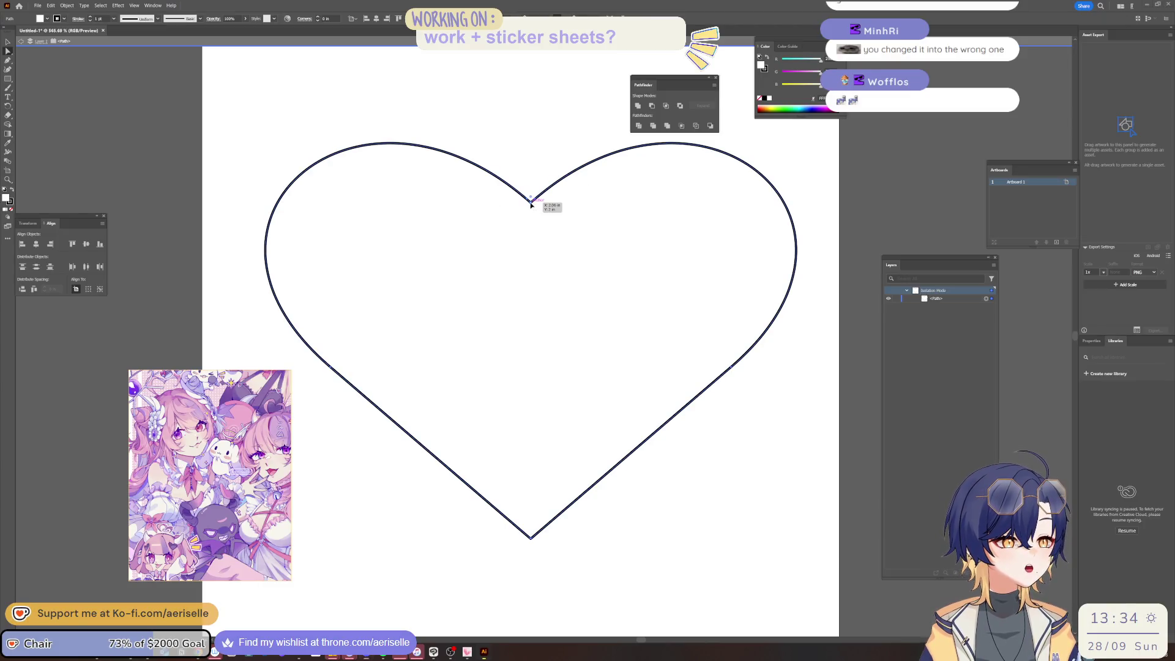
Step: Nudge the heart path and round its top notch in Illustrator, then return to Clip Studio Paint
drag(531, 205, 532, 208)
click(7, 53)
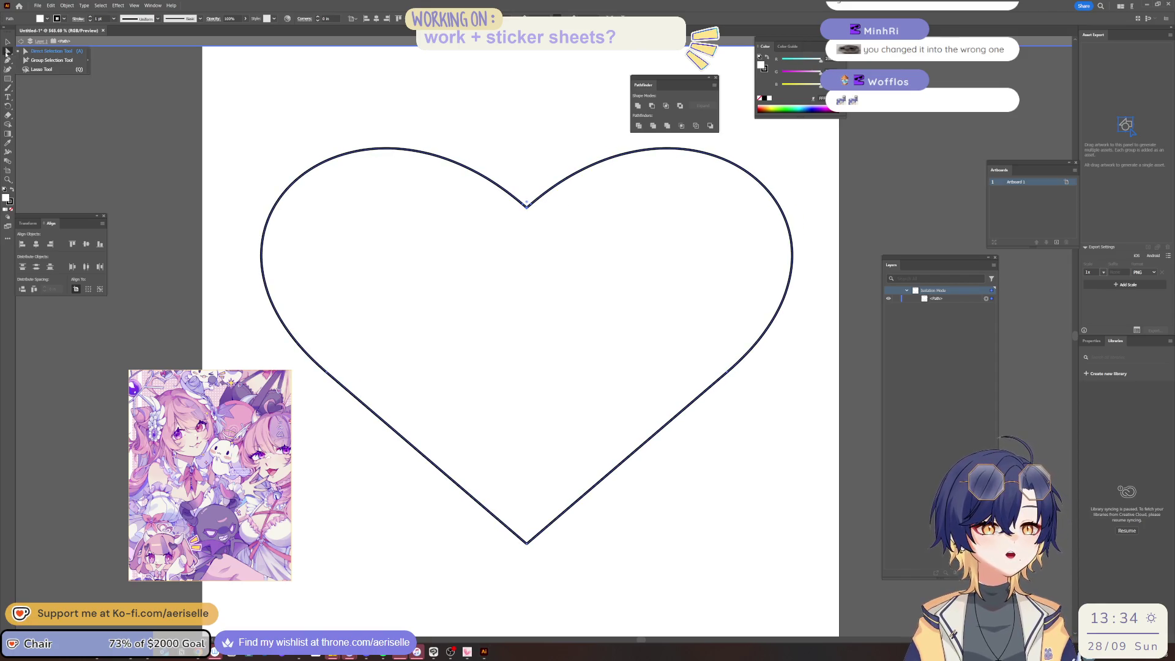
click(8, 44)
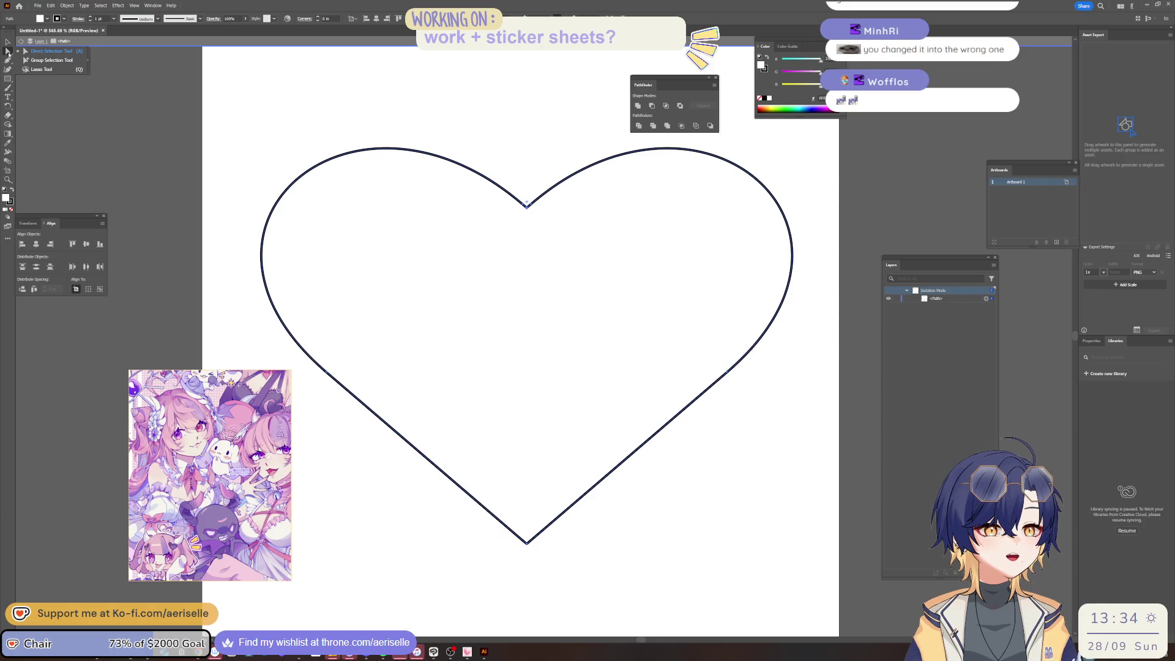
click(8, 52)
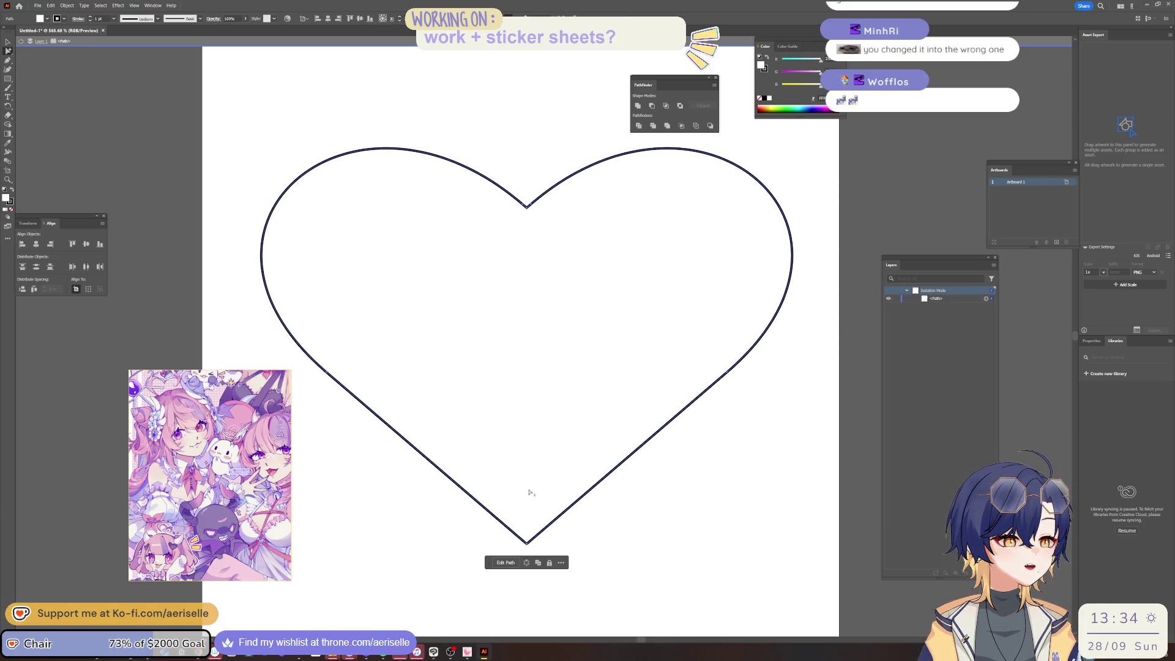
drag(526, 544, 526, 540)
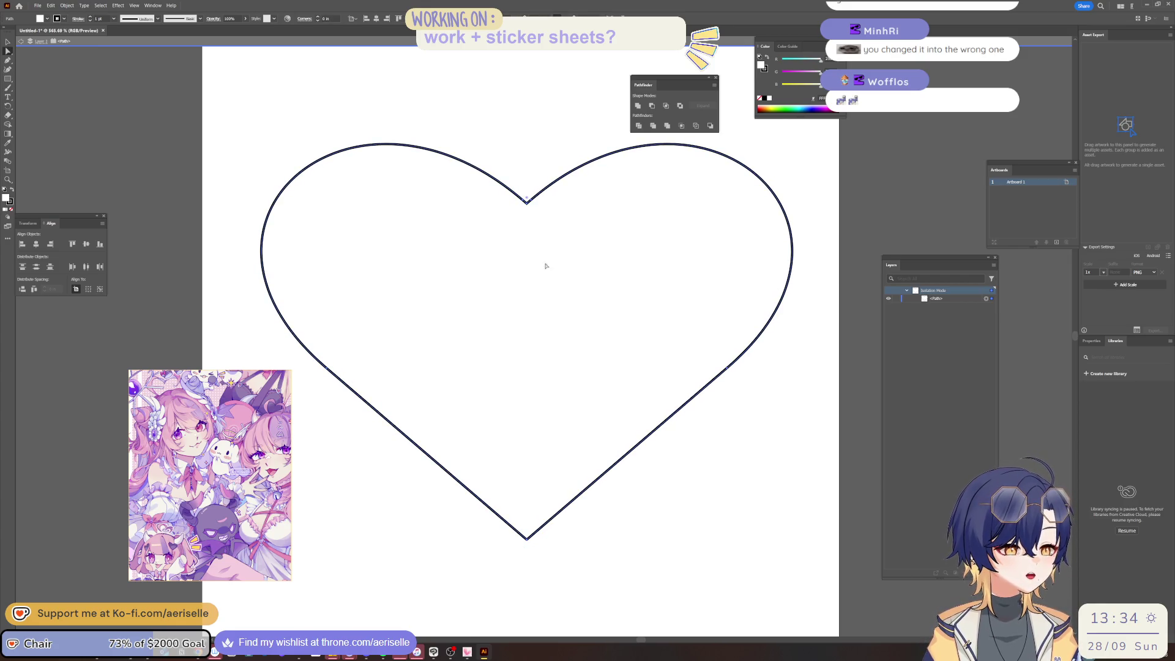
drag(528, 200, 521, 250)
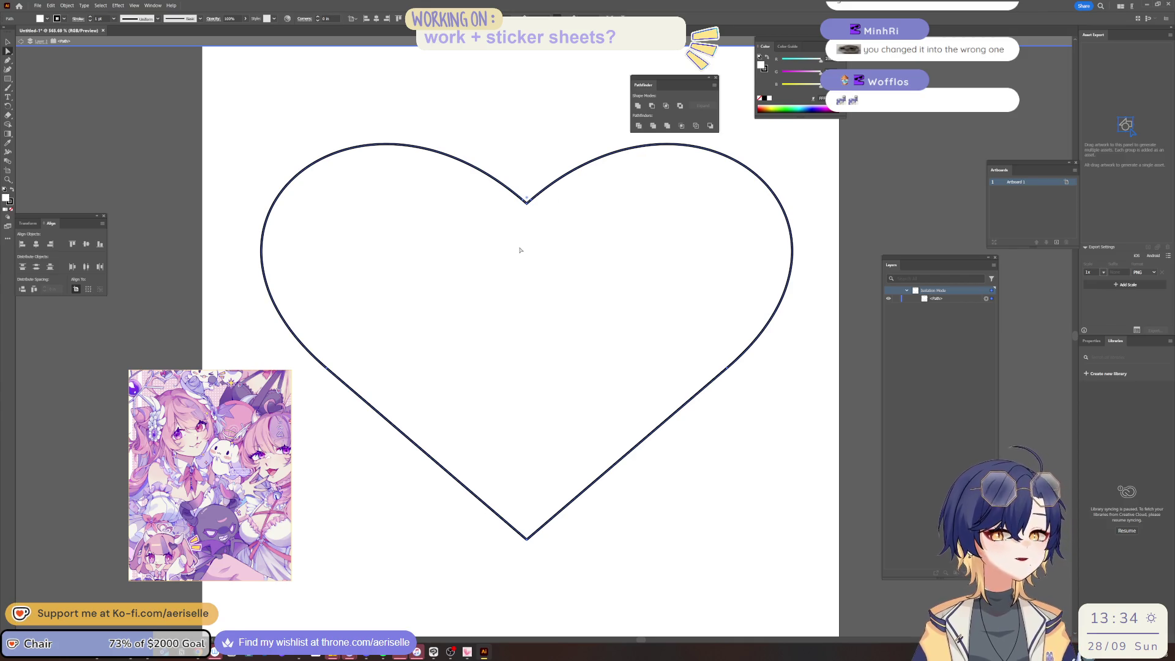
click(8, 42)
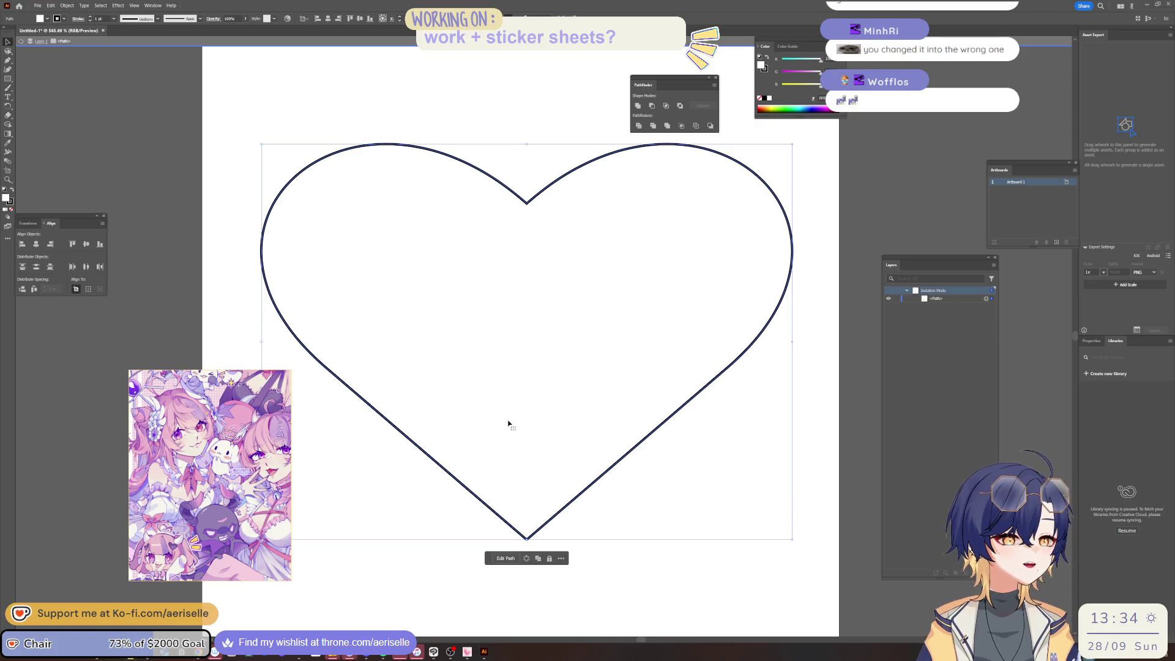
key(alt+Tab)
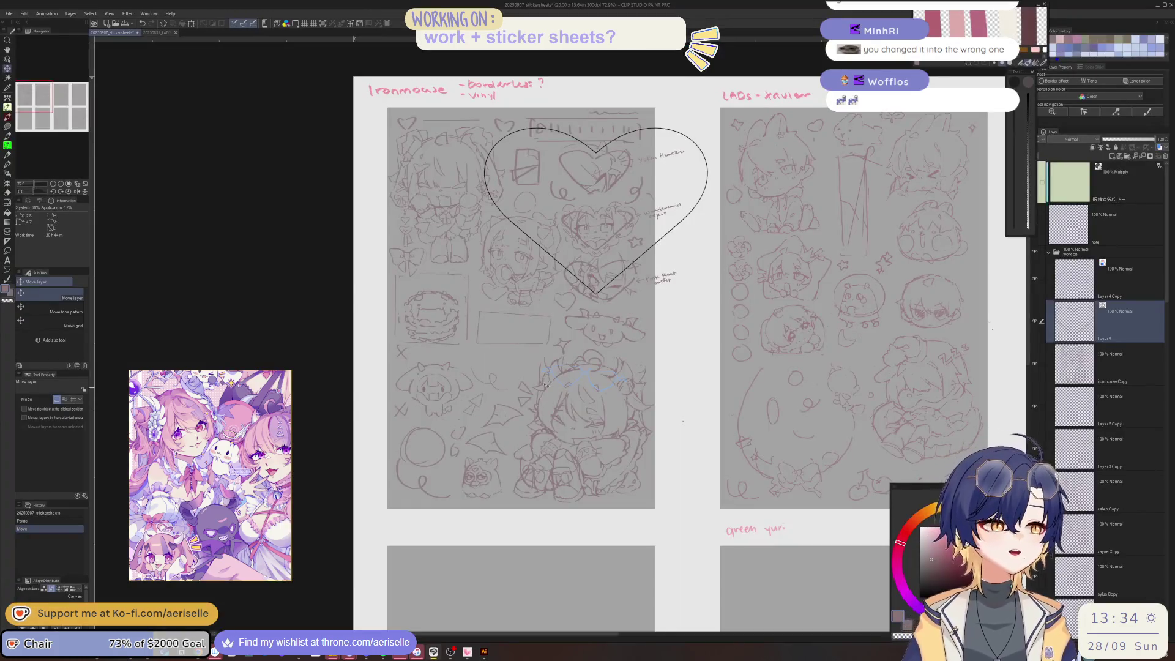
Step: Lasso the pasted heart outline and scale it down
key(j)
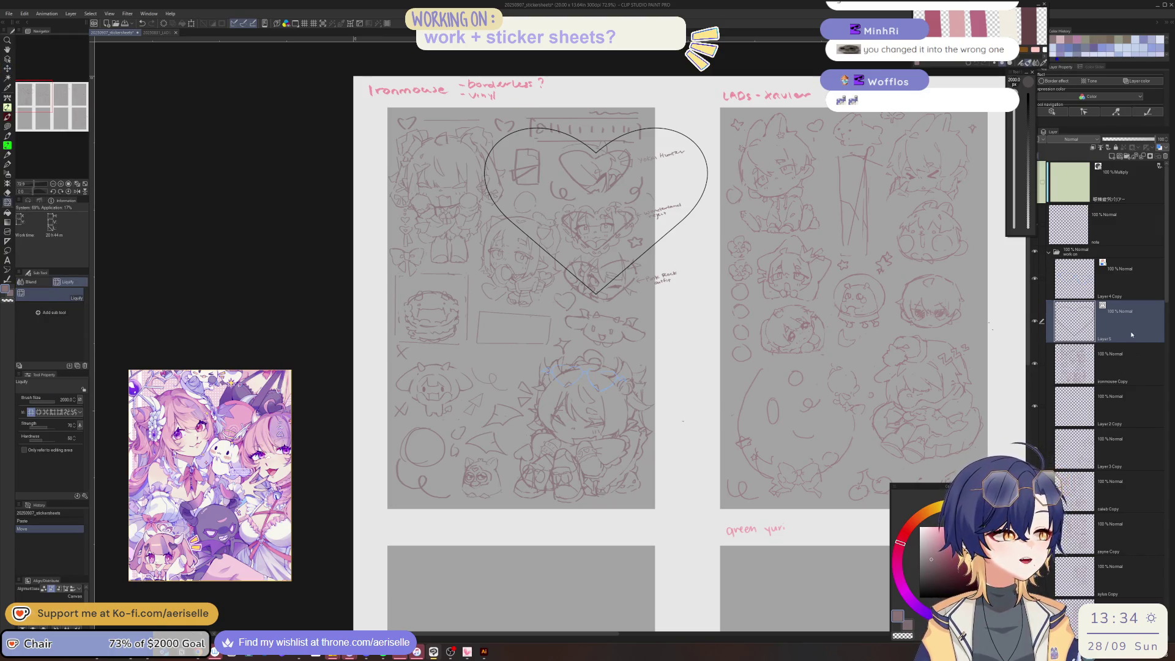
key(m)
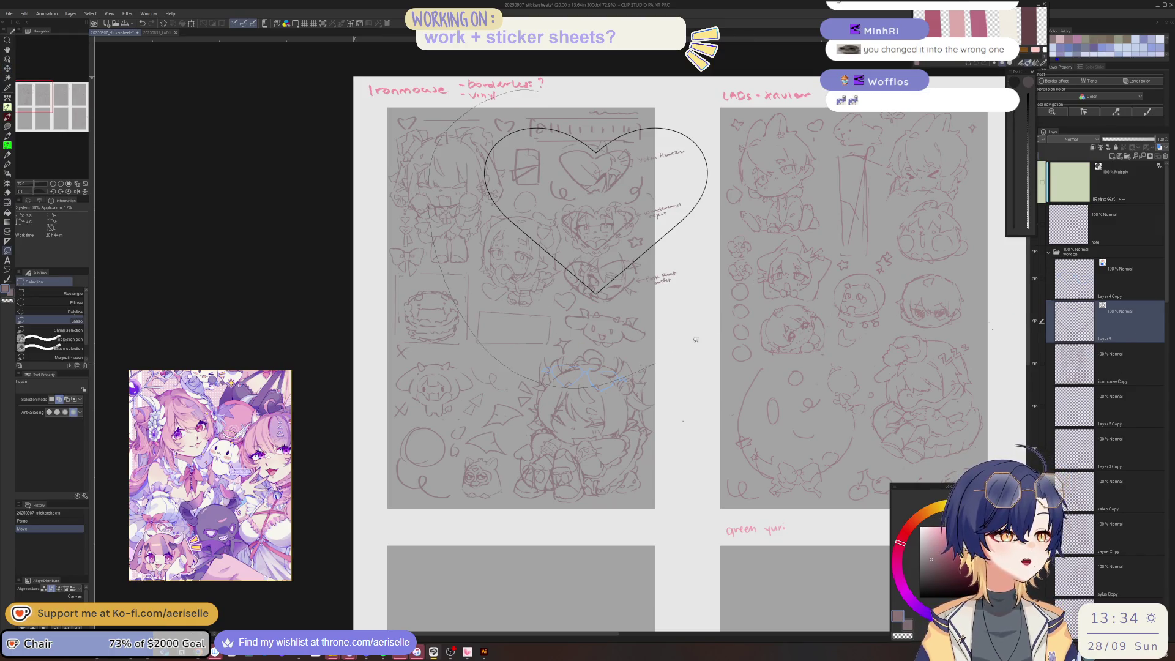
drag(612, 81, 713, 330)
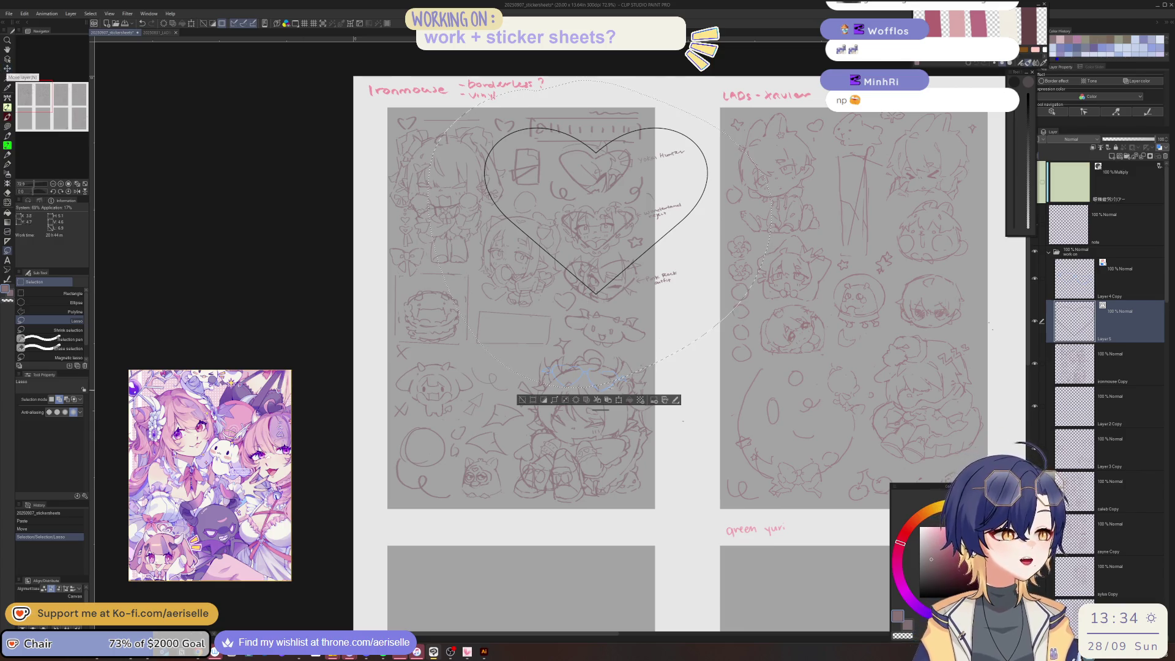
click(619, 400)
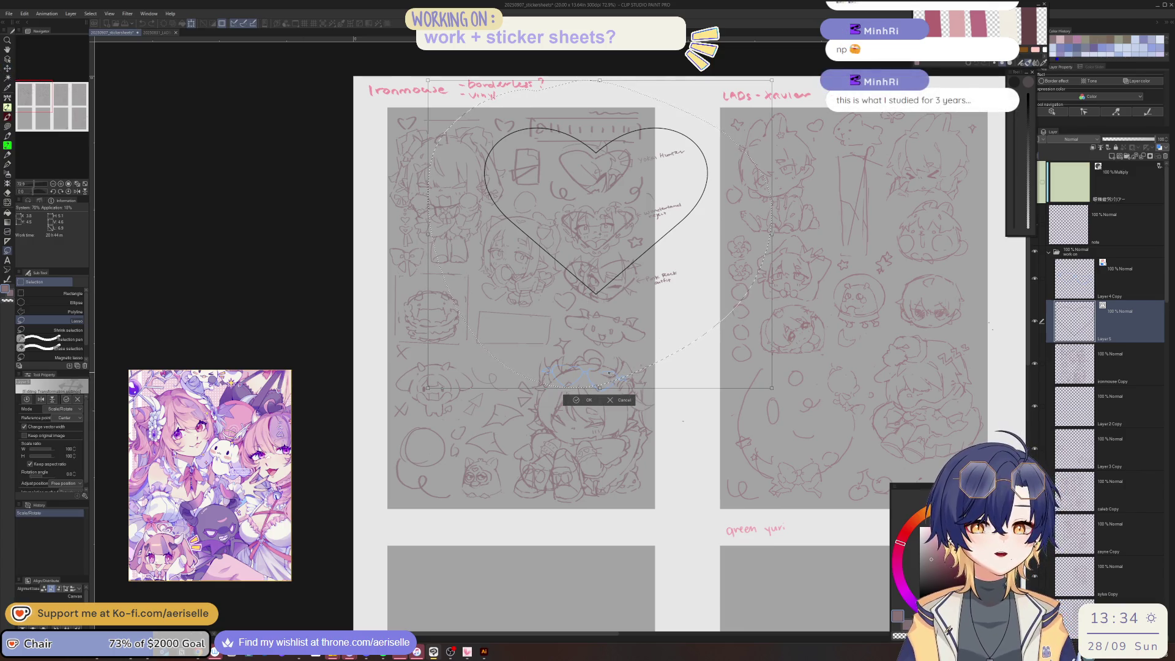
drag(773, 388, 586, 221)
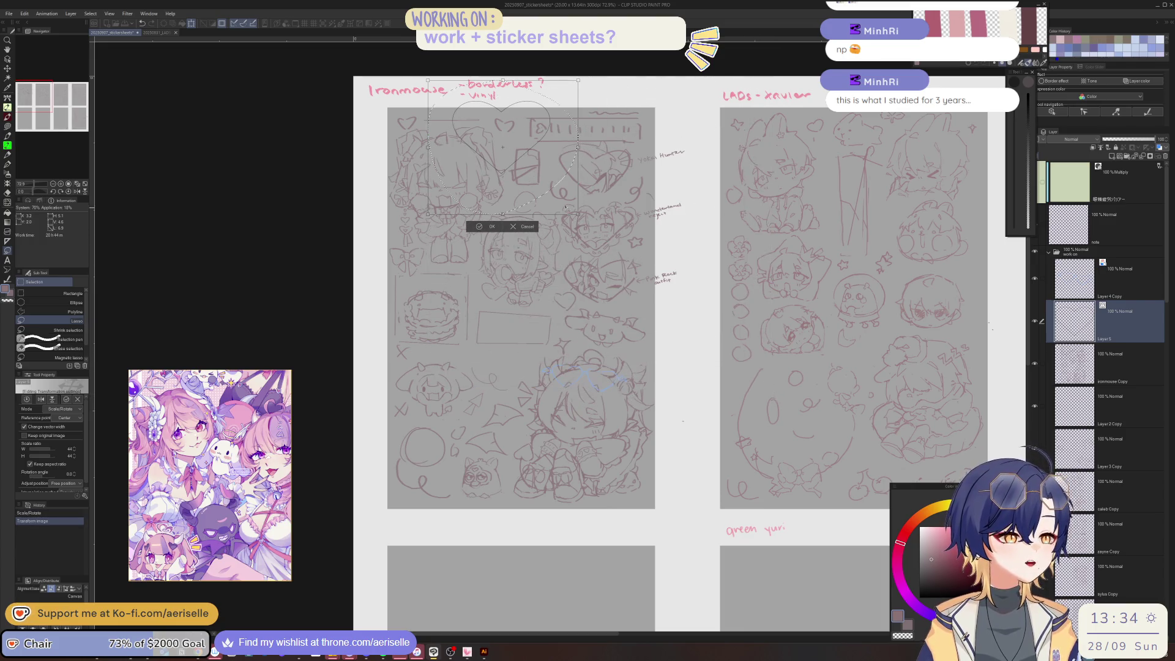
scroll(577, 196, up, 5)
scroll(578, 191, up, 3)
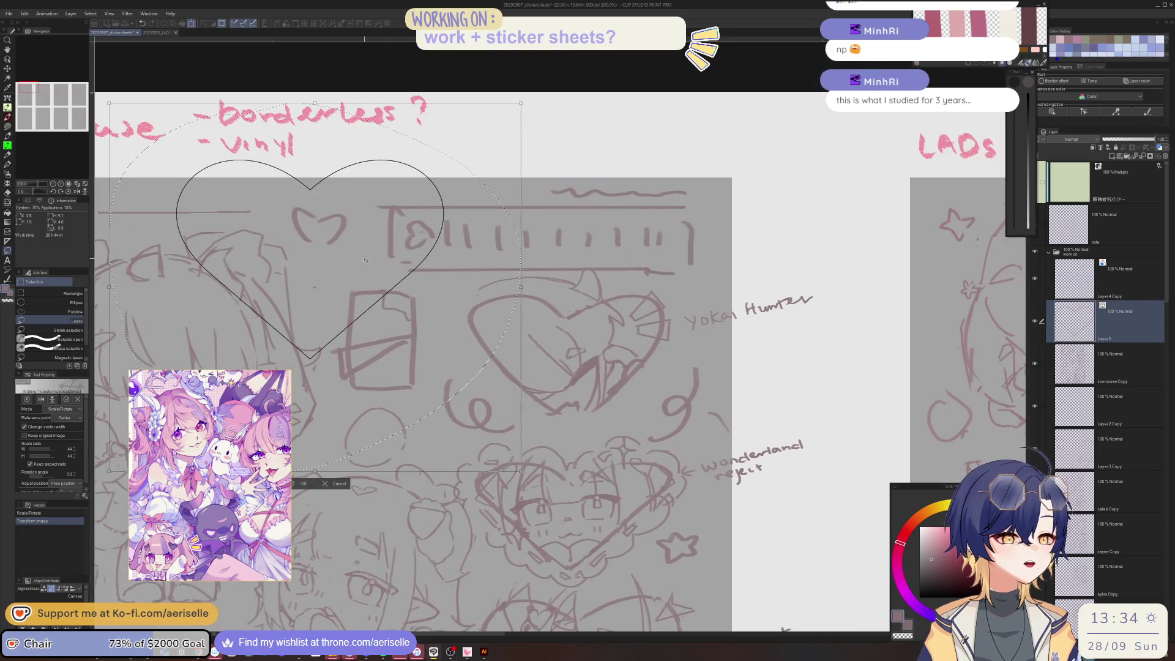
Step: Fit the shrunken heart over the yokai Hunter sketch, confirm the transform and deselect
drag(363, 258, 621, 387)
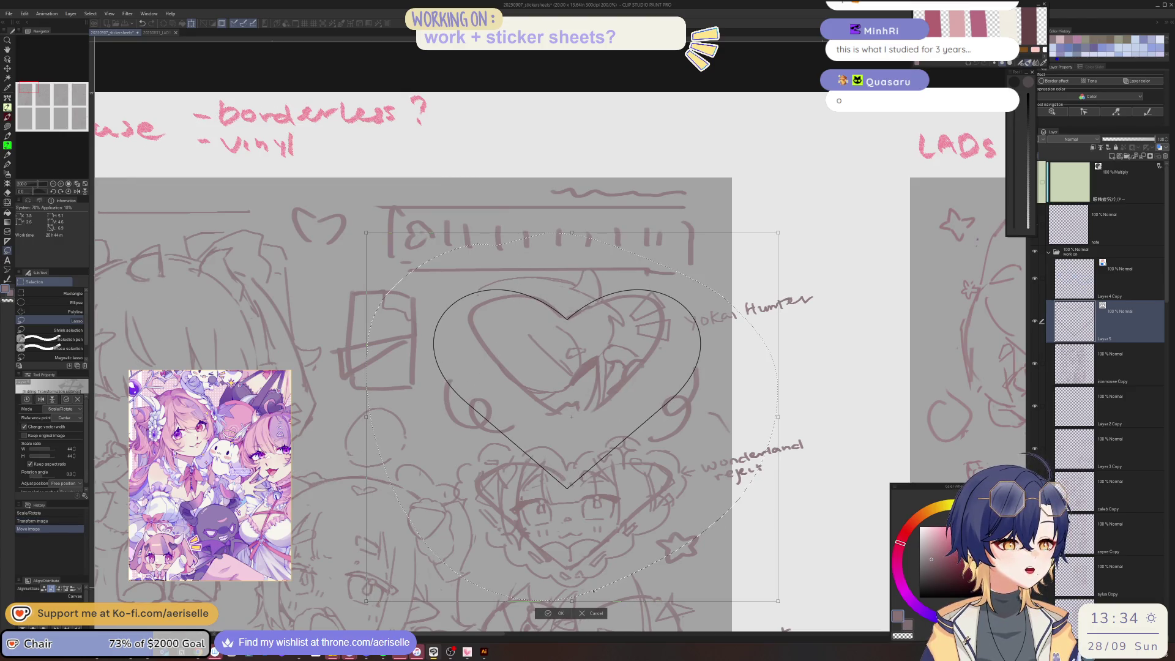
drag(572, 600, 568, 508)
mouse_move(564, 329)
mouse_down()
mouse_move(565, 344)
mouse_move(566, 331)
mouse_up()
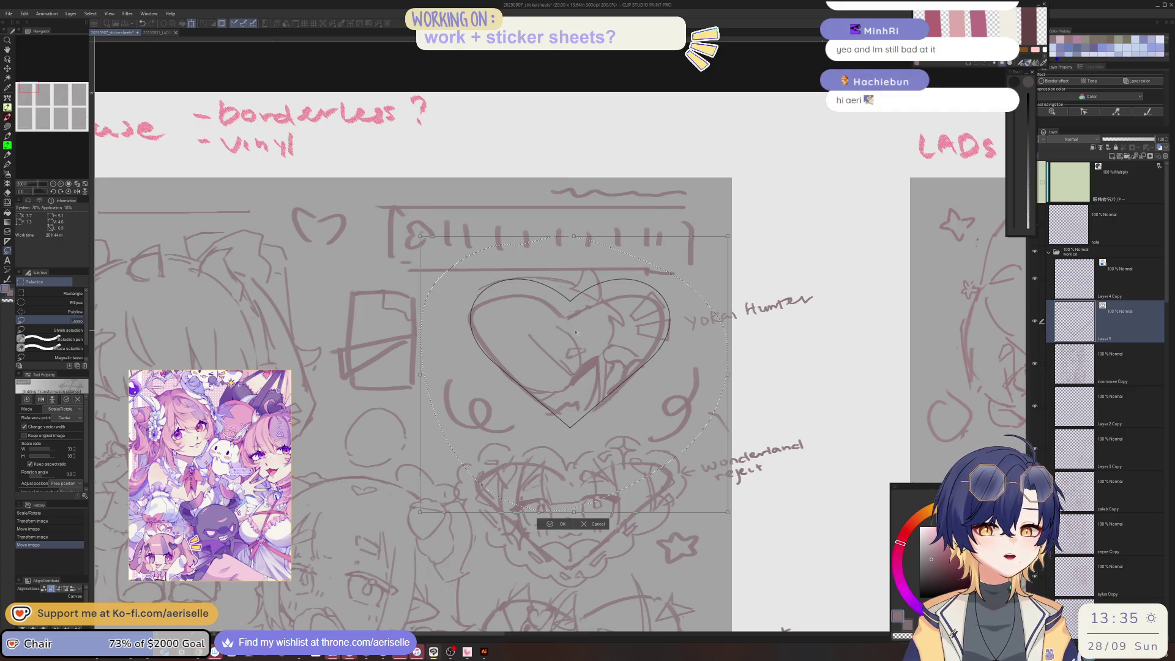
drag(576, 333, 569, 333)
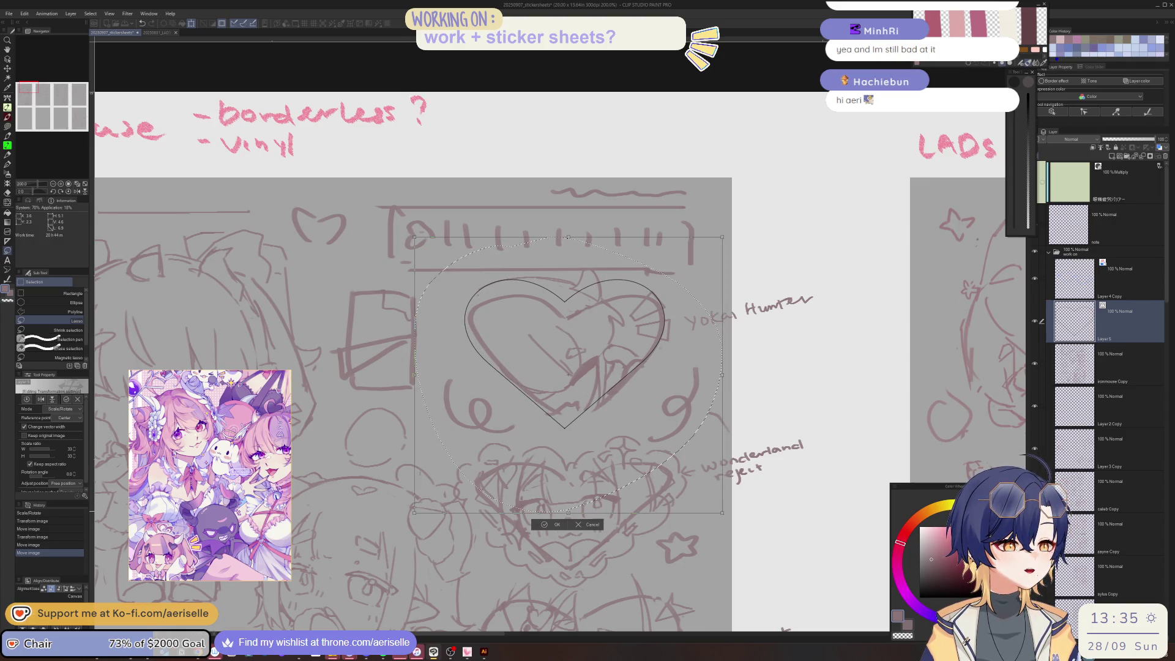
drag(722, 513, 715, 500)
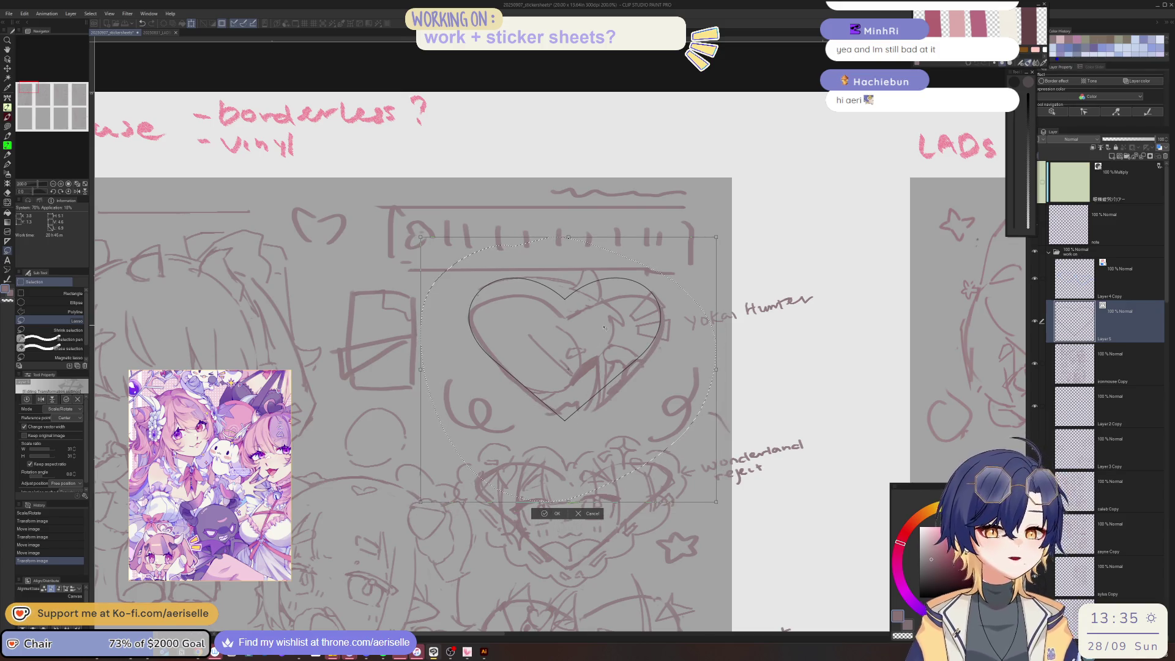
drag(604, 328, 605, 335)
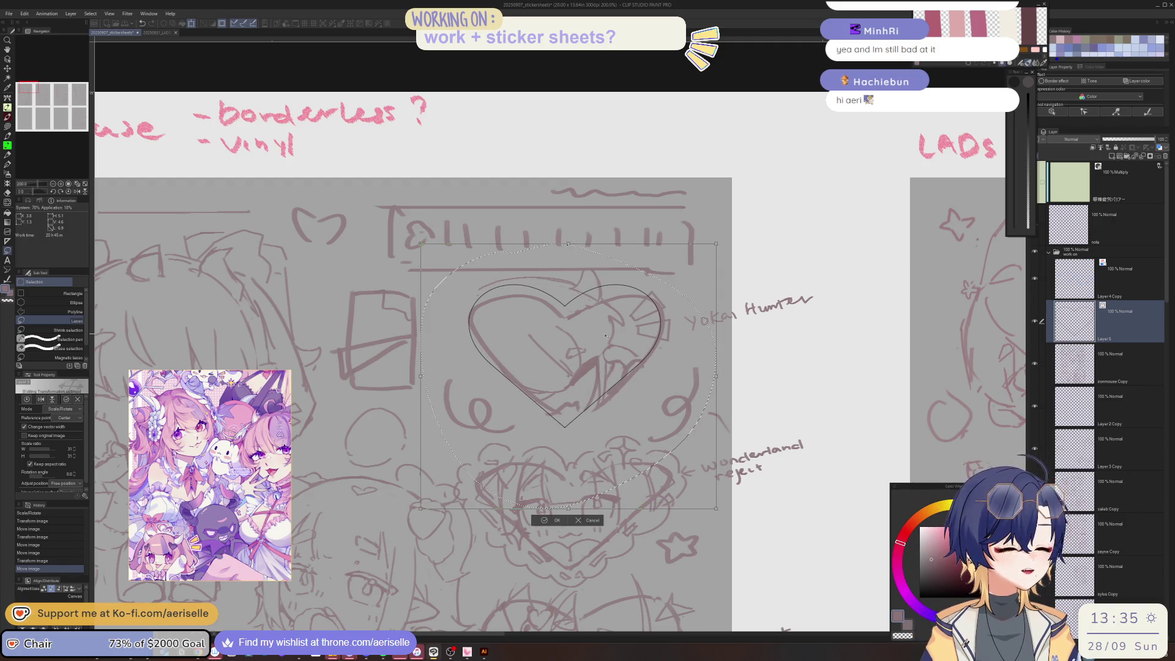
click(553, 520)
click(491, 520)
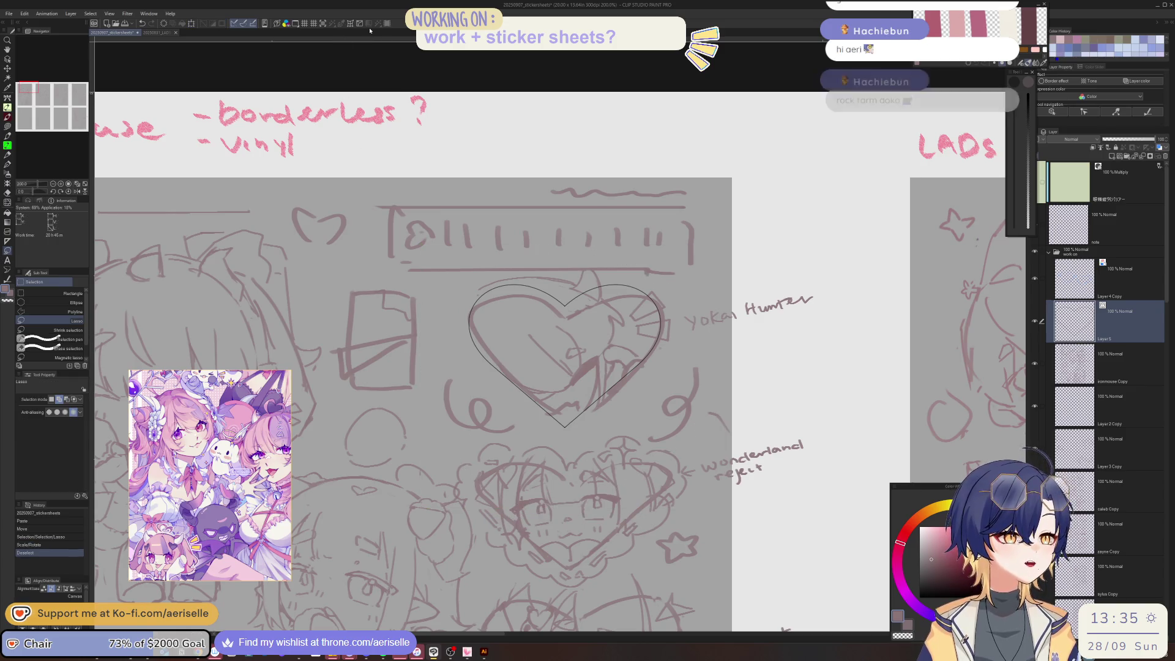
Step: Rasterize the heart's layer and open Adjust line width for the heart outline
right_click(1072, 325)
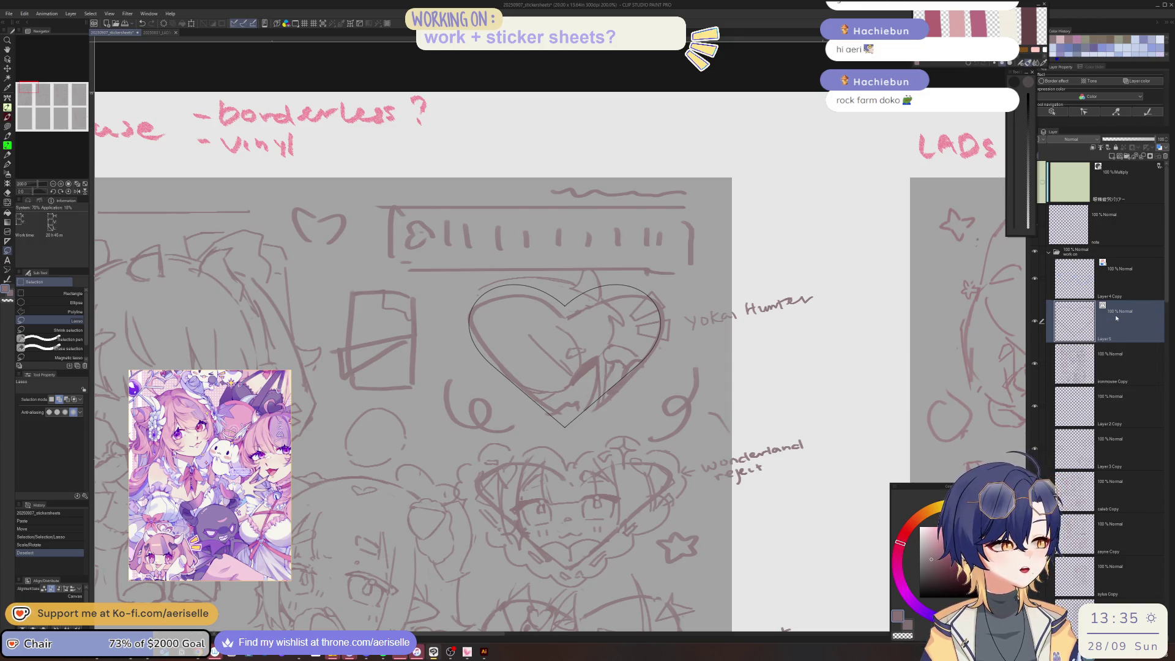
right_click(1086, 317)
click(1124, 443)
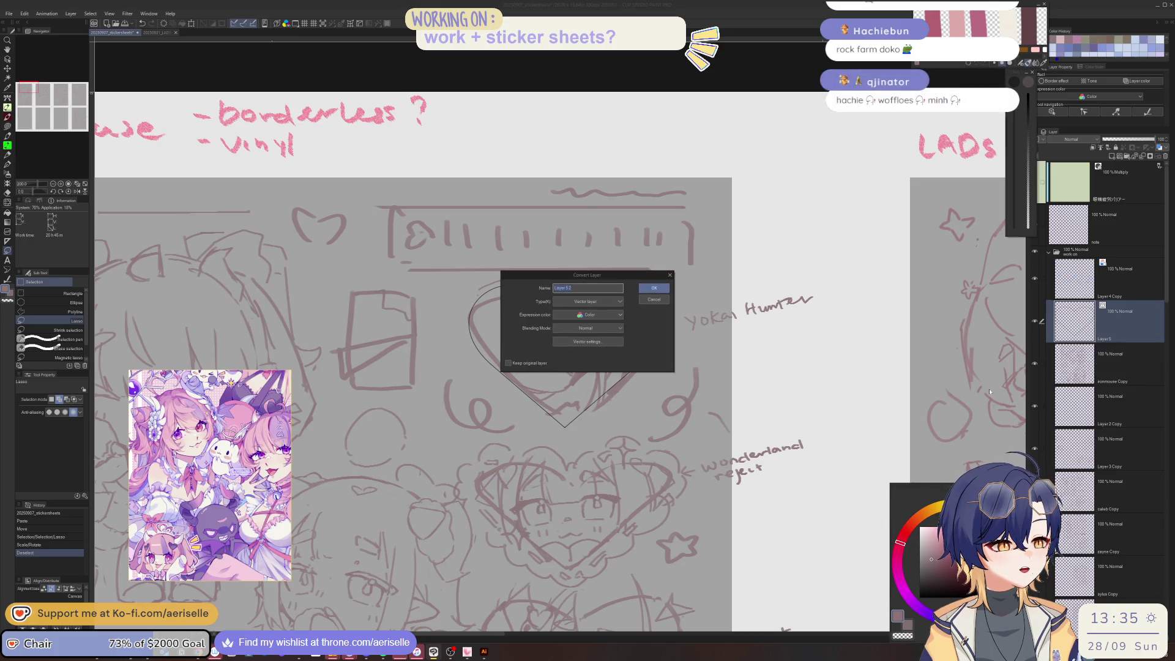
click(654, 299)
right_click(1087, 333)
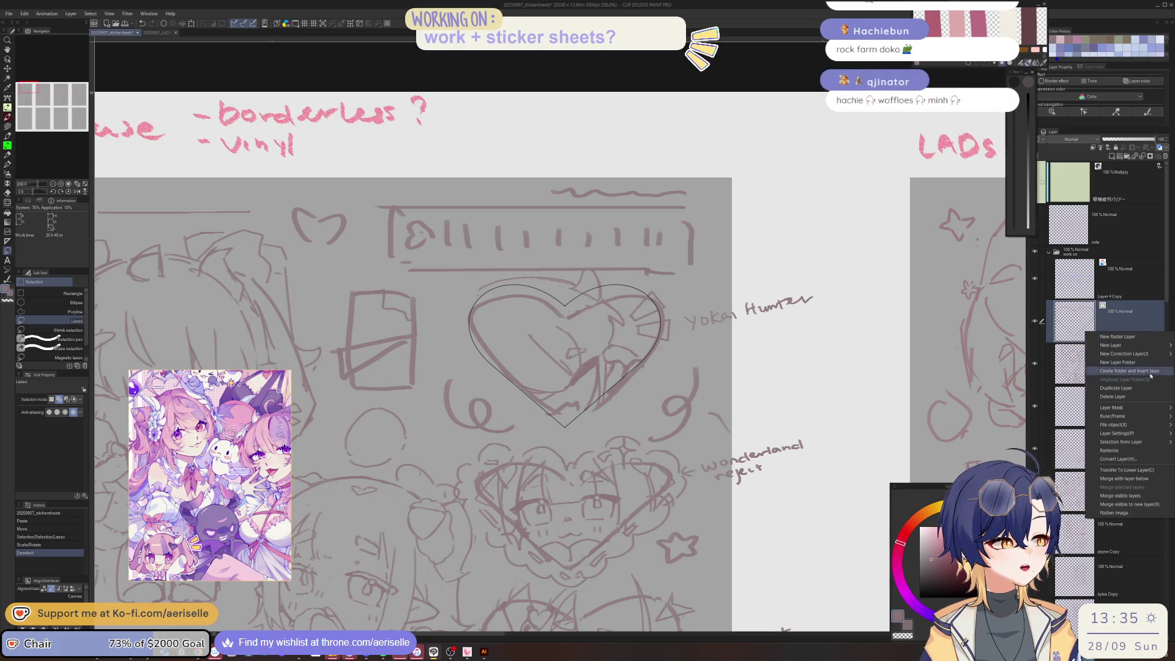
click(1150, 453)
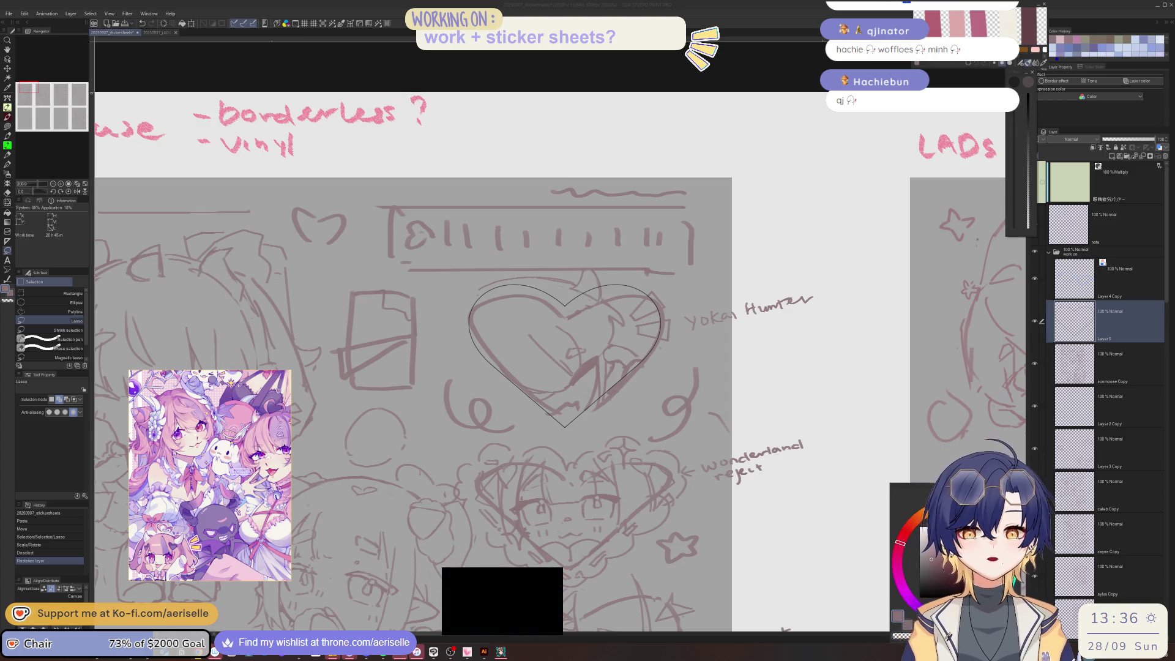
click(370, 249)
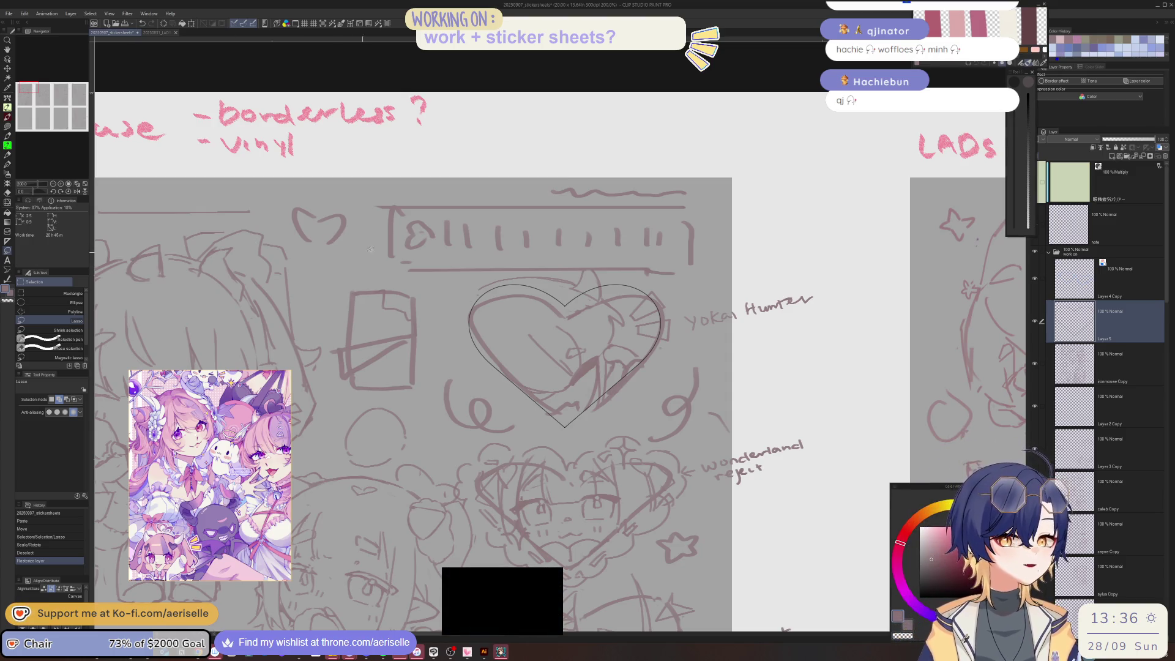
click(379, 23)
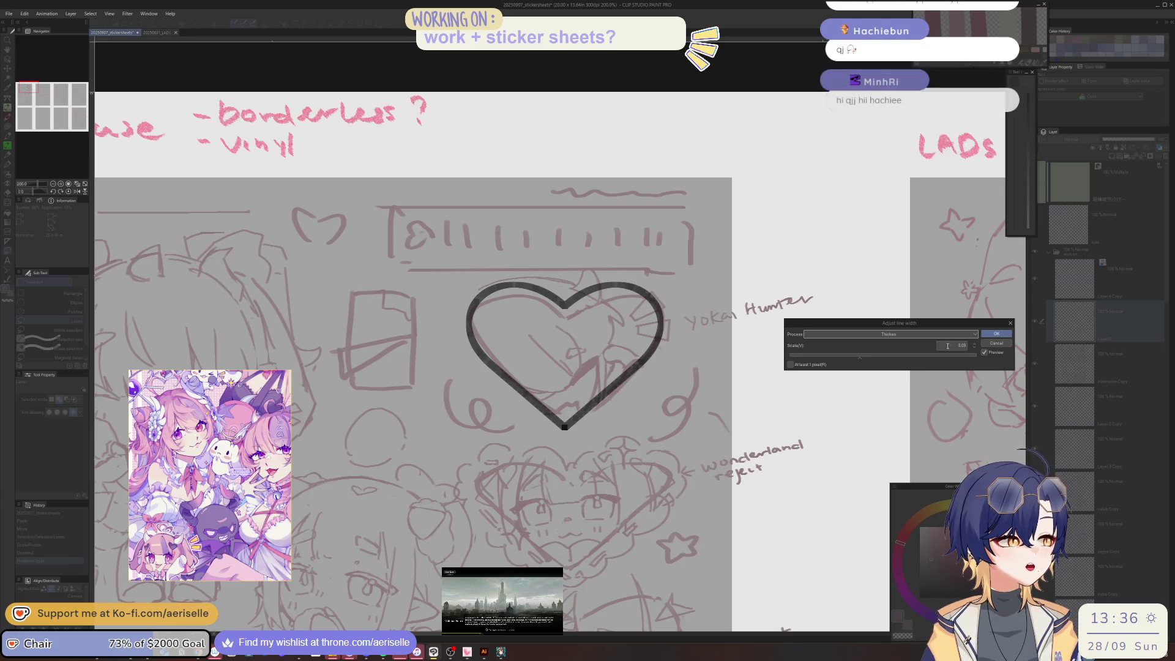
Step: Lower the line width scale from the preview to about 2.69, then 1.50
drag(815, 360, 798, 357)
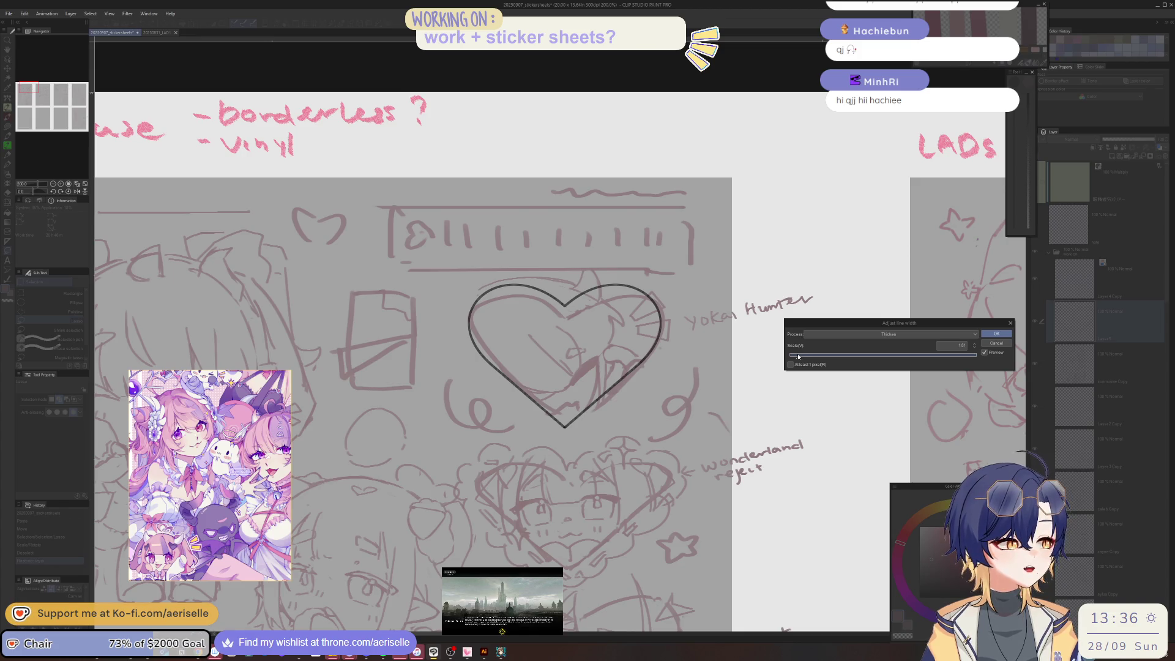
drag(795, 357, 706, 347)
scroll(566, 362, up, 2)
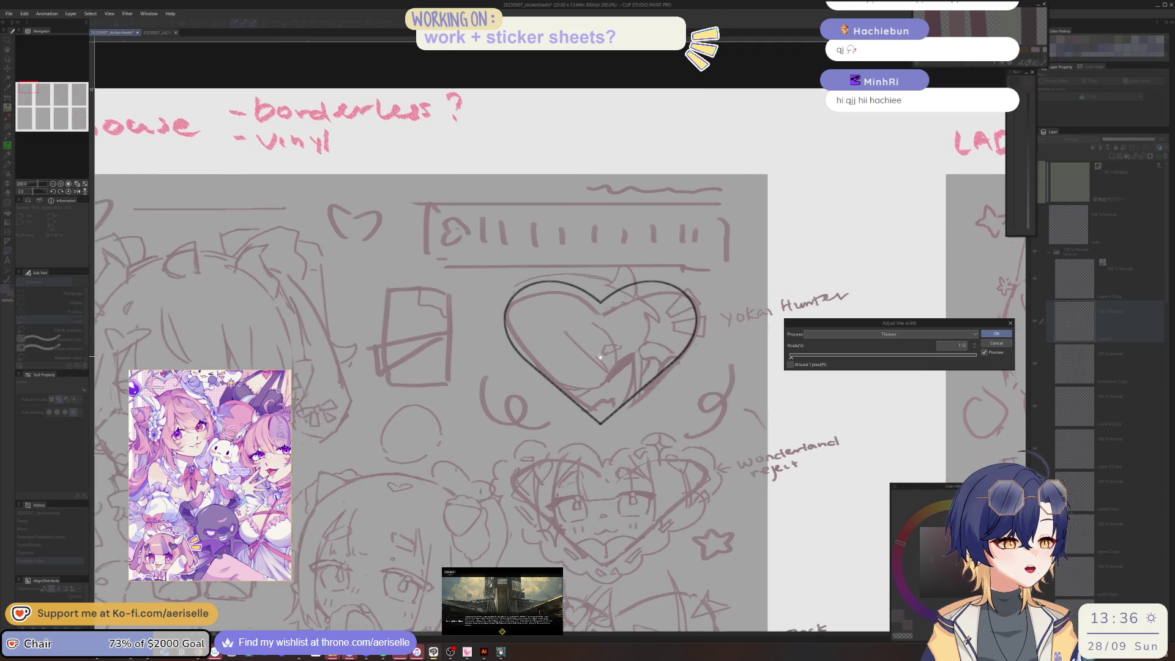
scroll(581, 374, up, 2)
scroll(618, 401, up, 2)
scroll(658, 432, up, 2)
scroll(685, 432, down, 3)
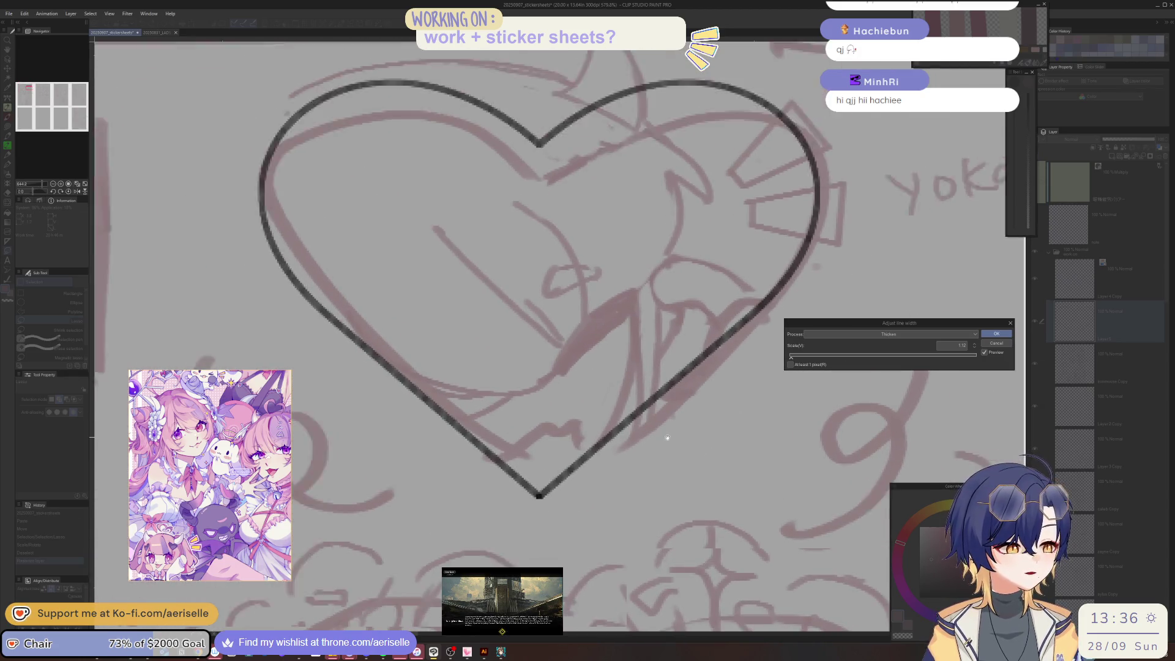
scroll(722, 420, down, 2)
scroll(759, 404, down, 3)
scroll(793, 392, up, 1)
scroll(792, 392, up, 1)
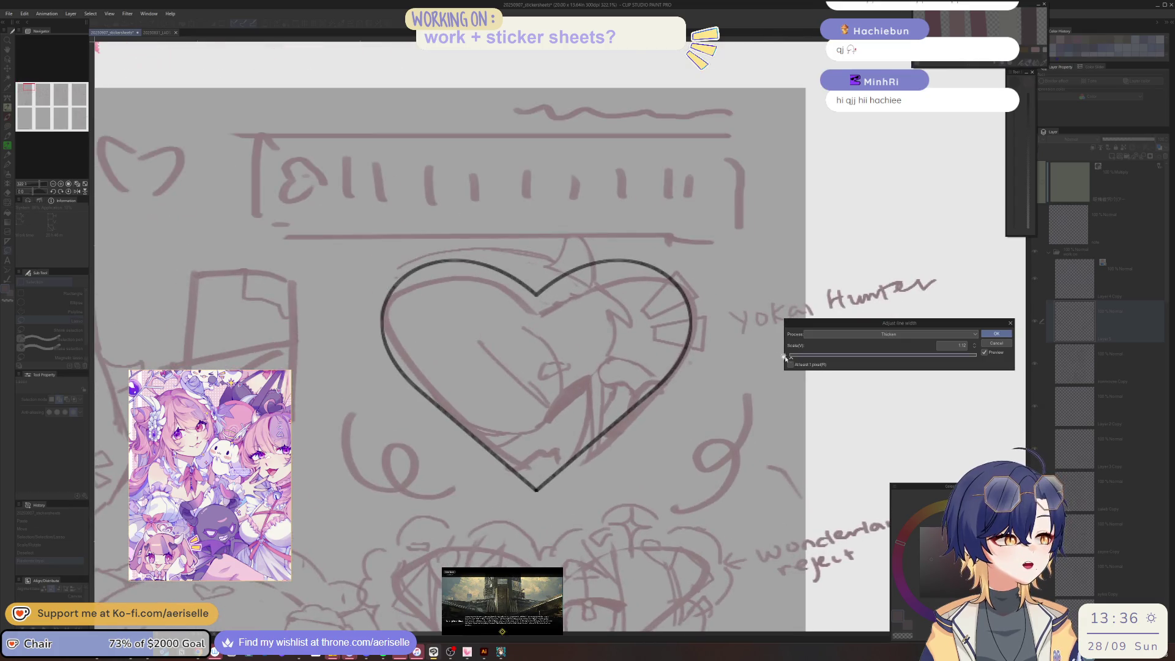
Step: Apply a line width scale of 1.37 to the heart outline, then switch to Illustrator
drag(791, 360, 794, 361)
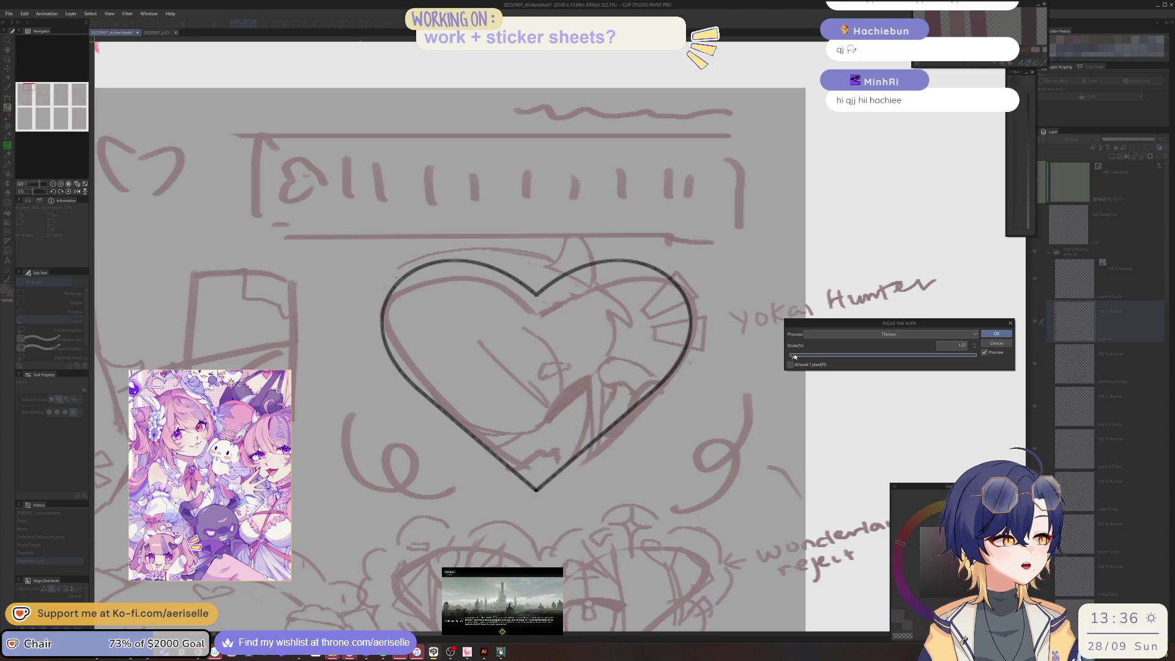
click(996, 334)
scroll(835, 358, down, 1)
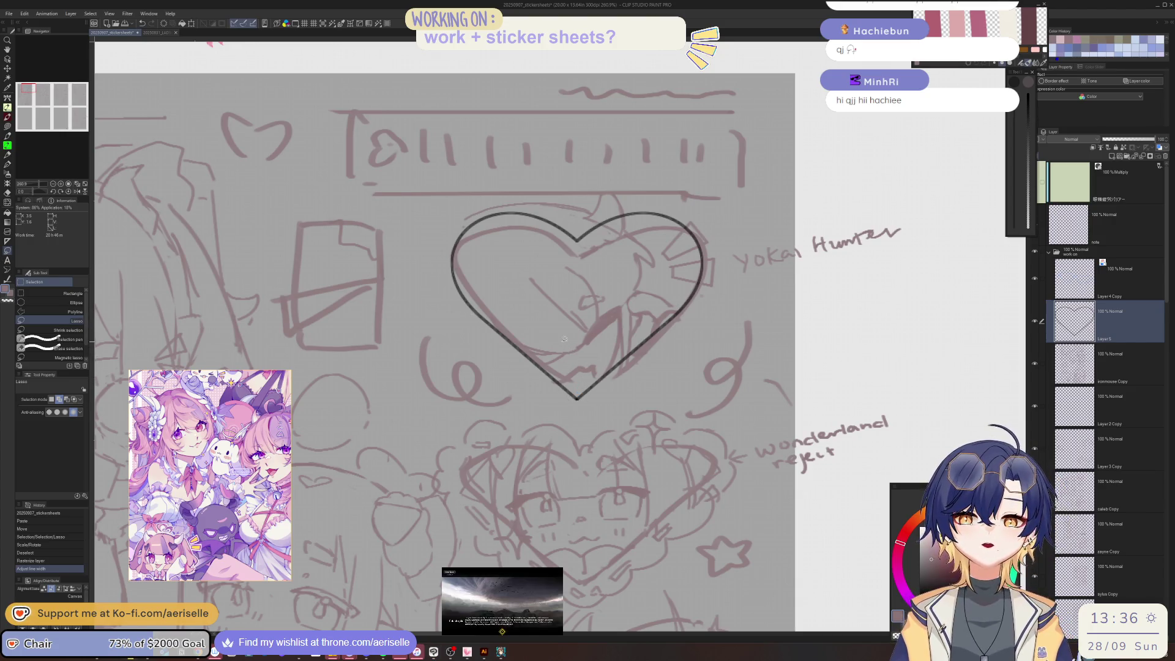
click(483, 652)
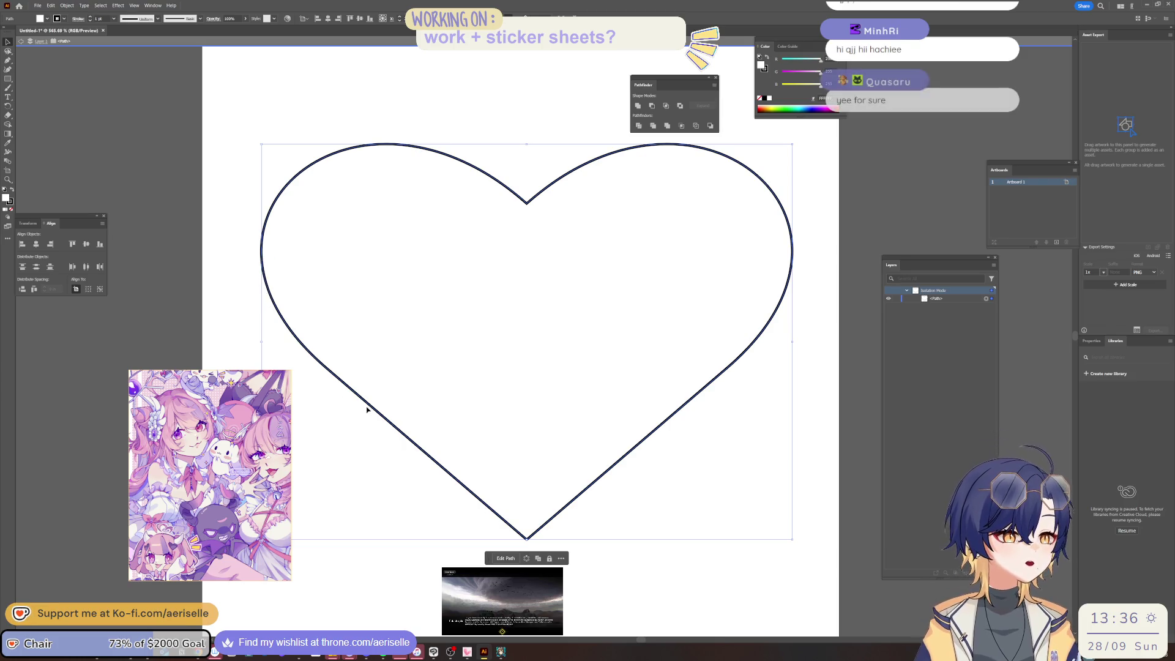
Step: Adjust an anchor on the heart's left side and reselect the path, then return to Clip Studio Paint
key(shift+c)
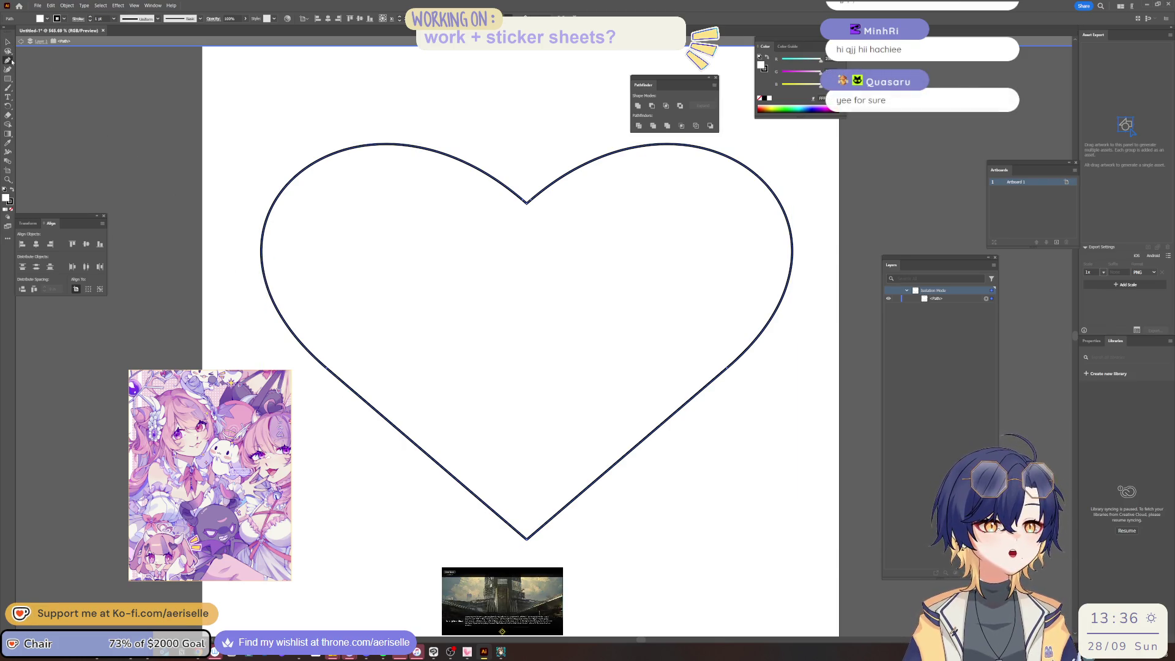
click(404, 439)
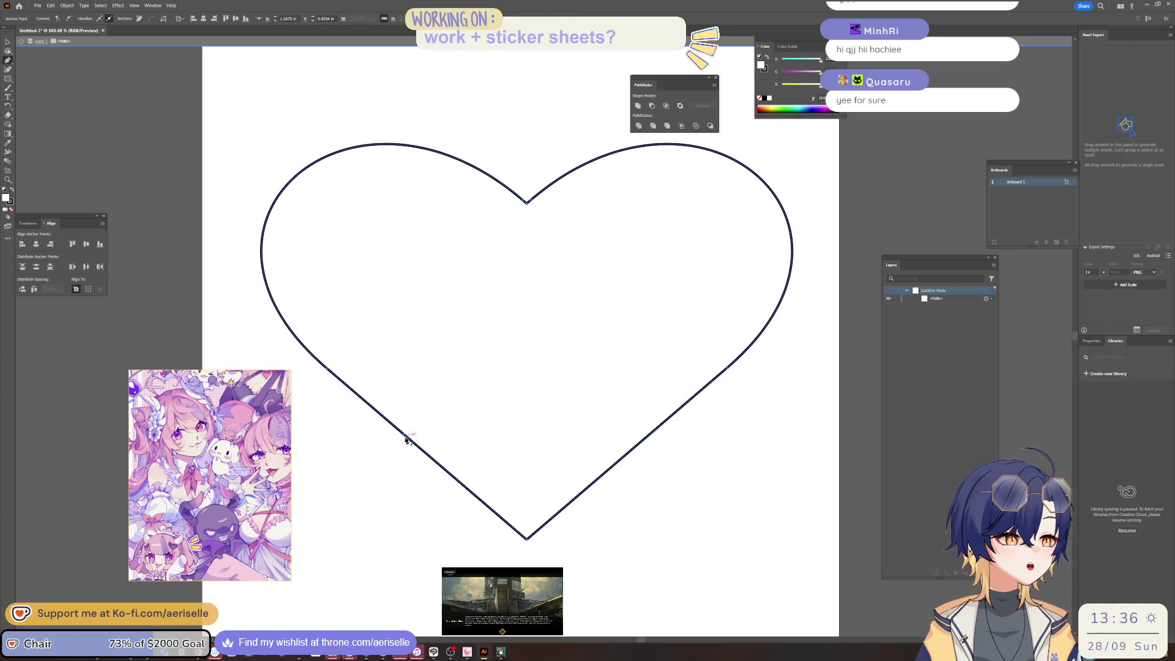
key(x)
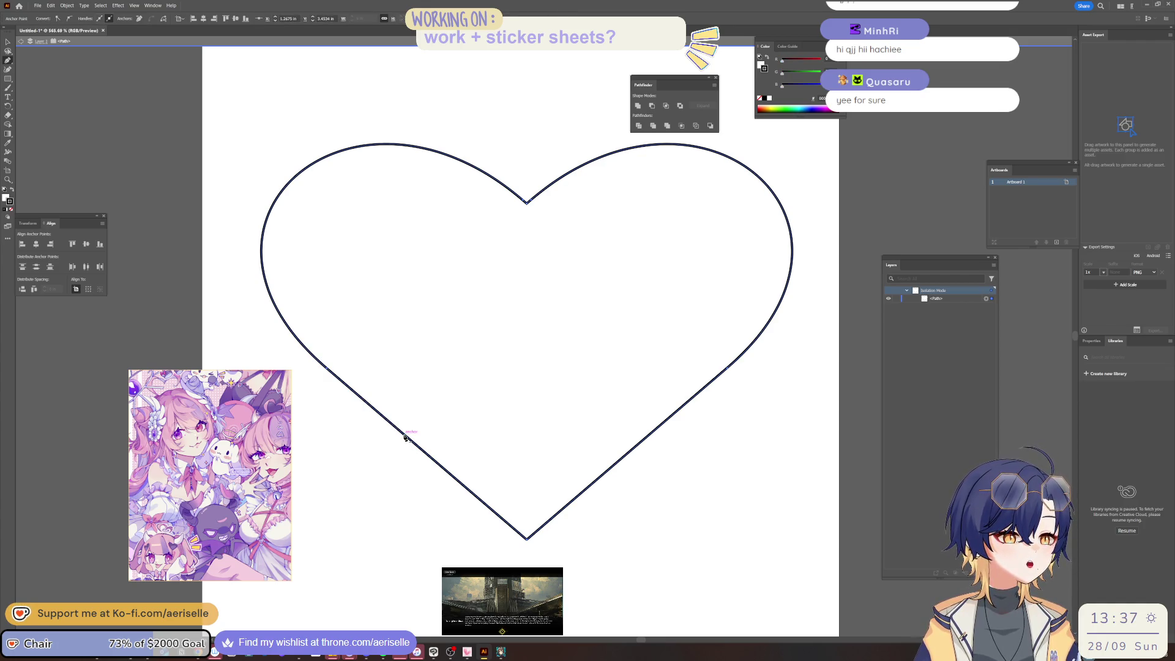
key(v)
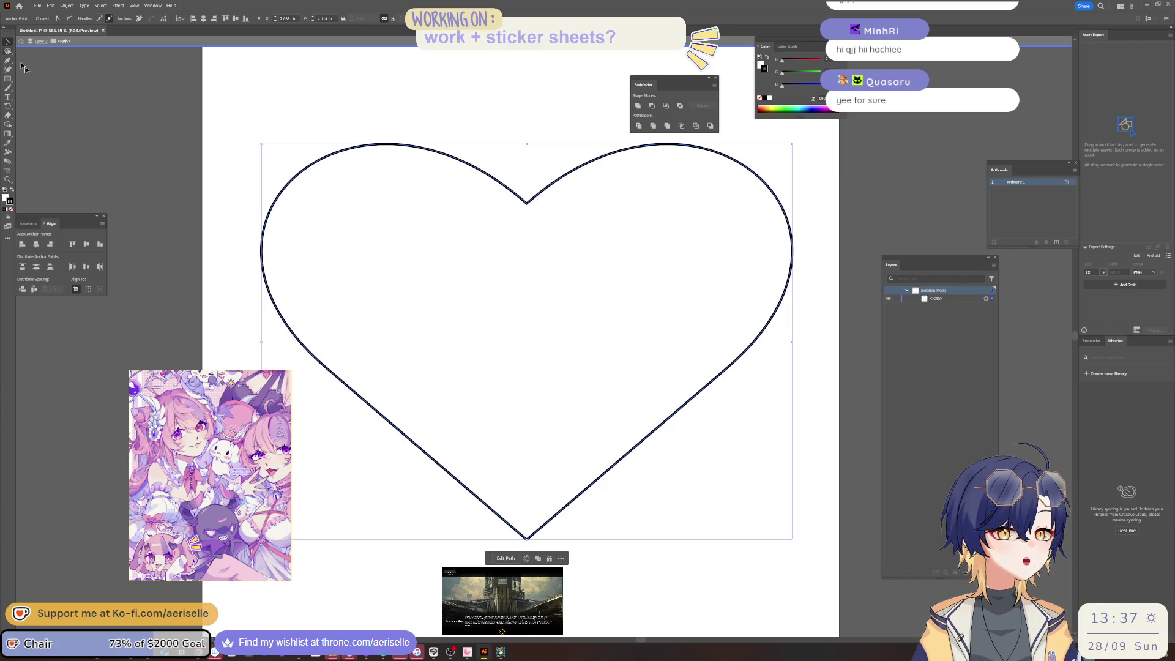
click(8, 52)
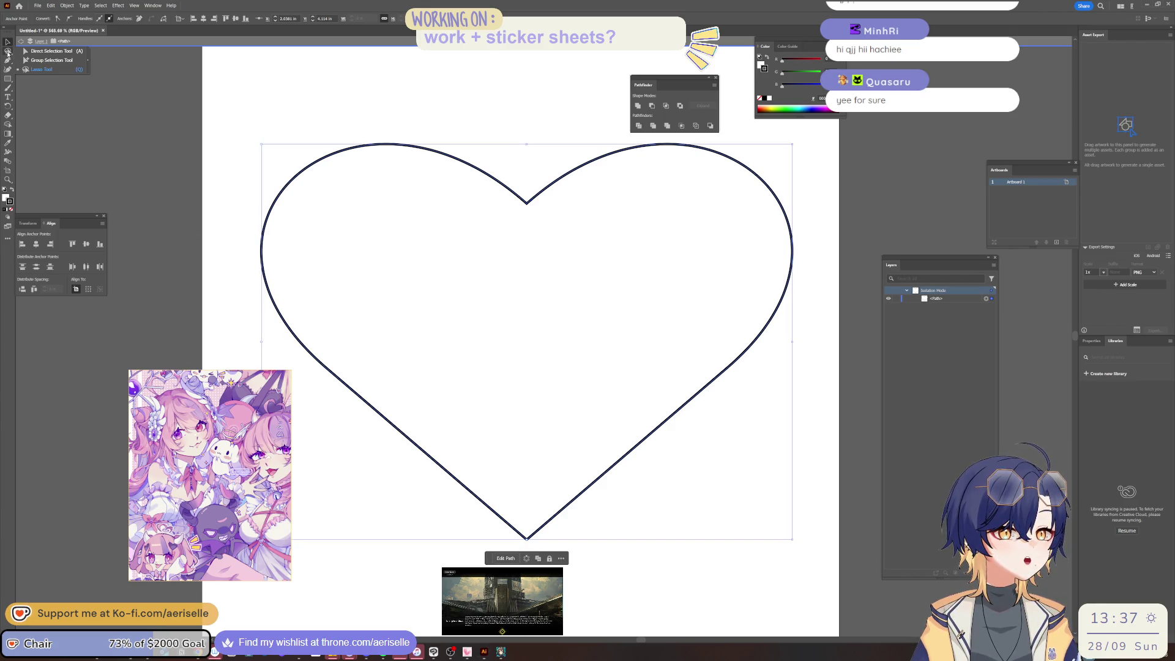
click(49, 50)
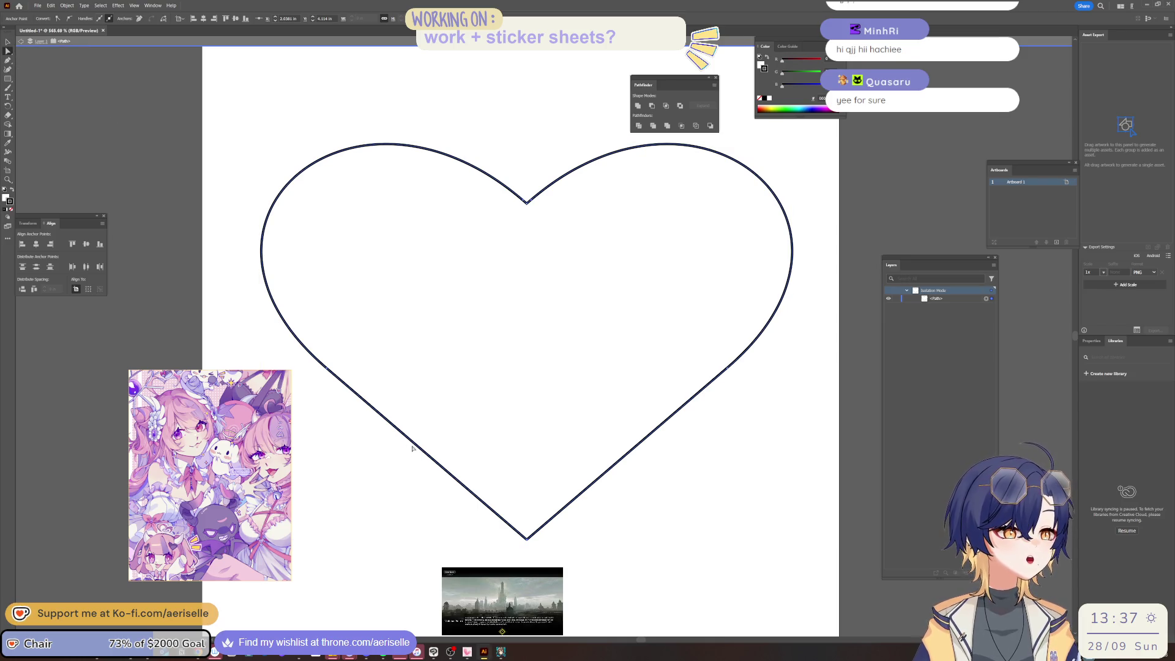
click(426, 404)
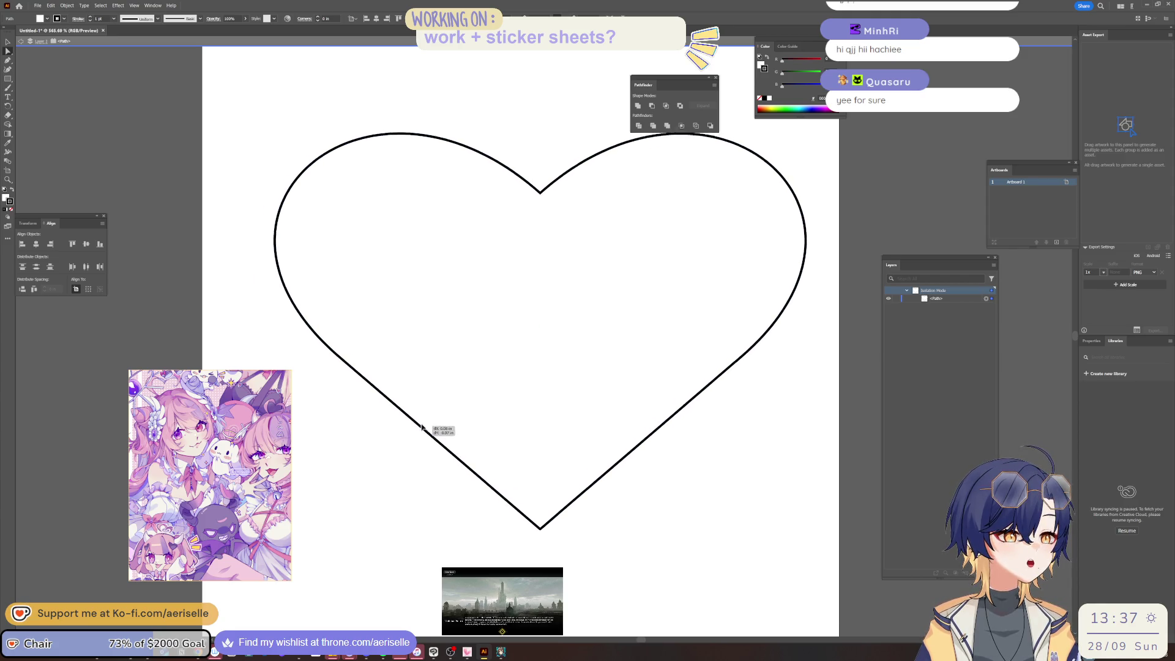
key(alt+Tab)
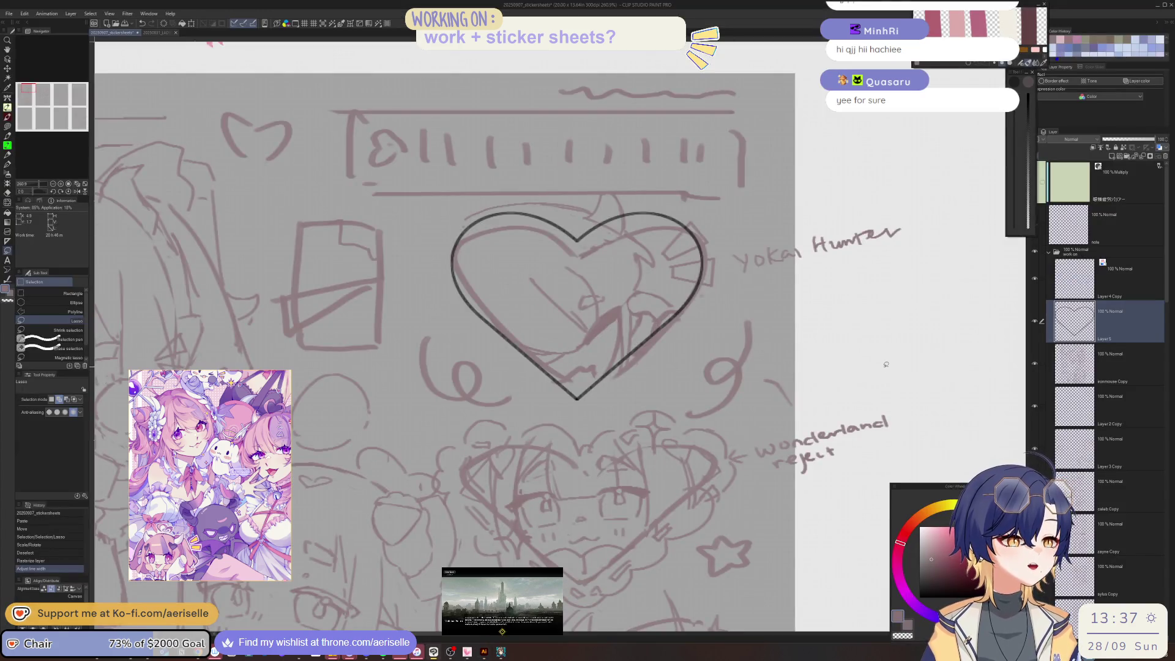
Step: Paste two heart copies and move them over the second and Pink Rock outfit sketches
scroll(832, 253, down, 3)
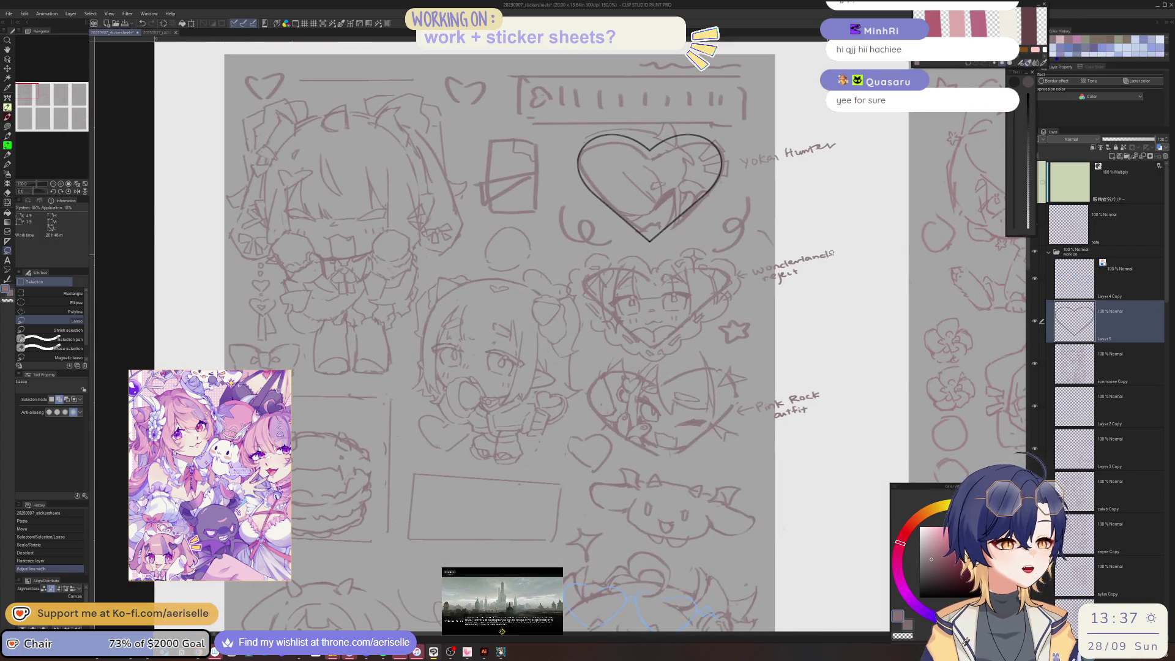
key(ctrl+v)
key(k)
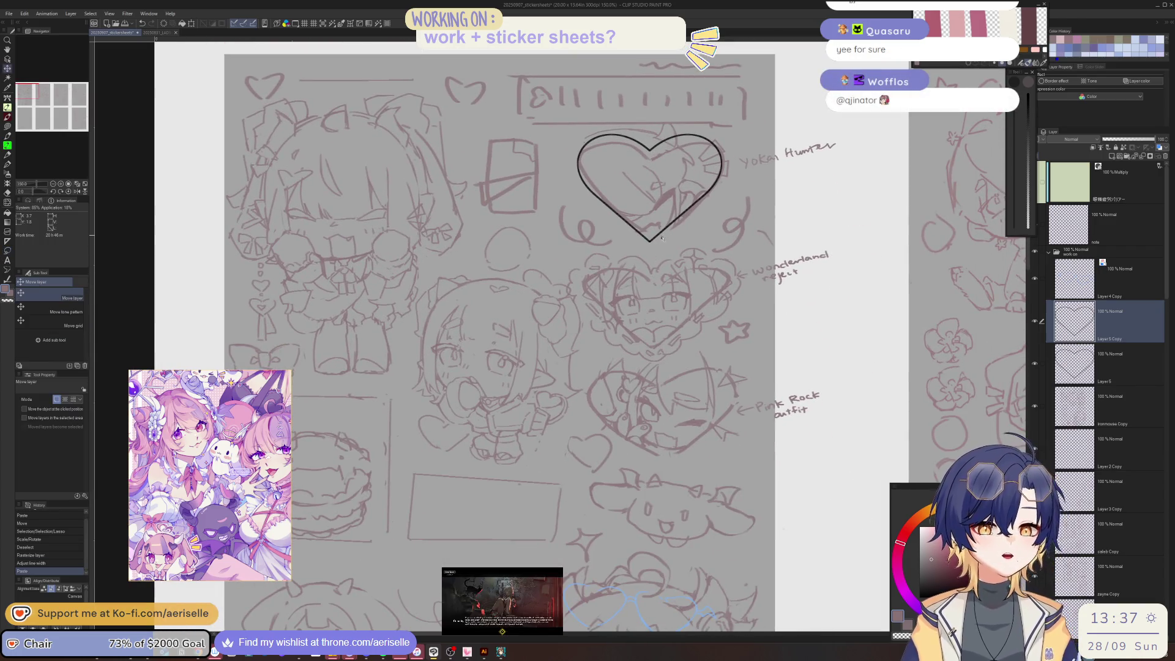
drag(693, 205, 688, 319)
key(ctrl+v)
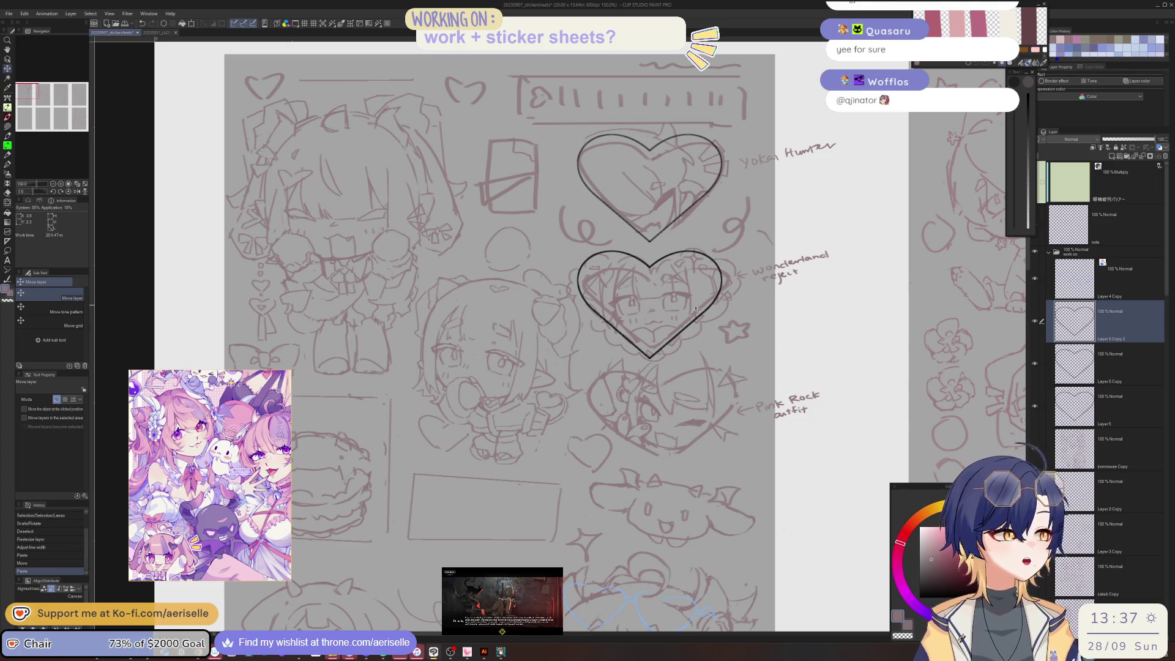
drag(692, 317, 693, 322)
drag(682, 422, 682, 439)
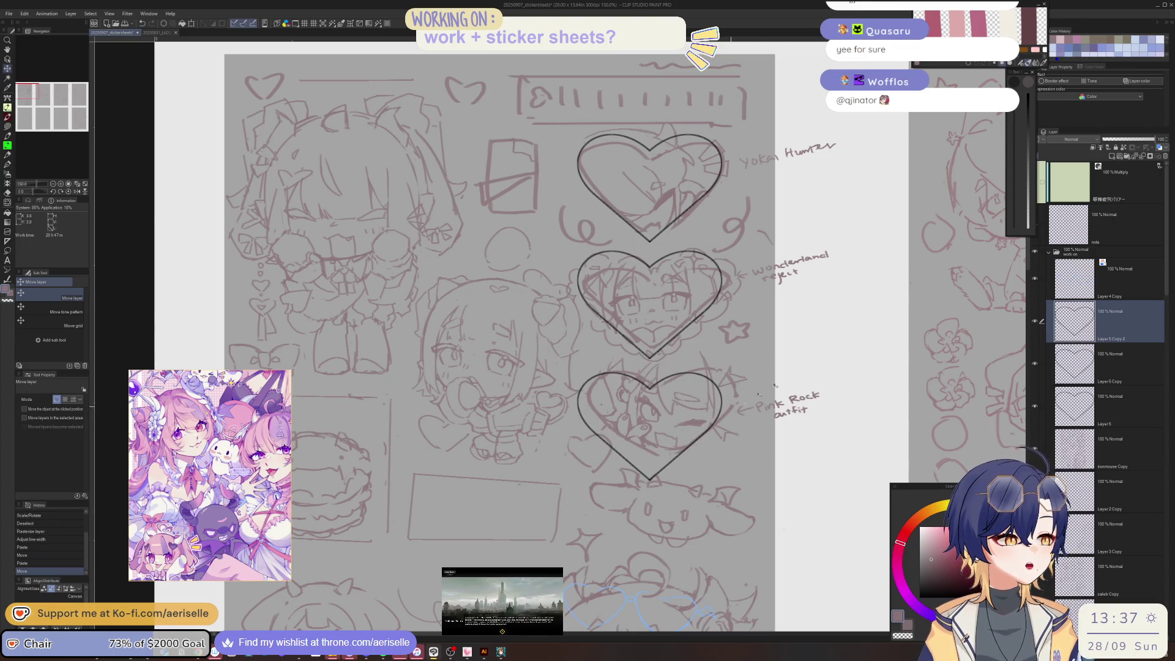
Step: Select all three heart layers and distribute their vertical spacing evenly
click(1043, 364)
click(1041, 406)
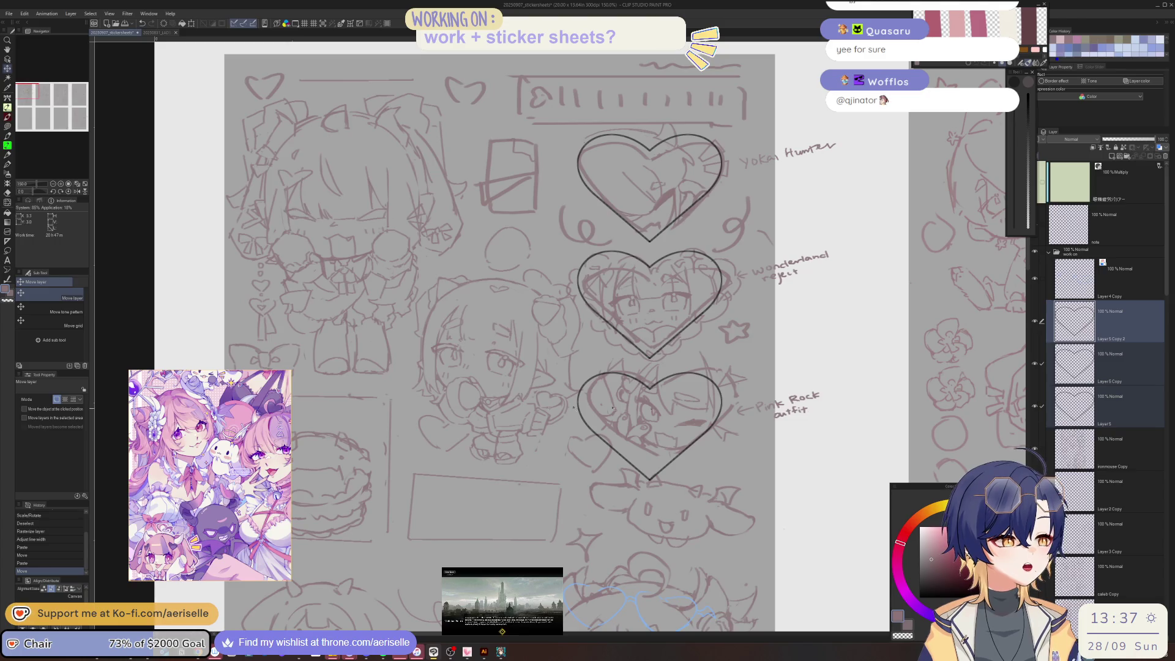
scroll(49, 591, down, 2)
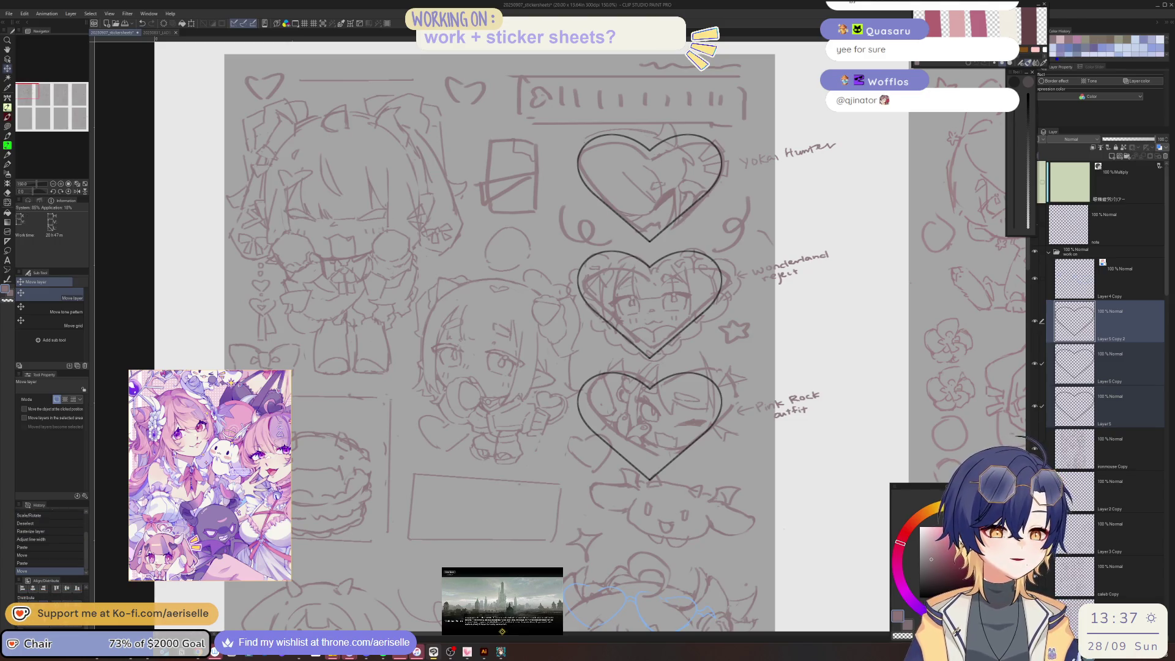
scroll(49, 591, up, 2)
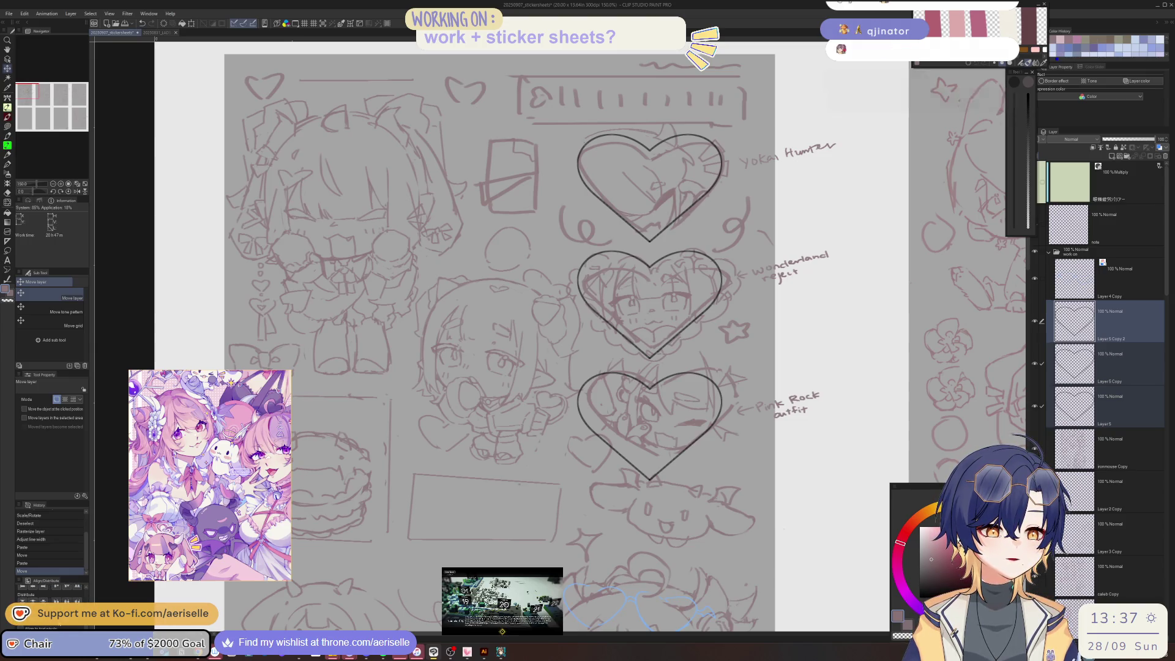
click(77, 601)
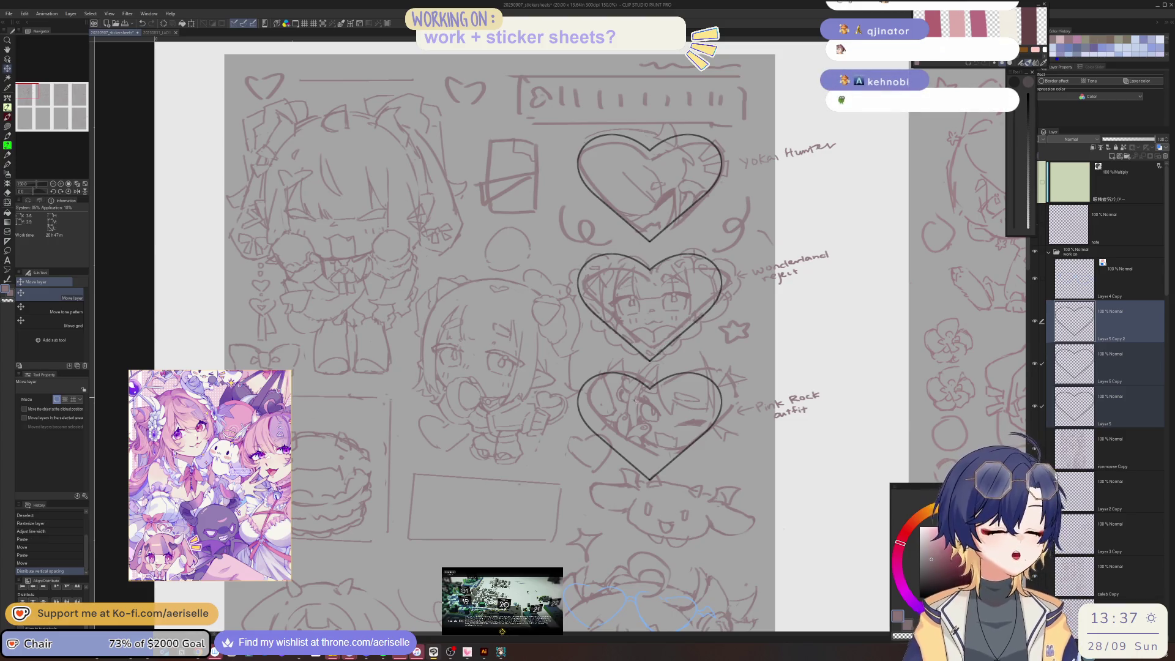
scroll(475, 392, up, 2)
scroll(697, 417, down, 3)
scroll(697, 417, down, 2)
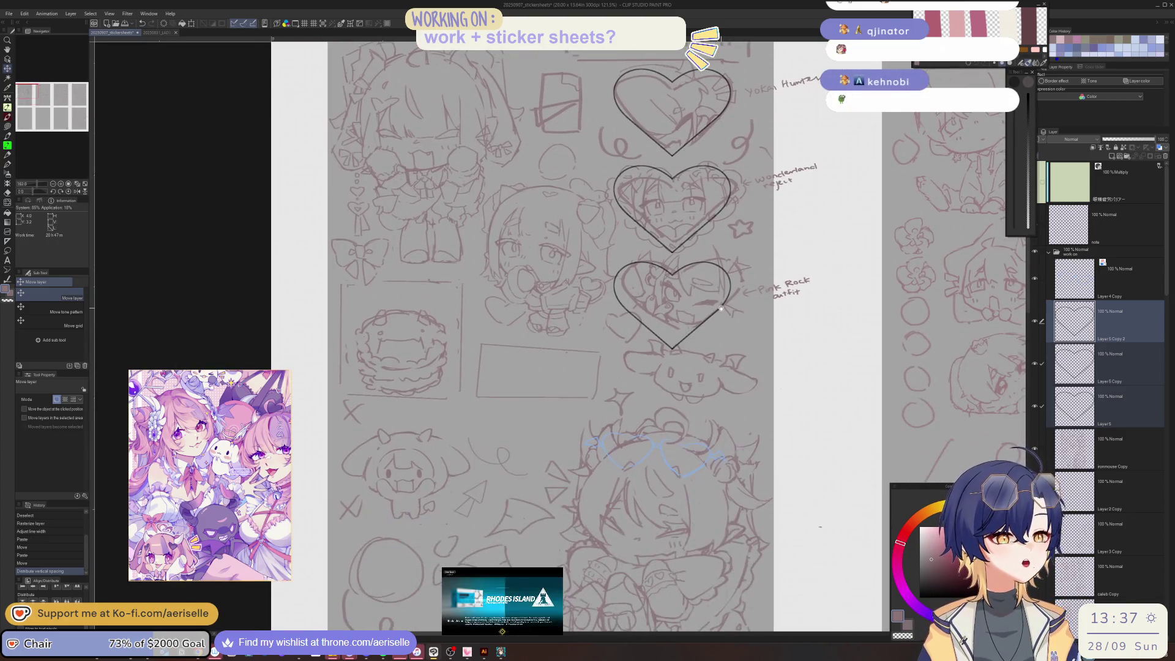
scroll(668, 397, up, 3)
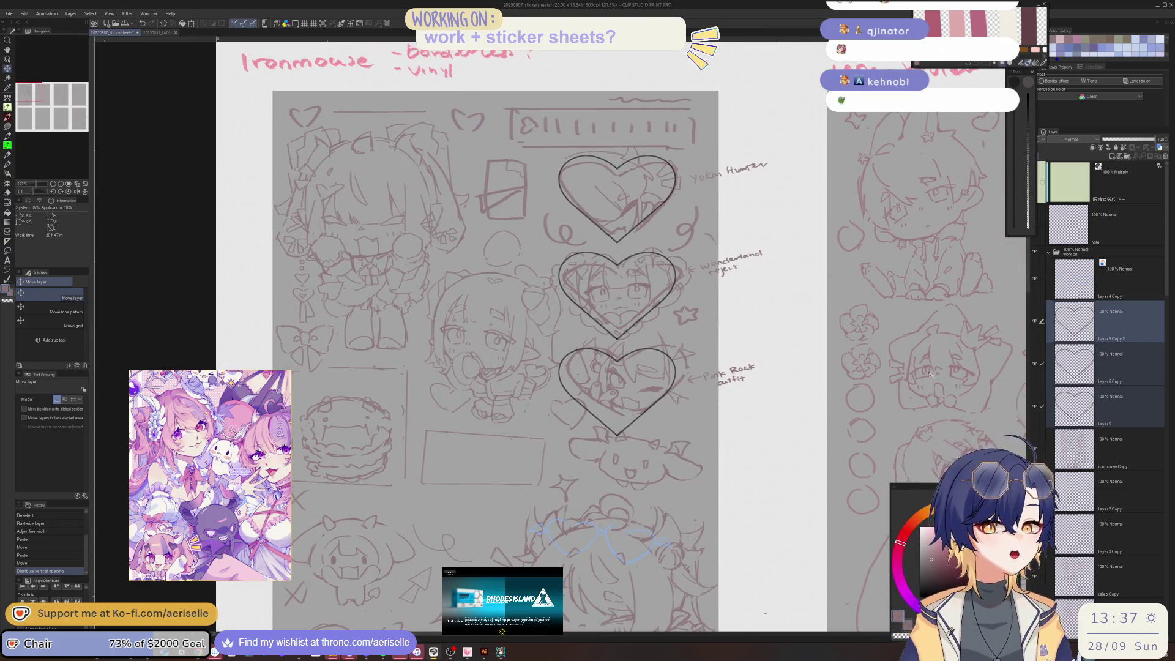
Step: Select the ironmouse Copy sketch layer
click(1109, 450)
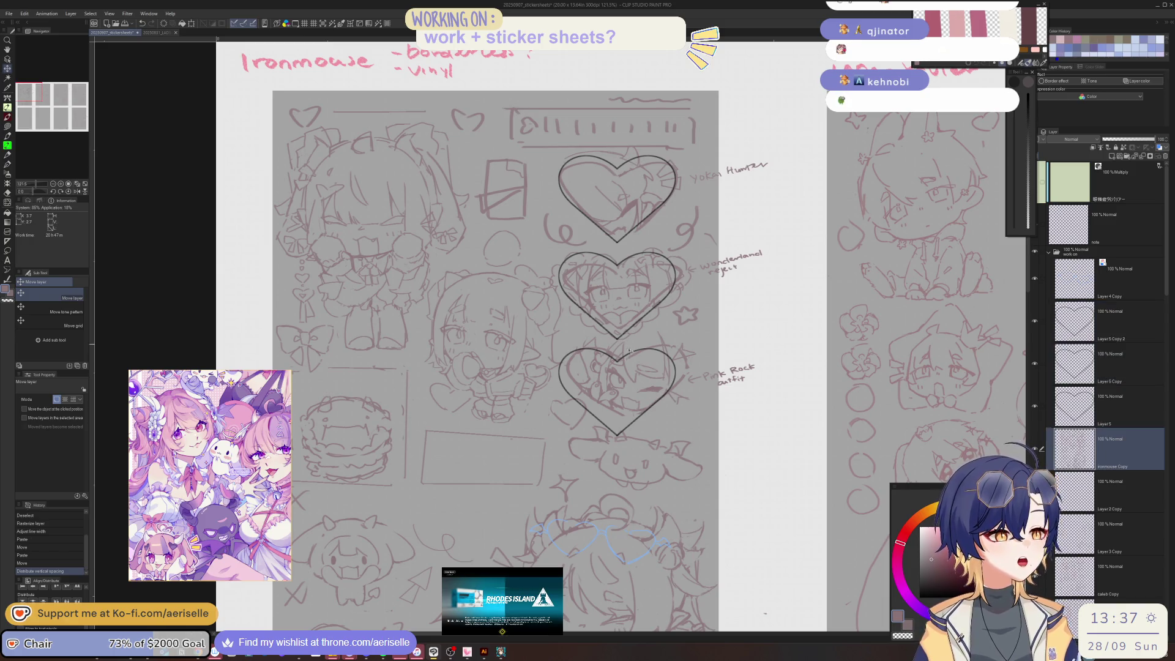
scroll(646, 481, up, 2)
scroll(645, 482, down, 2)
Step: Select the bottom, middle and top heart layers and merge them into one
key(m)
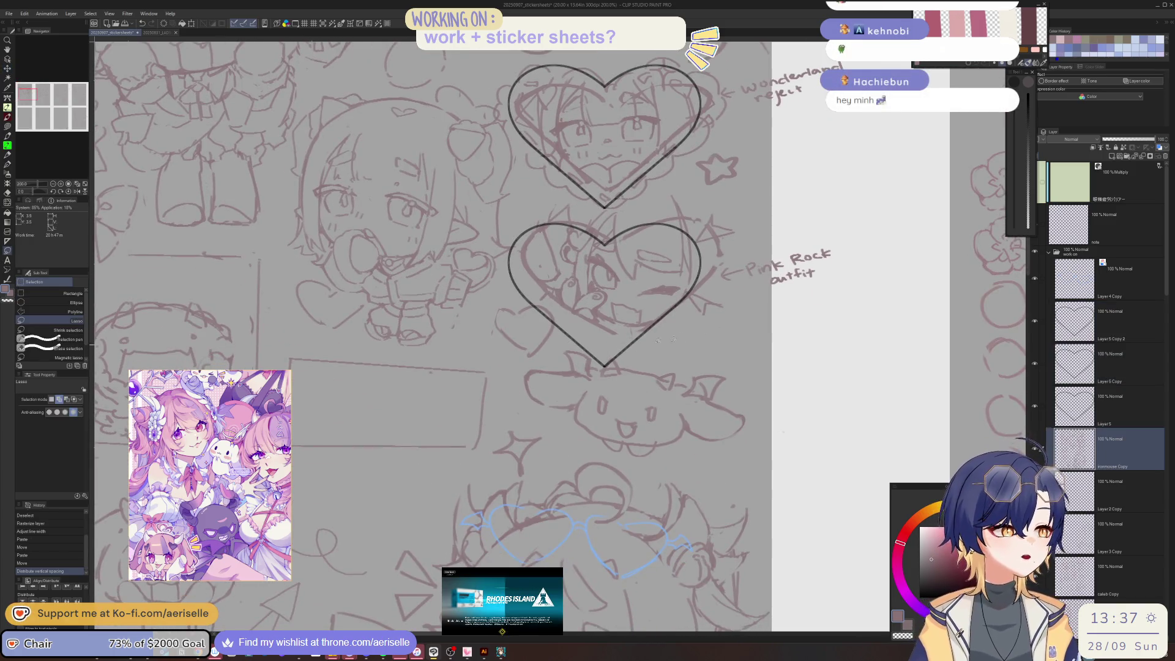
click(1065, 324)
click(1041, 363)
click(1041, 405)
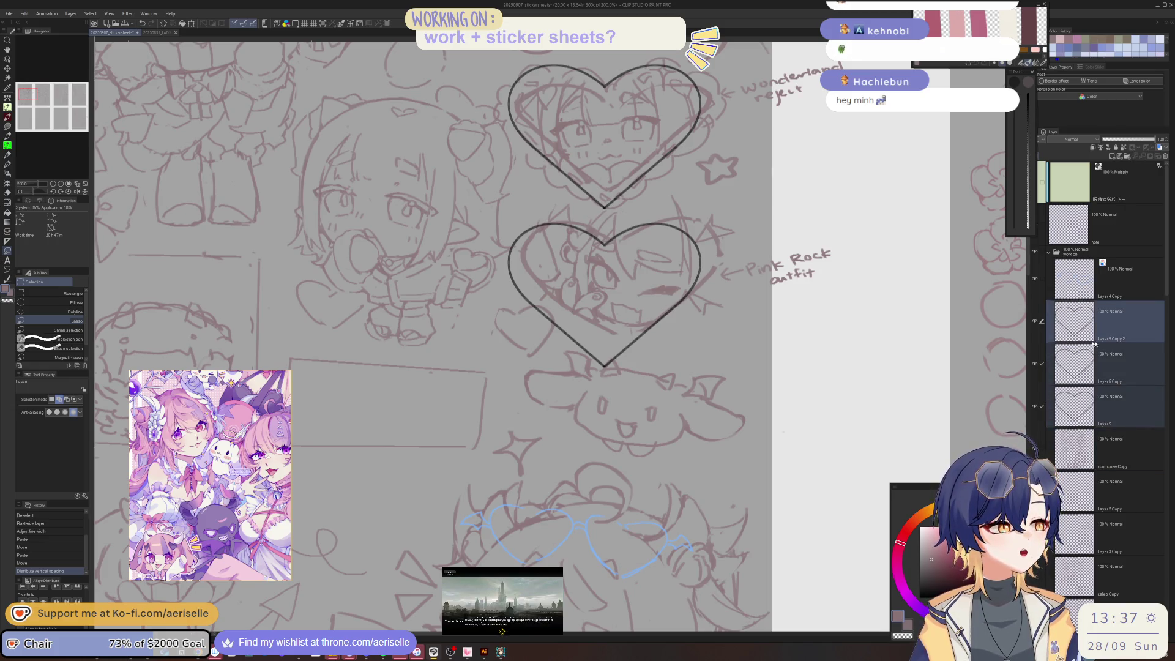
right_click(1087, 331)
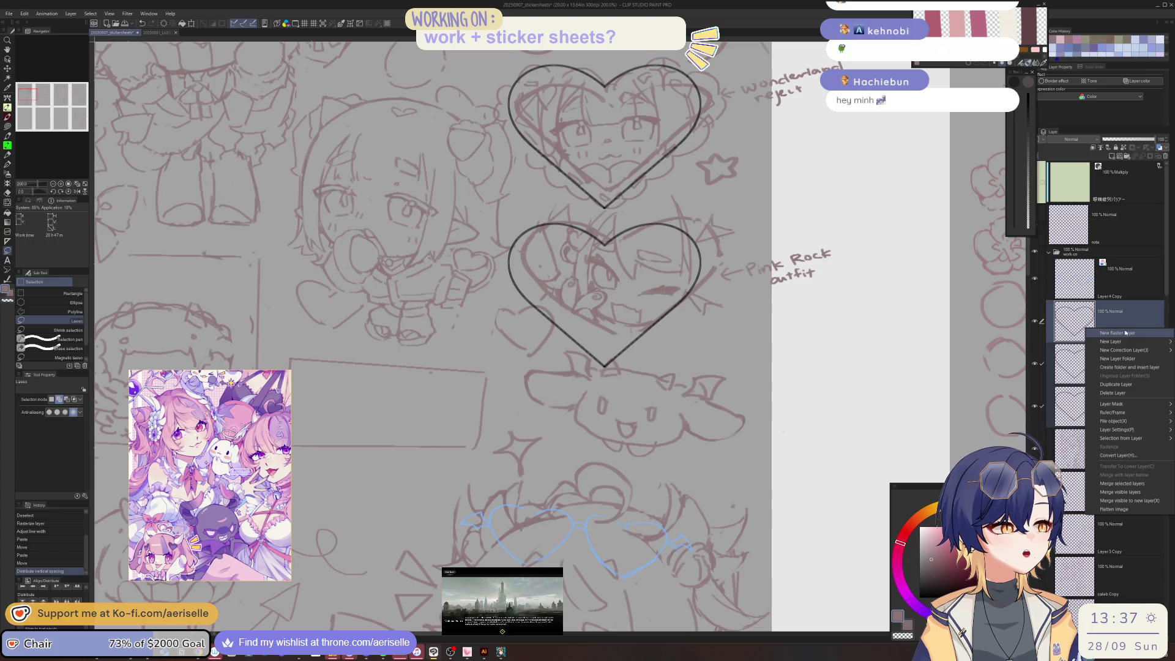
click(1132, 483)
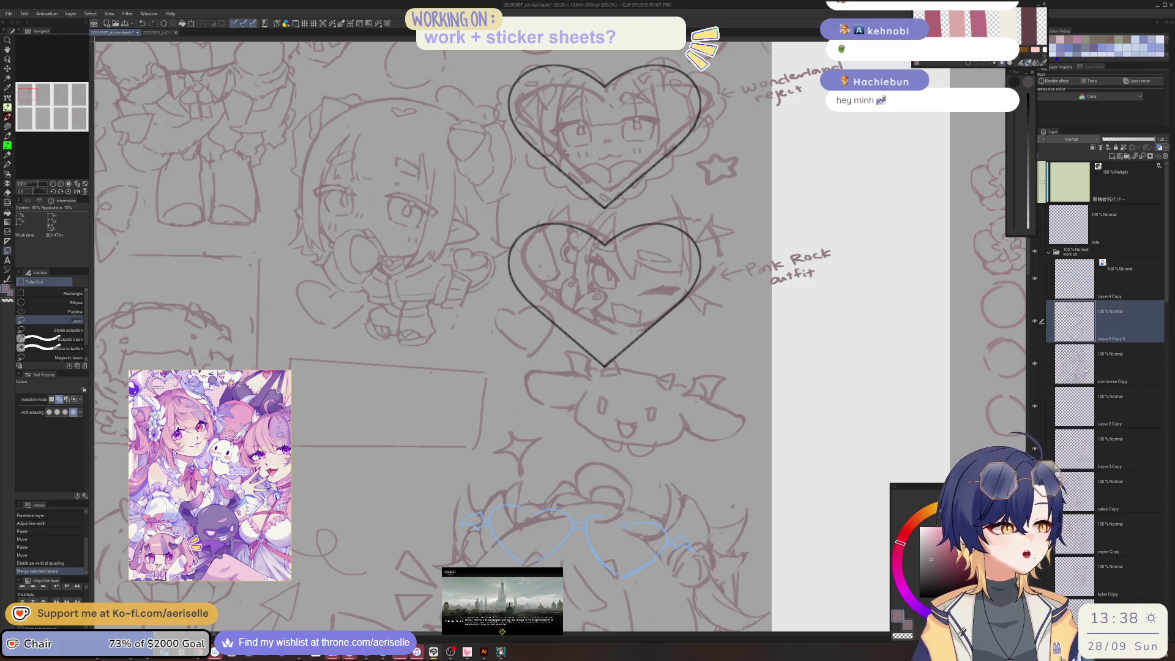
Step: Select the ironmouse Copy sketch layer and bring the stacked hearts into view
click(1120, 368)
mouse_move(565, 271)
mouse_down()
mouse_move(614, 372)
mouse_move(565, 407)
mouse_move(565, 452)
mouse_up()
key(ctrl+z)
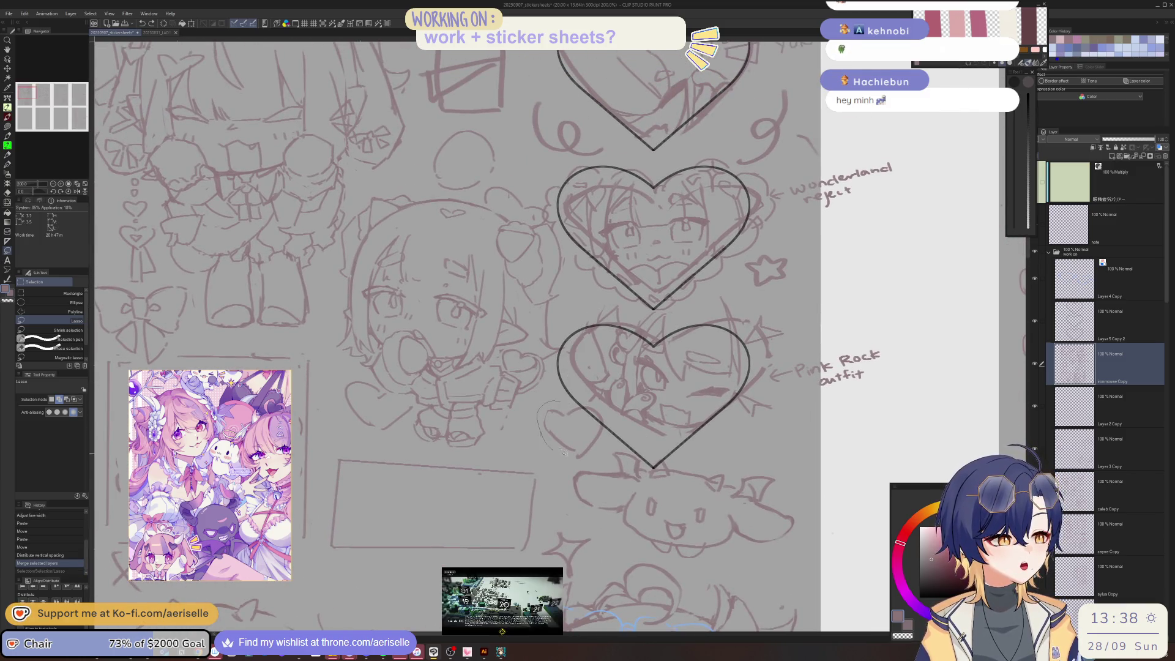
Step: Delete a few stray sketch lines and zoom back in around the hearts
drag(604, 406, 604, 407)
key(Delete)
key(ctrl+d)
key(ctrl+alt+0)
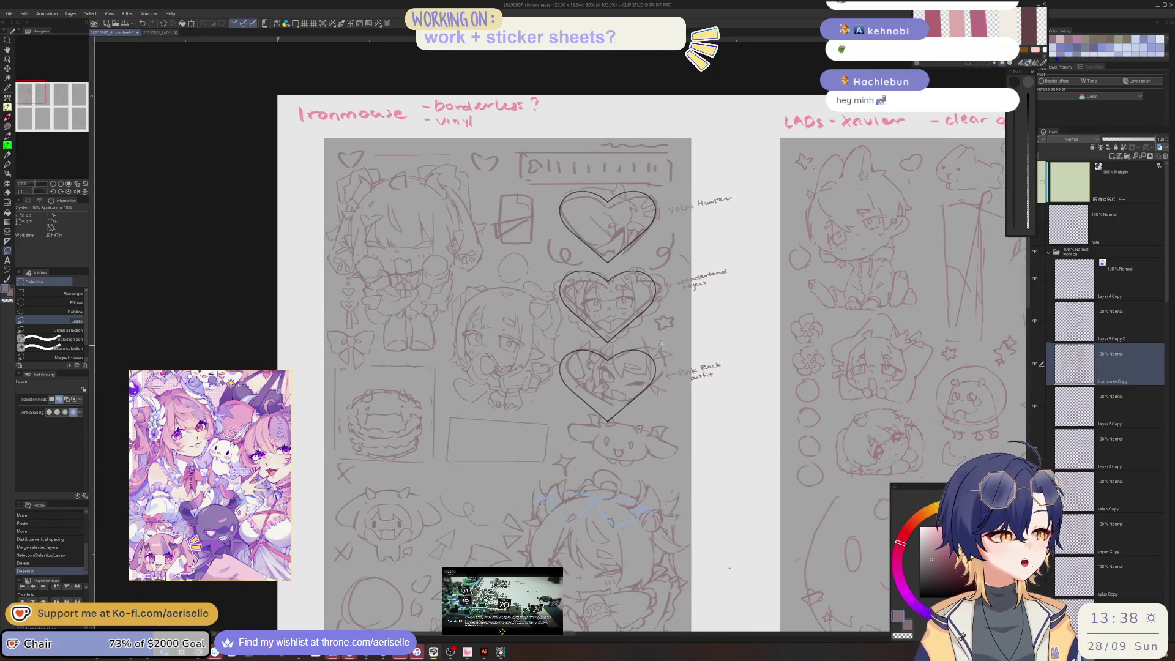
key(ctrl+plus)
key(ctrl+plus)
Step: Lasso the bottom heart sketch and shift it slightly left and down
mouse_move(574, 337)
mouse_down()
mouse_move(599, 438)
mouse_move(824, 309)
mouse_up()
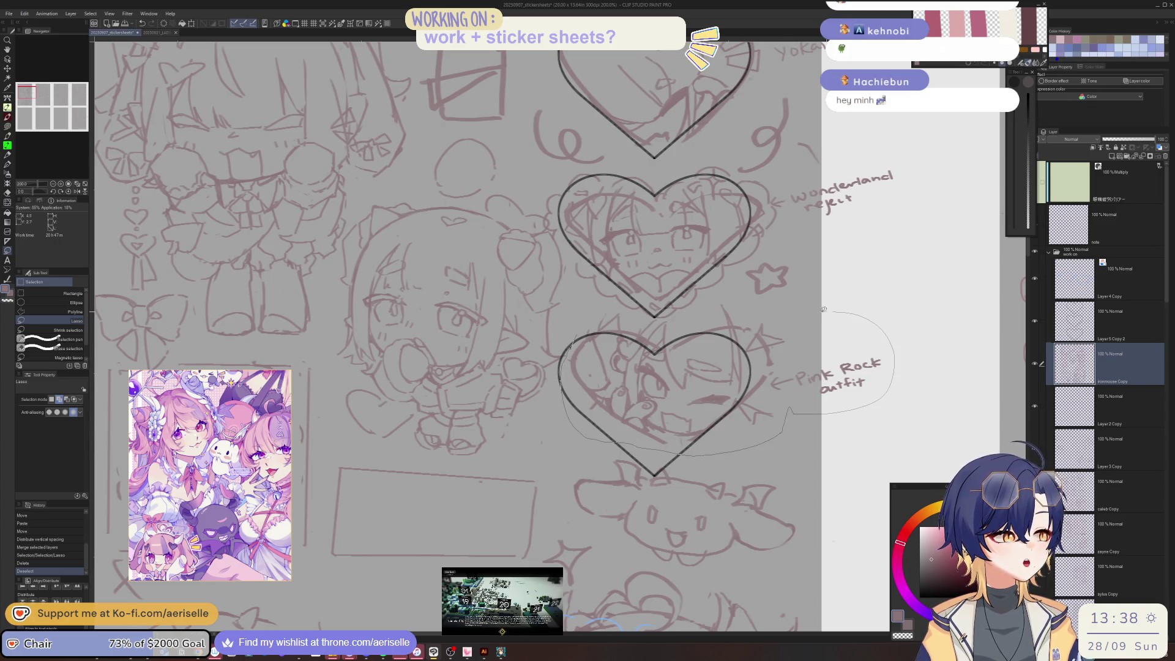
drag(664, 318, 585, 311)
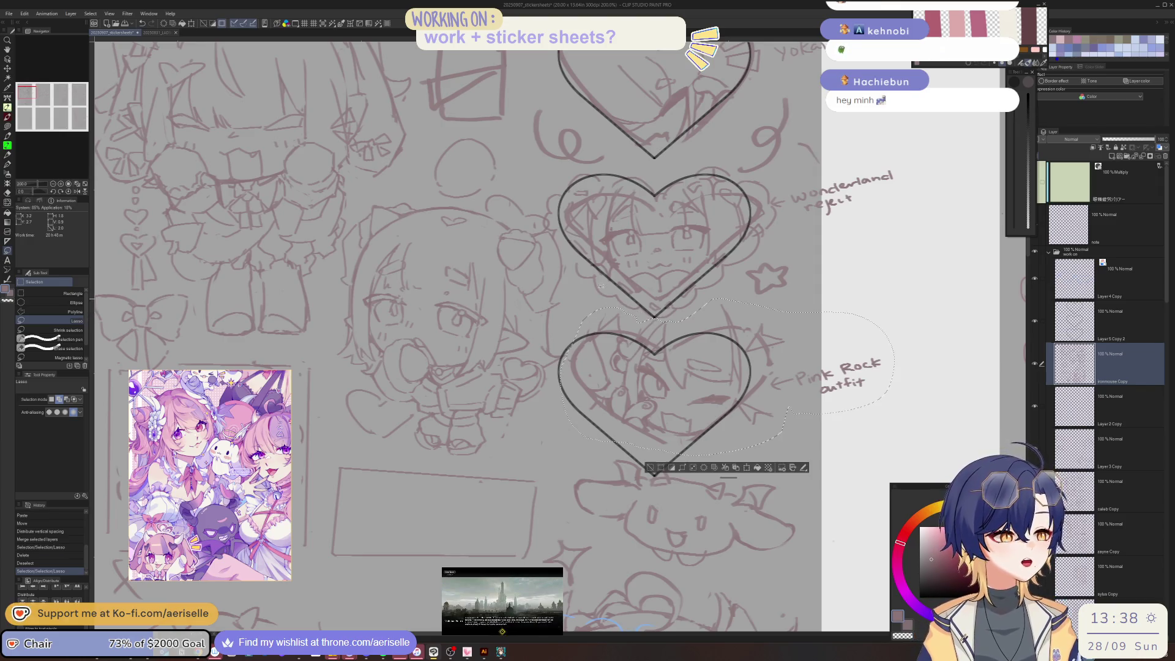
key(k)
drag(715, 415, 707, 432)
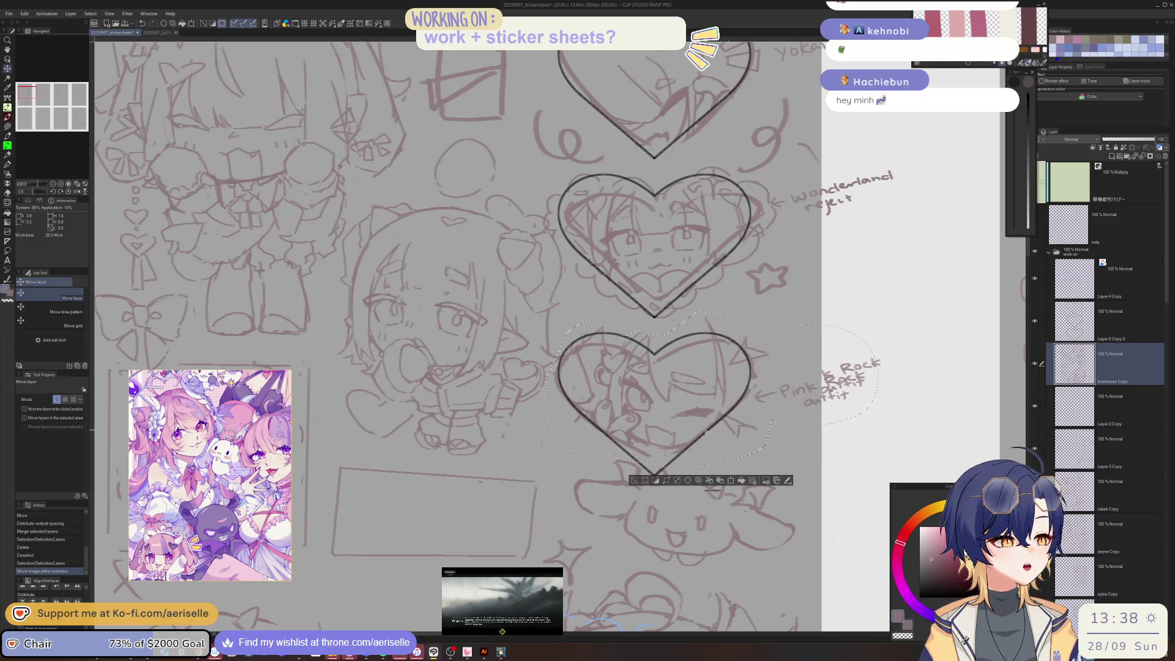
click(634, 480)
key(m)
scroll(553, 313, up, 3)
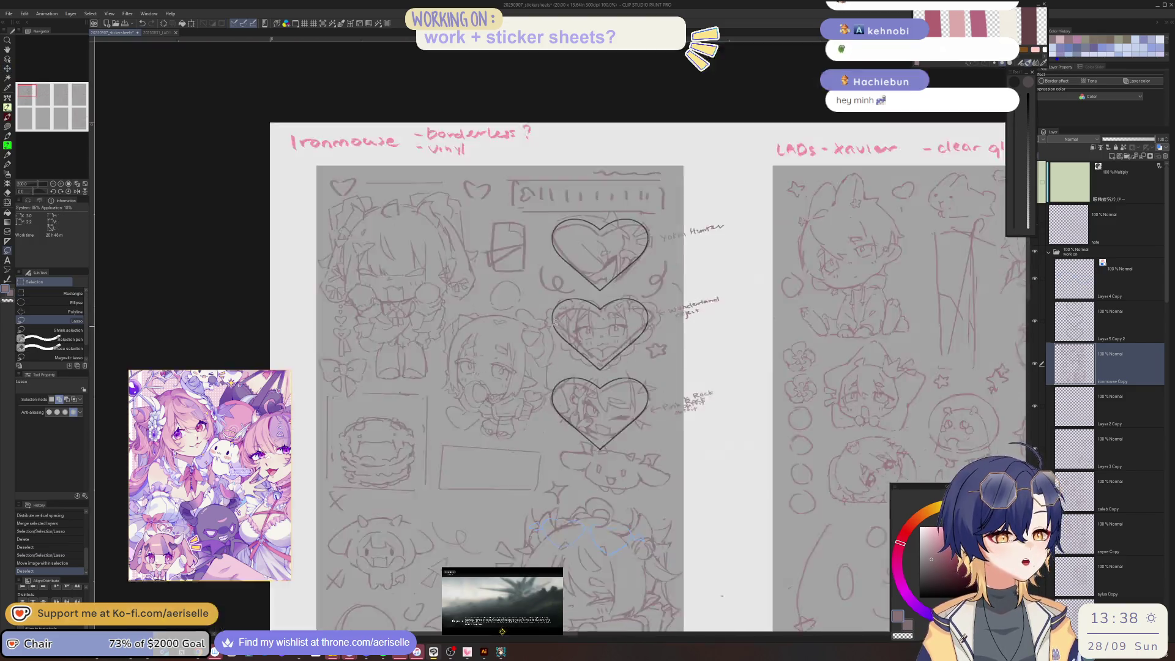
Step: Erase the stray sketch lines along the heart frame's edge
scroll(551, 313, up, 5)
key(e)
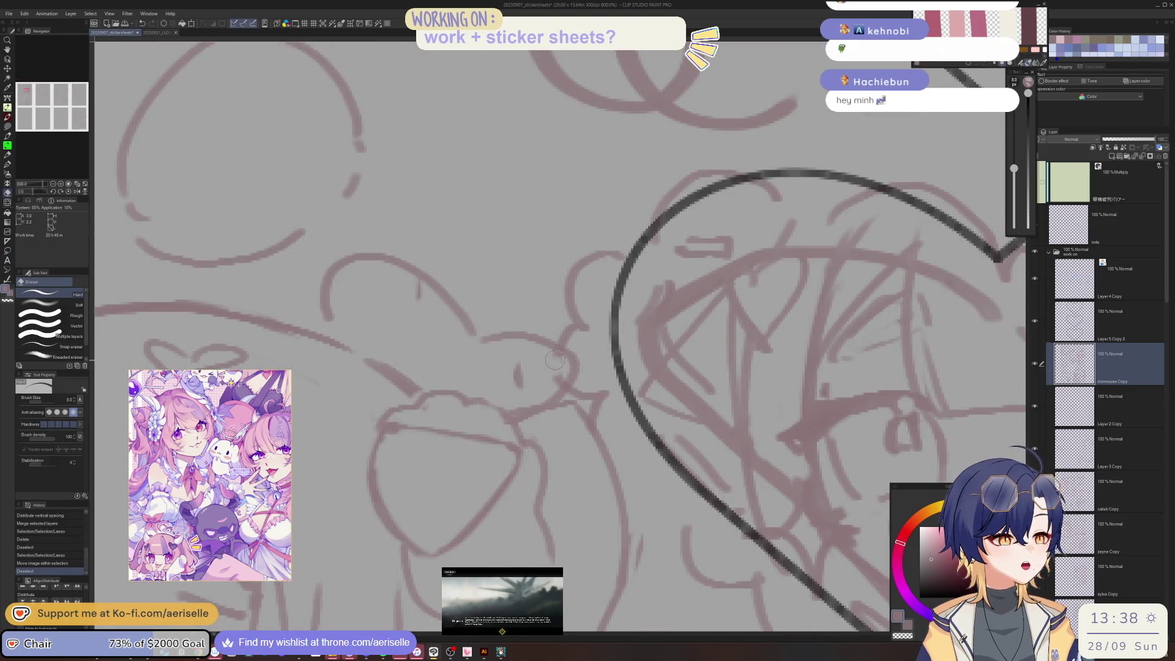
scroll(560, 369, down, 6)
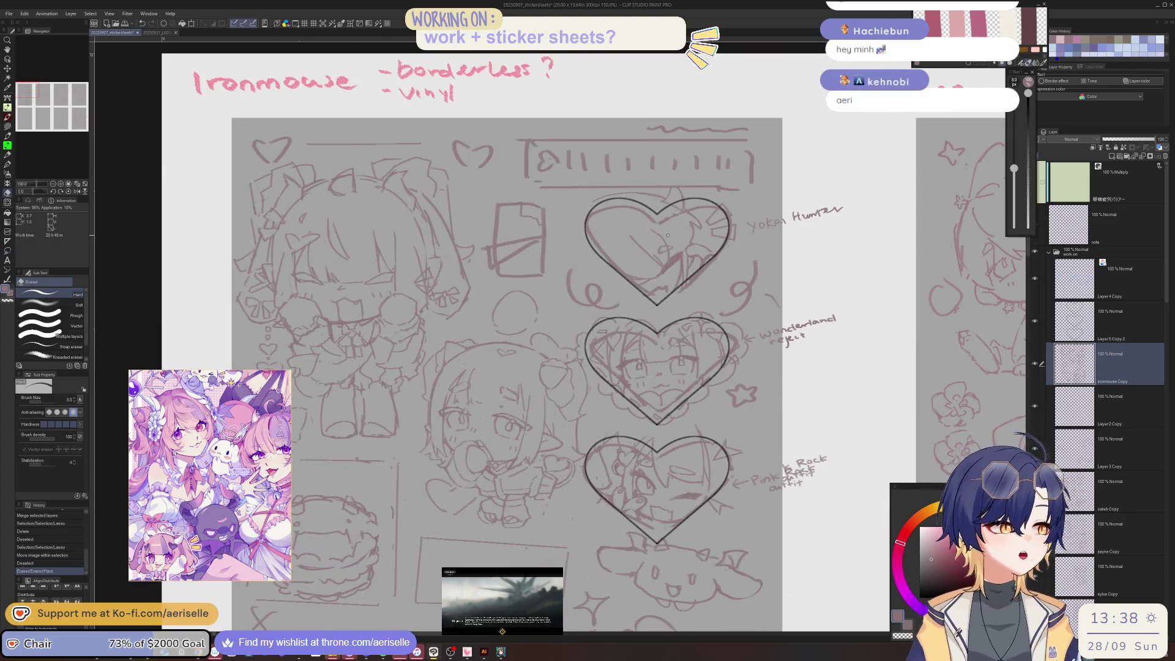
scroll(594, 342, up, 5)
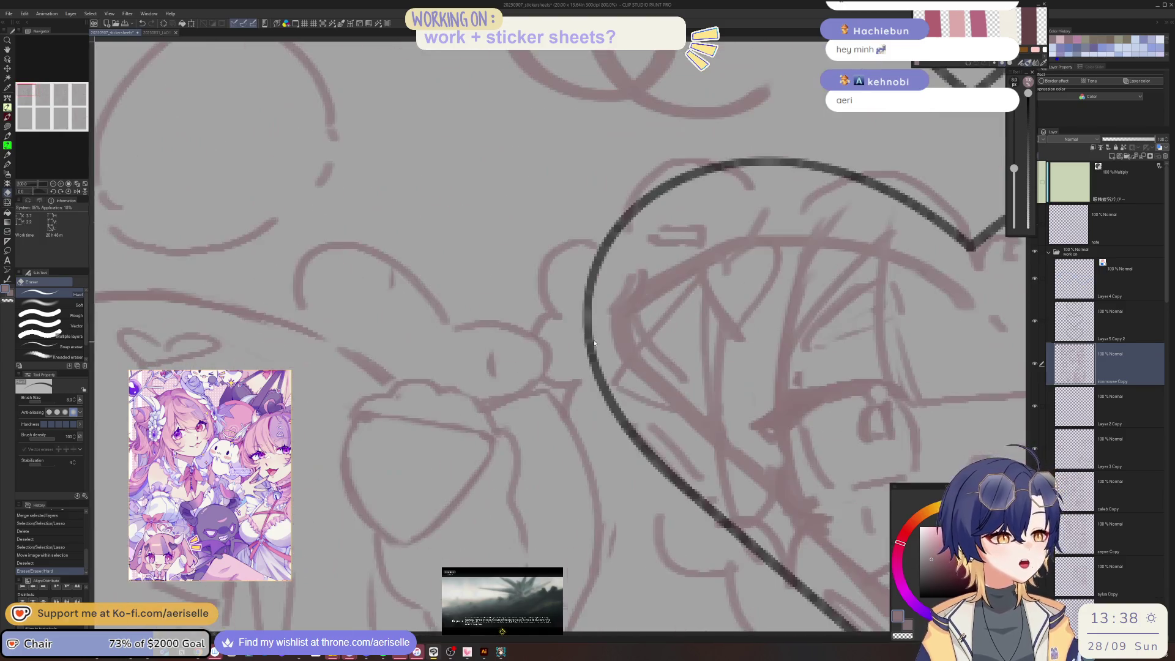
mouse_move(540, 315)
mouse_down()
mouse_move(585, 410)
mouse_move(566, 401)
mouse_up()
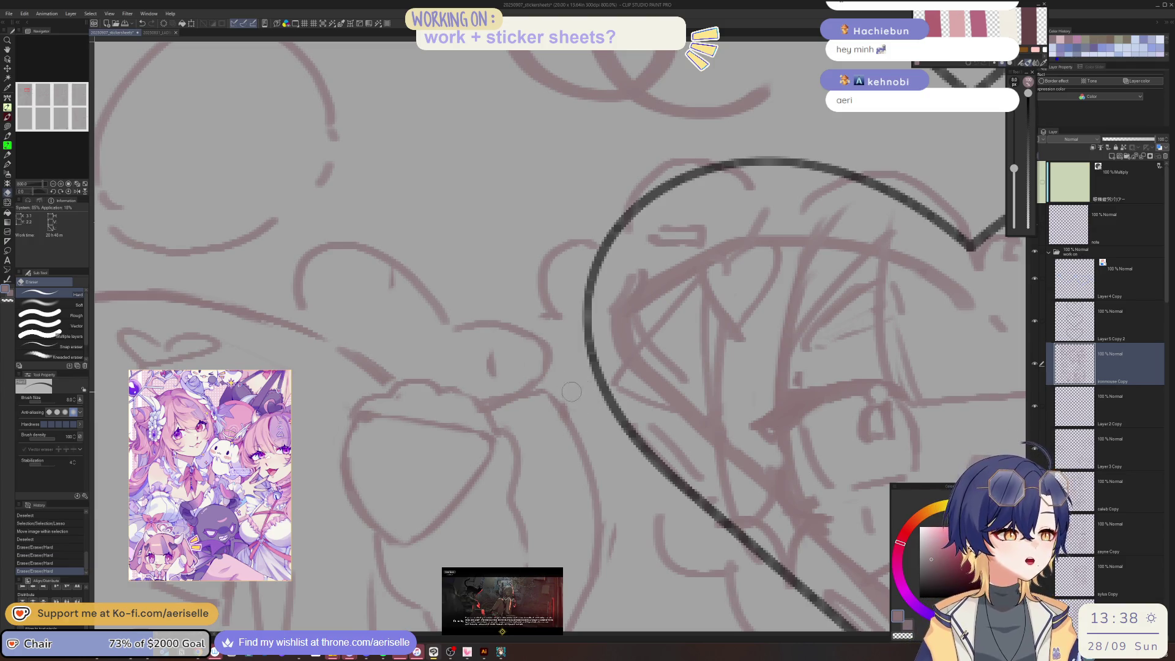
scroll(573, 392, down, 6)
Step: Lasso the Cinnamoroll doodle below the hearts, nudge it slightly, and deselect
key(m)
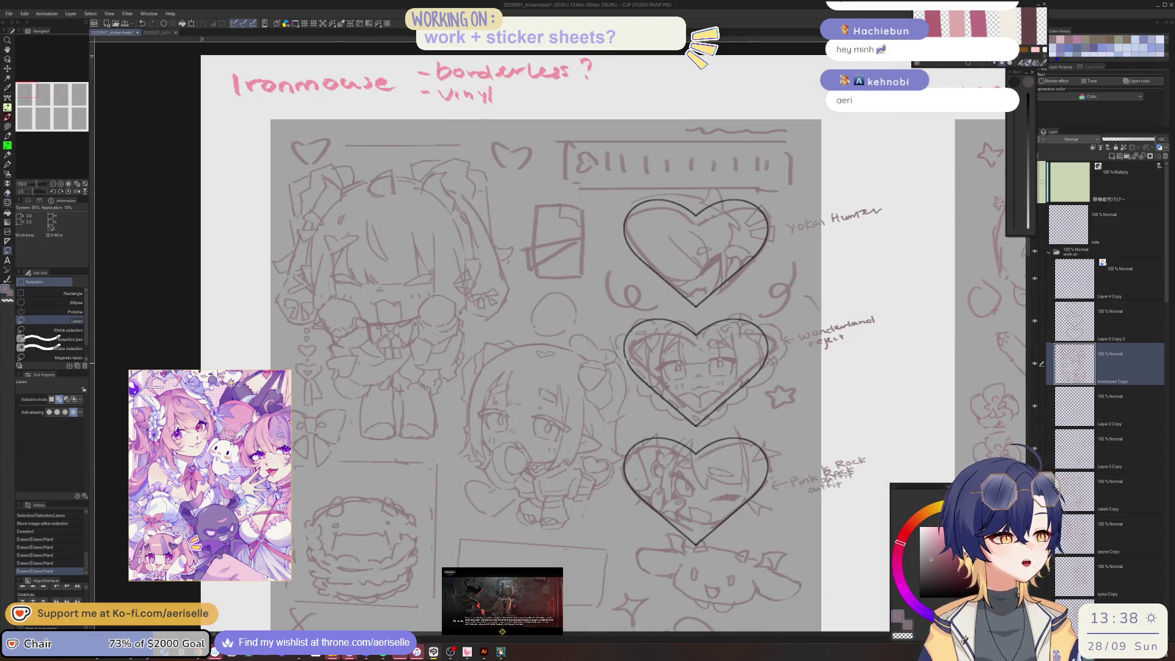
drag(630, 437, 625, 460)
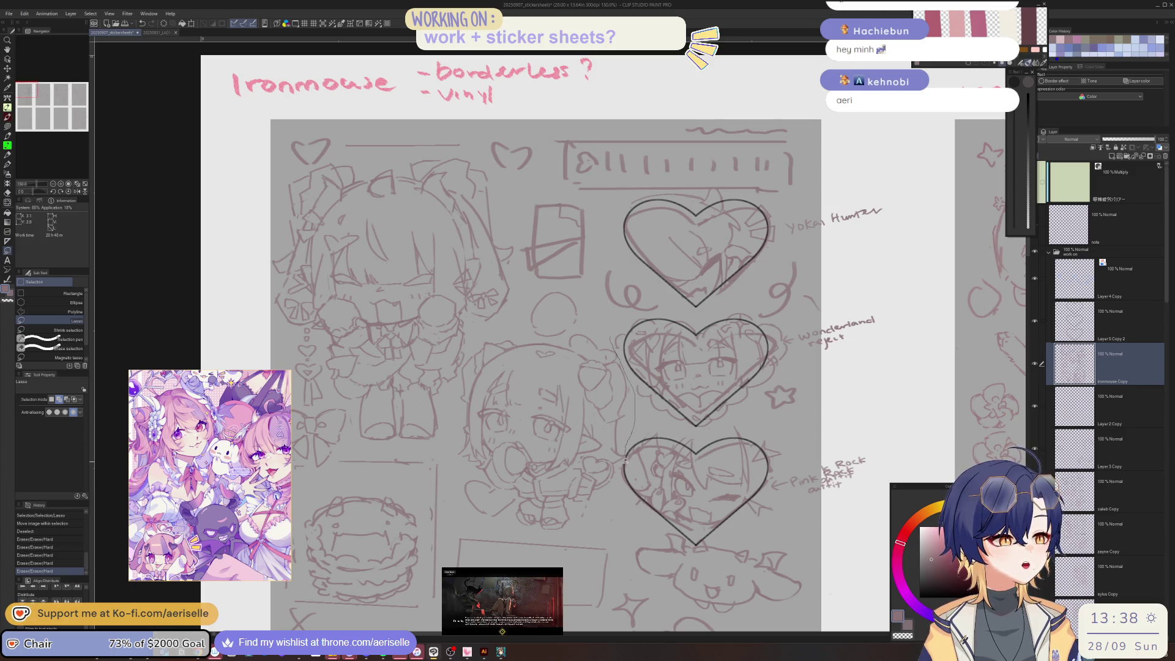
drag(635, 508, 637, 520)
scroll(752, 299, down, 5)
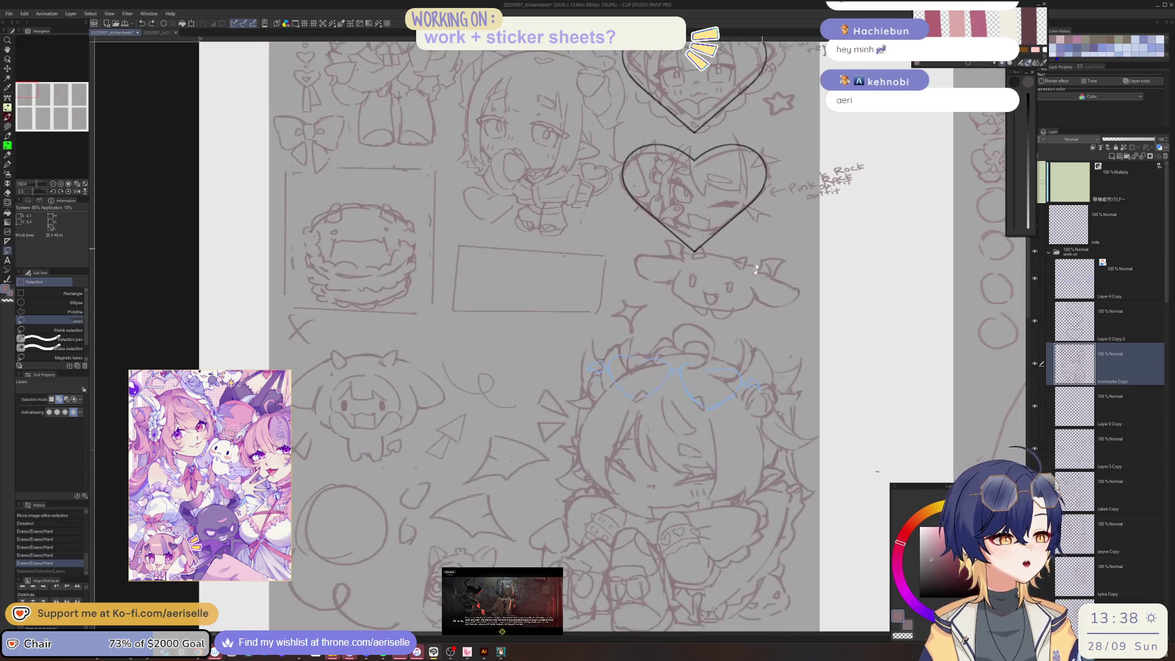
scroll(752, 300, up, 2)
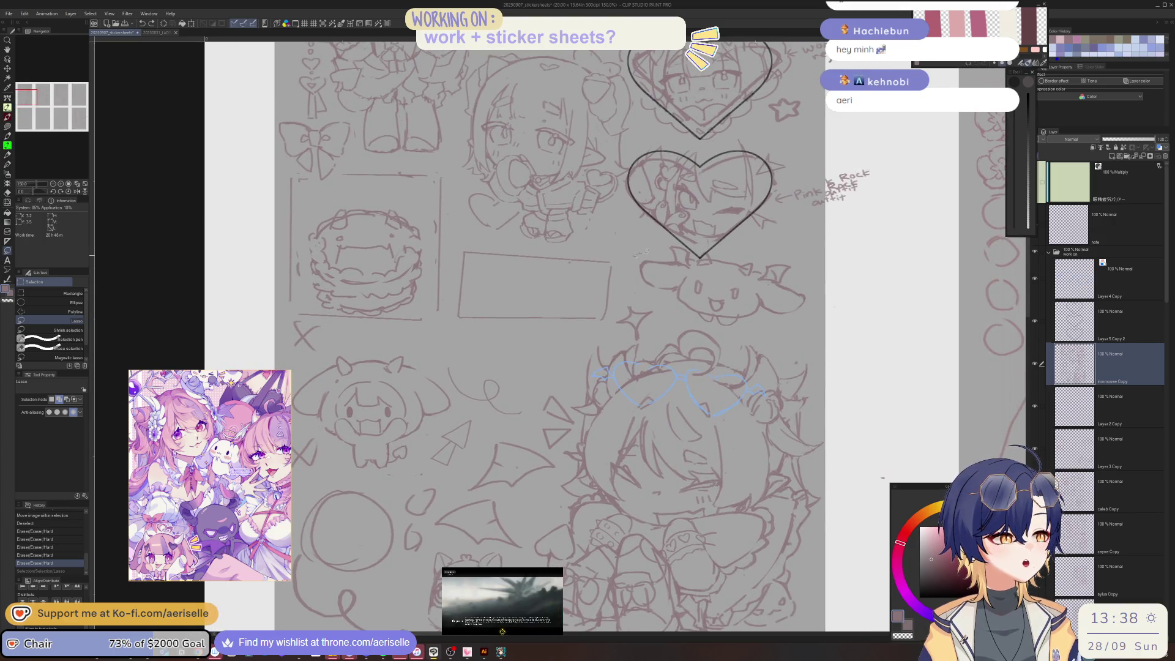
mouse_move(686, 320)
mouse_down()
mouse_move(765, 332)
mouse_move(811, 285)
mouse_move(725, 248)
mouse_move(637, 254)
mouse_up()
key(k)
drag(765, 300, 775, 313)
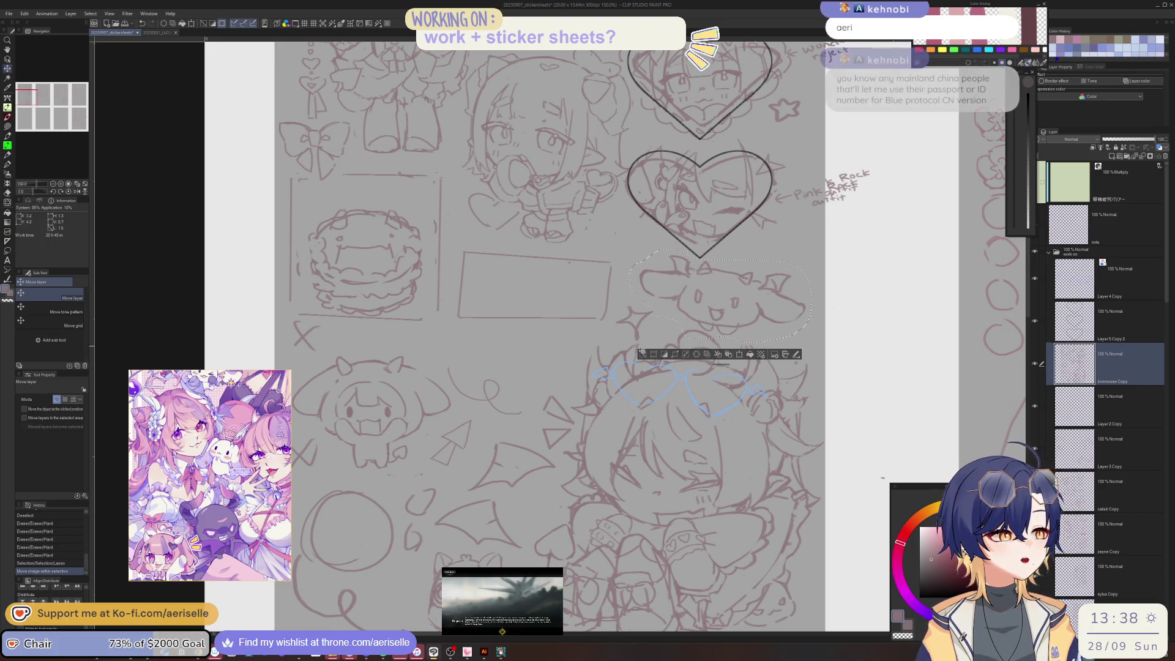
key(ctrl+d)
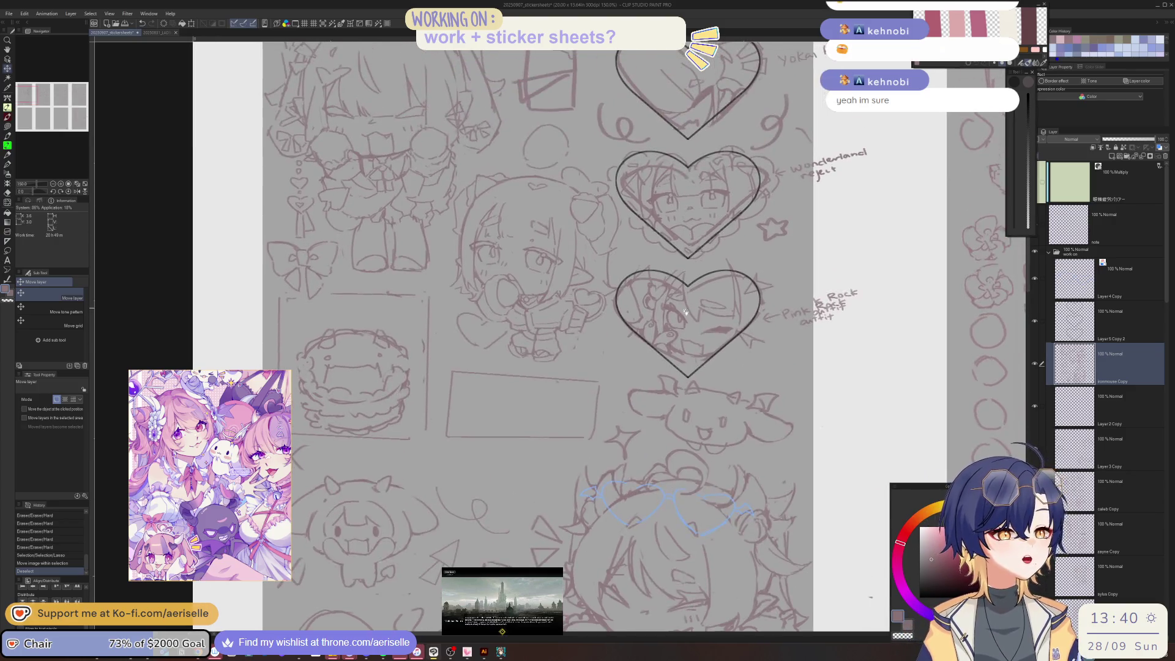
Step: Draw a short pen stroke beside the chibi sketch
scroll(709, 254, down, 4)
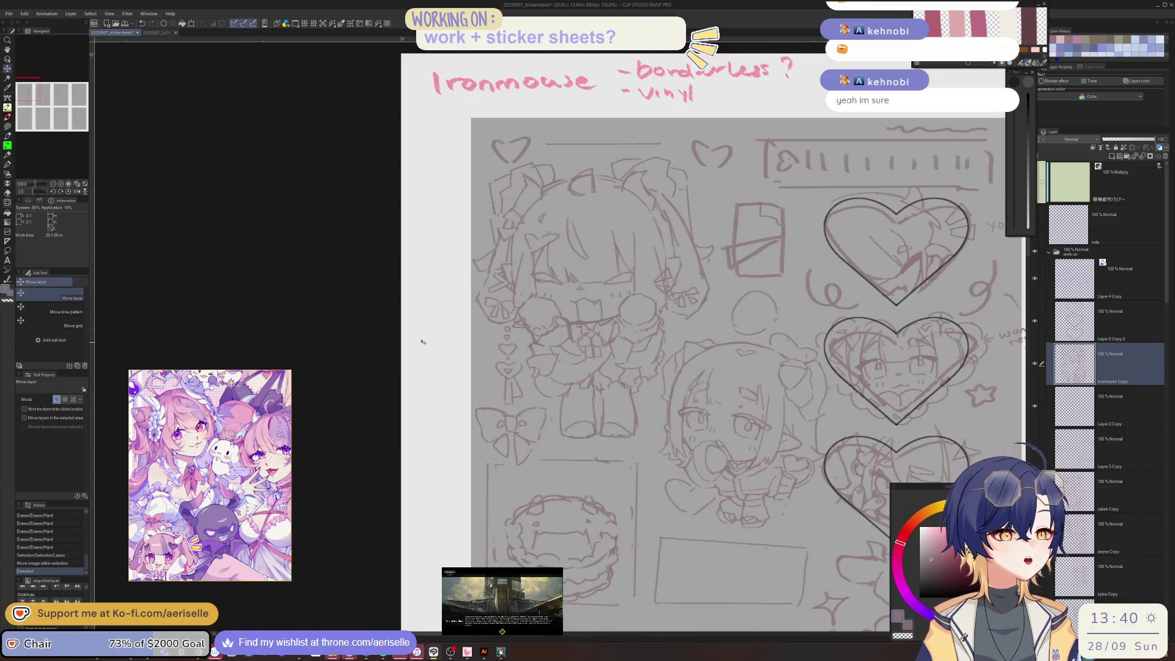
key(p)
scroll(672, 311, down, 1)
scroll(672, 311, up, 1)
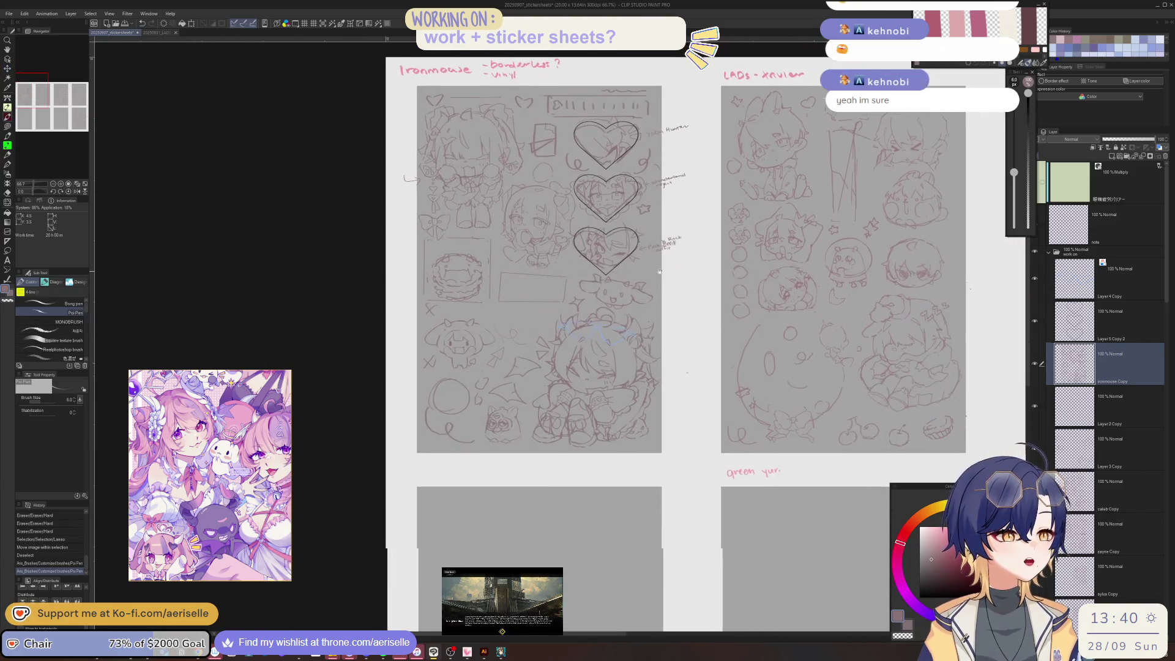
scroll(672, 311, up, 1)
drag(671, 291, 647, 323)
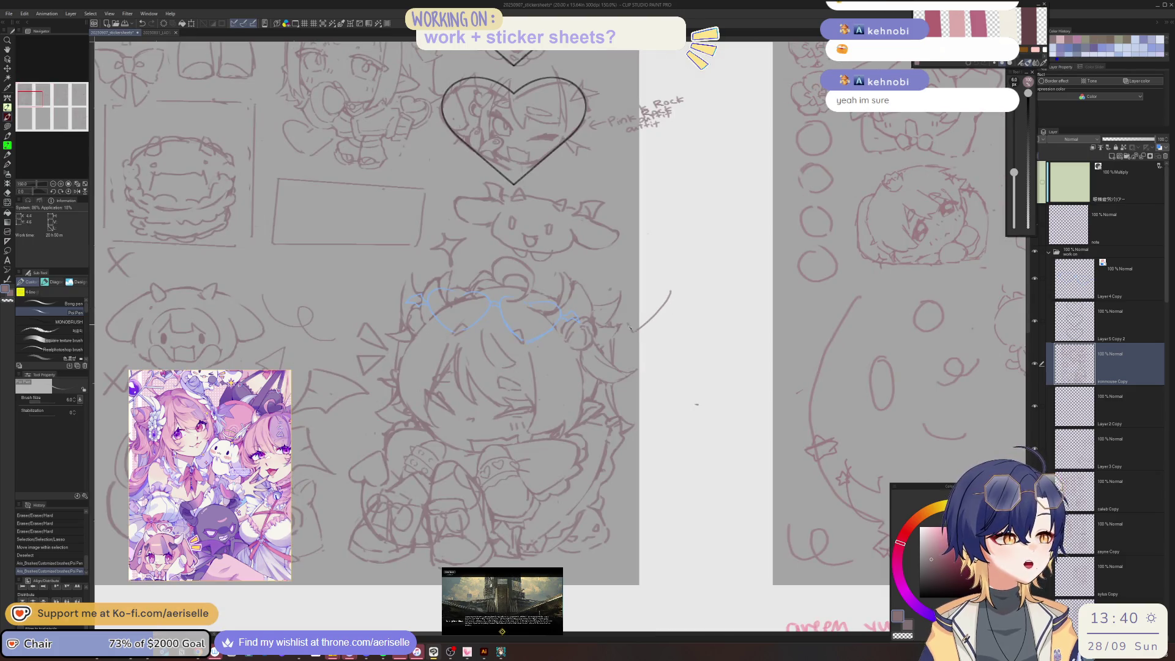
scroll(647, 326, down, 1)
scroll(647, 294, down, 2)
scroll(645, 265, down, 1)
Step: Add a small pen stroke to the furby doodle and zoom back out over the sheet
drag(645, 265, 598, 238)
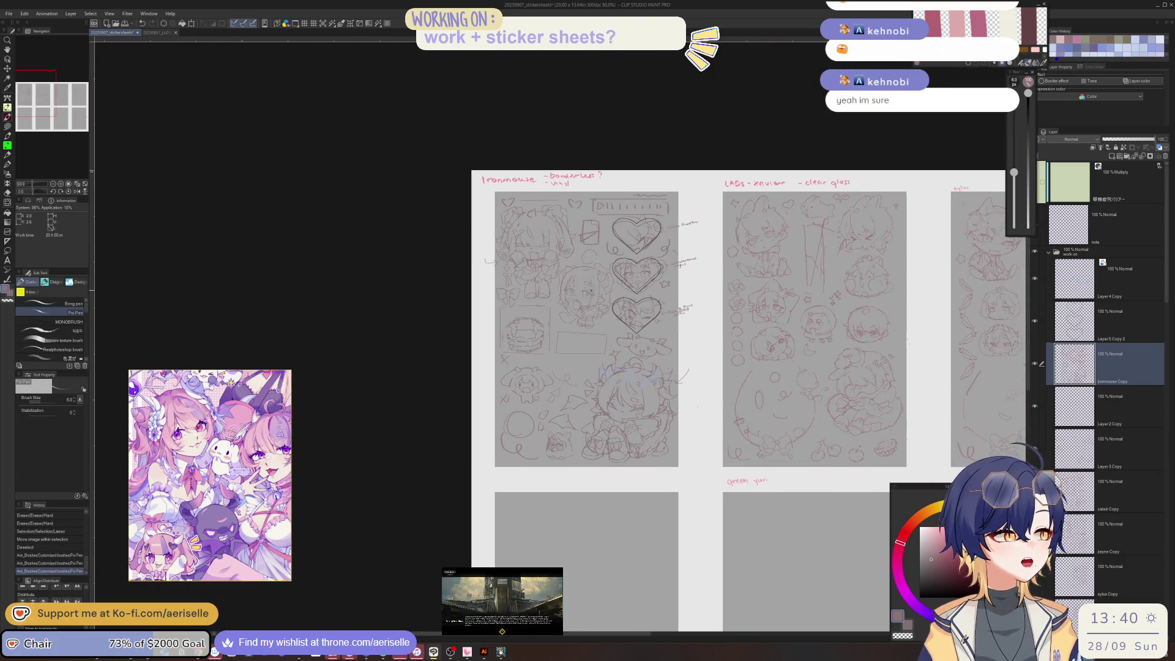
scroll(520, 268, up, 1)
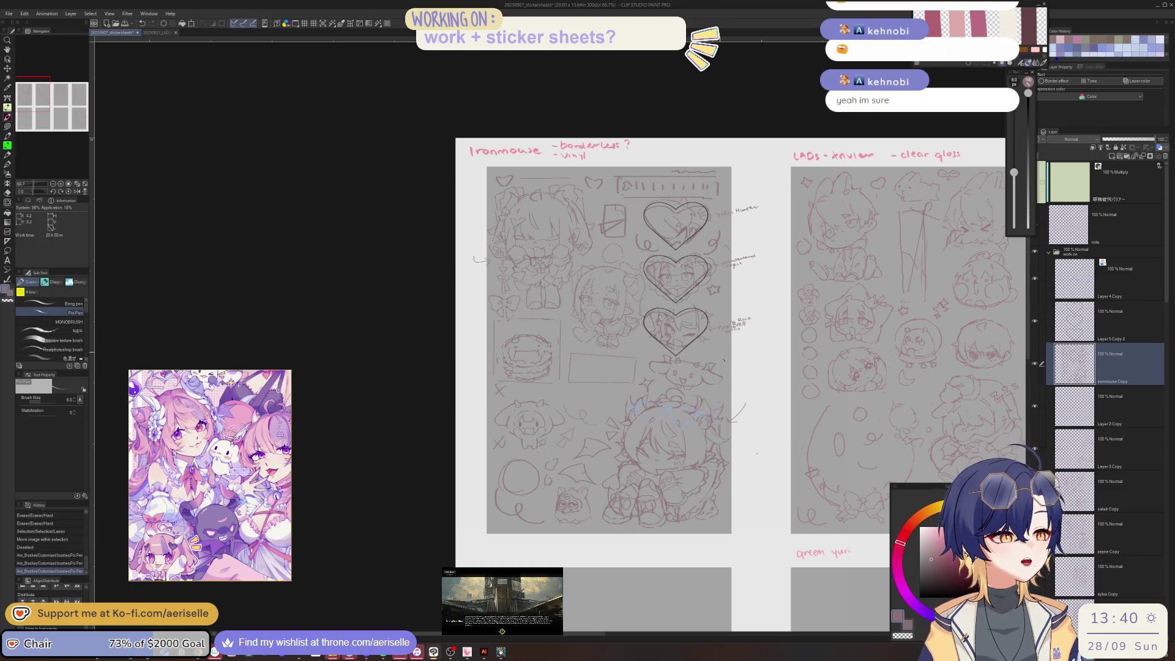
mouse_move(751, 417)
mouse_down()
mouse_move(657, 336)
mouse_move(710, 304)
mouse_up()
scroll(565, 385, up, 2)
scroll(564, 385, up, 1)
scroll(564, 385, up, 1)
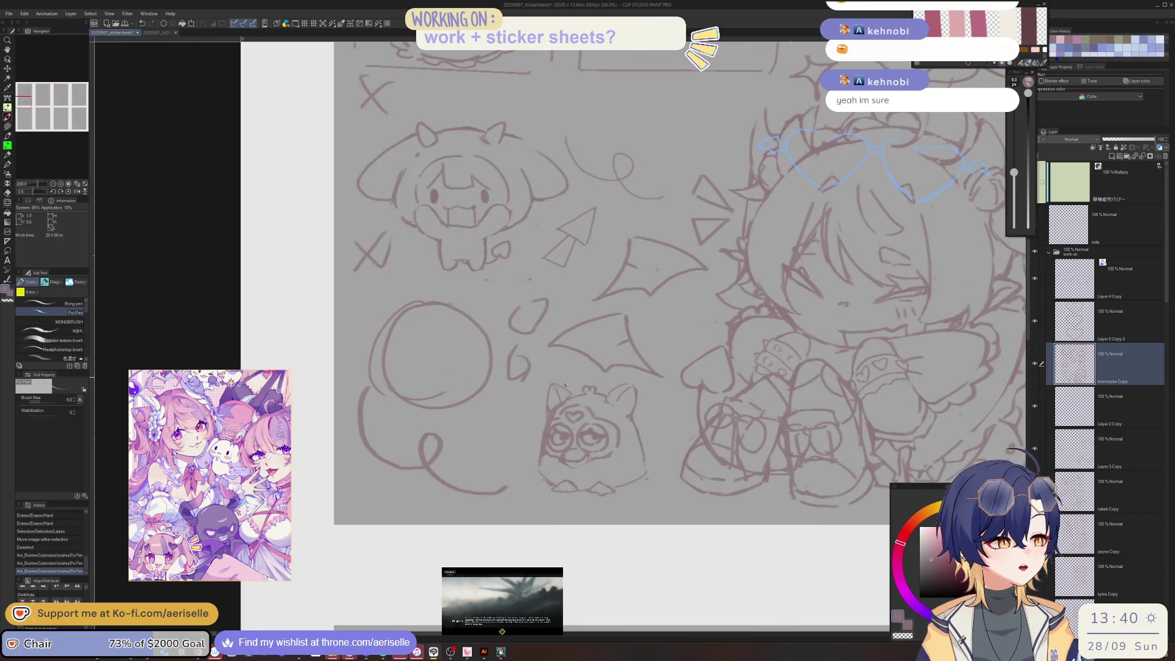
scroll(589, 453, up, 2)
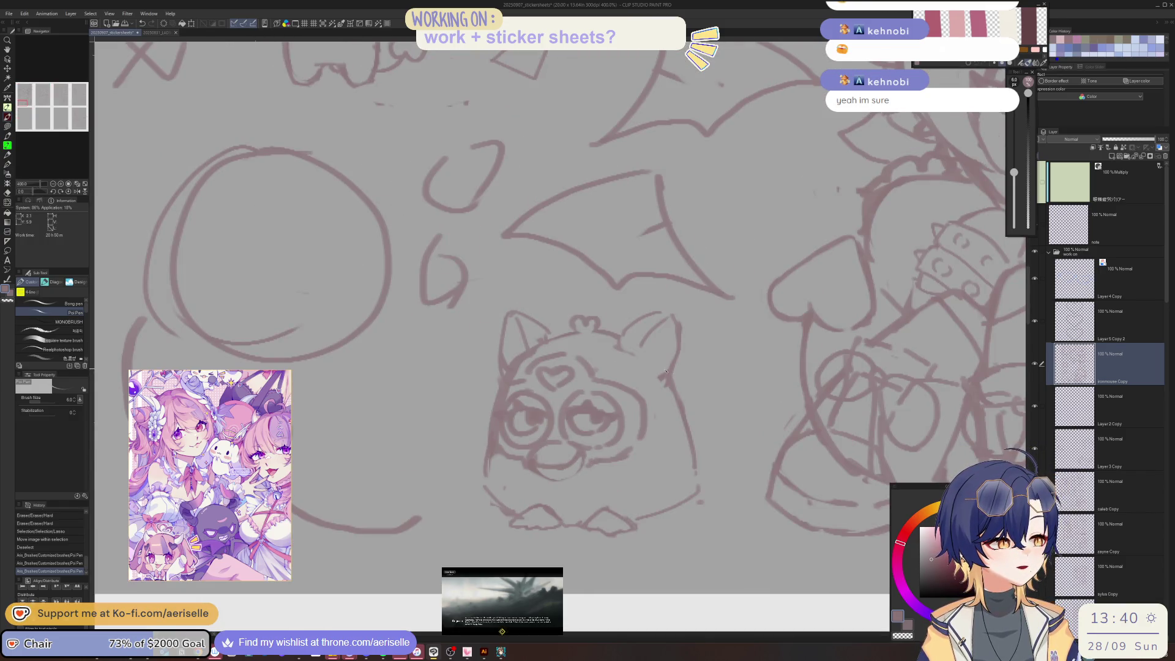
drag(655, 411, 663, 385)
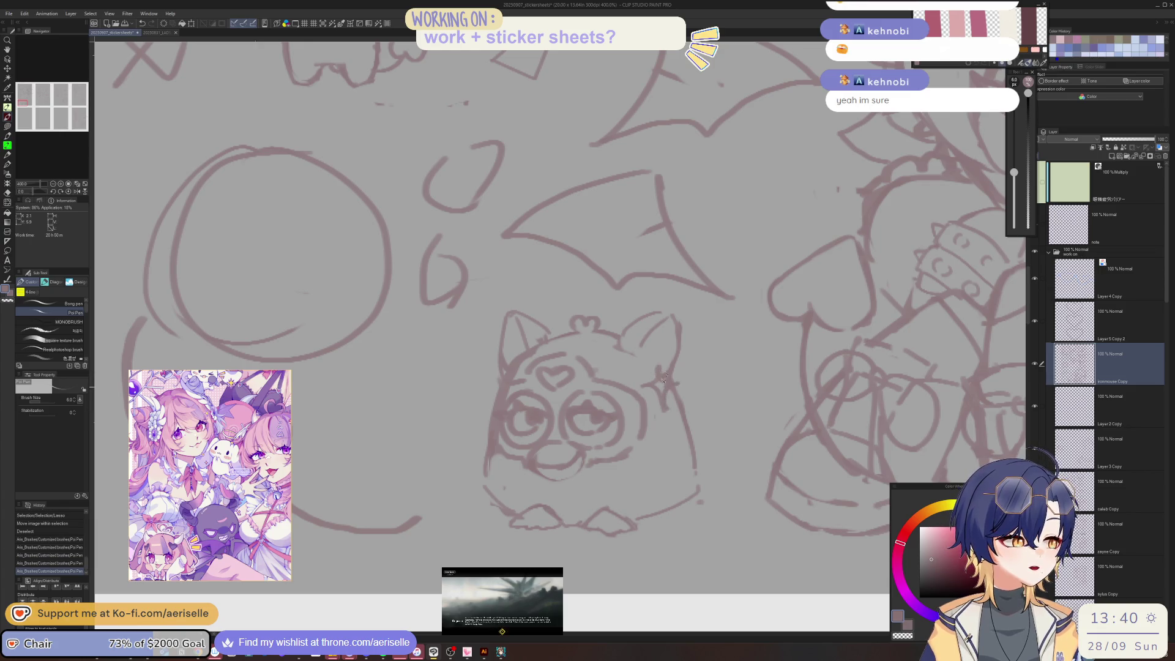
scroll(674, 384, down, 2)
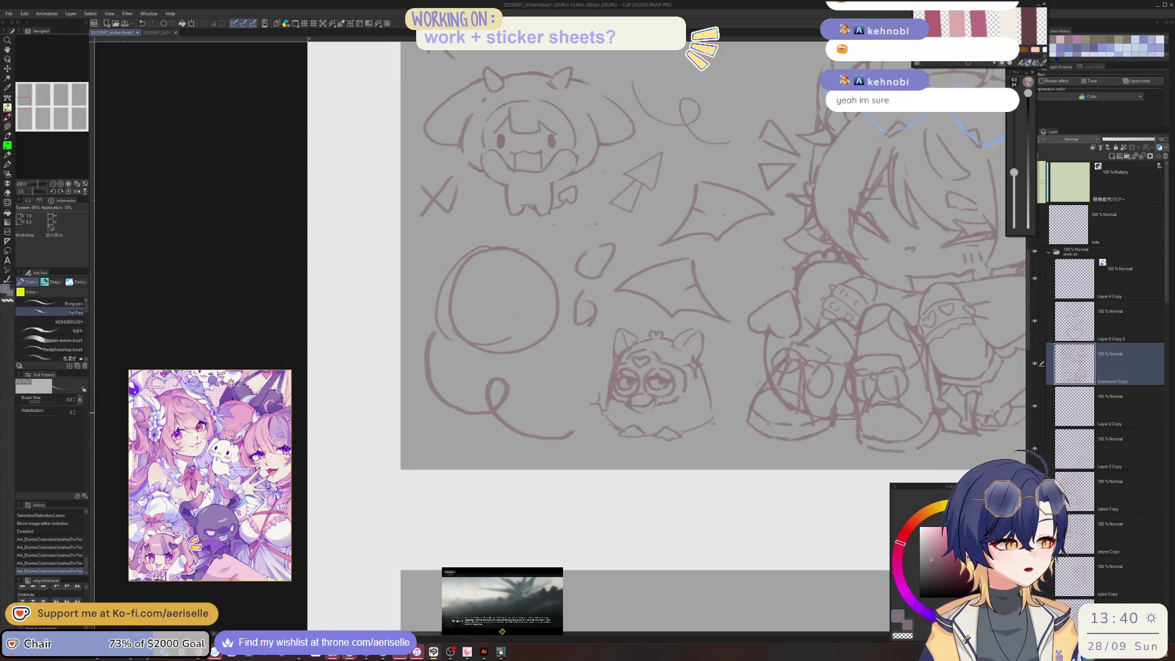
scroll(643, 319, down, 2)
mouse_move(724, 213)
mouse_down()
mouse_move(627, 393)
mouse_move(647, 441)
mouse_up()
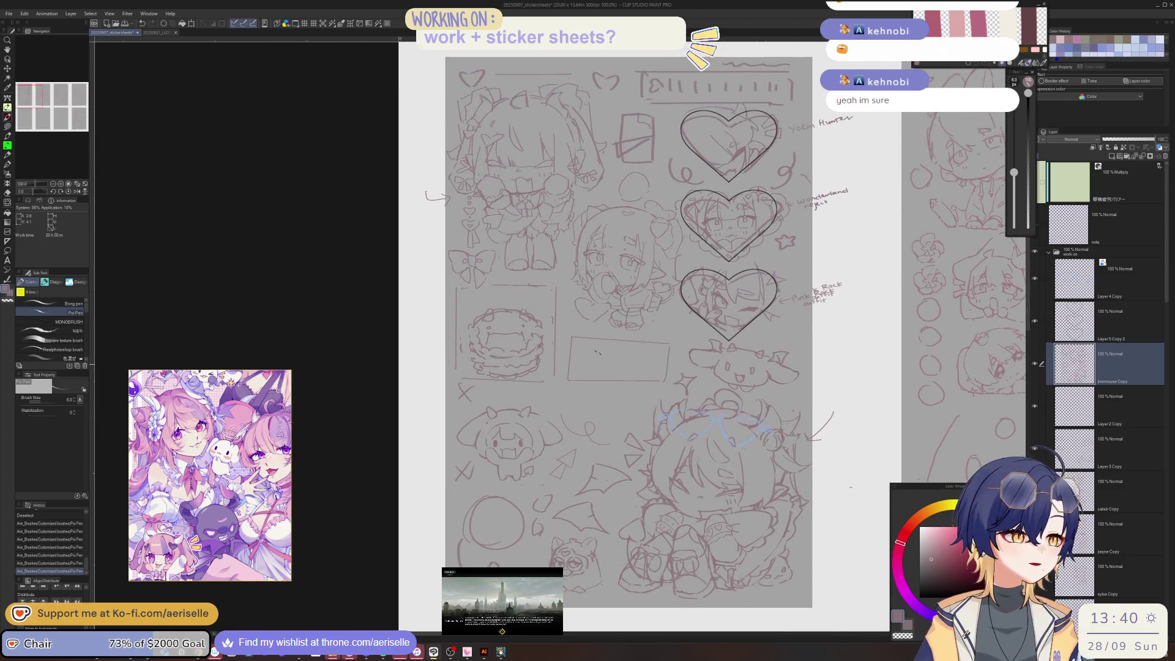
Step: Draw the left, top, right and bottom frame lines around the layered cake doodle
scroll(460, 309, up, 2)
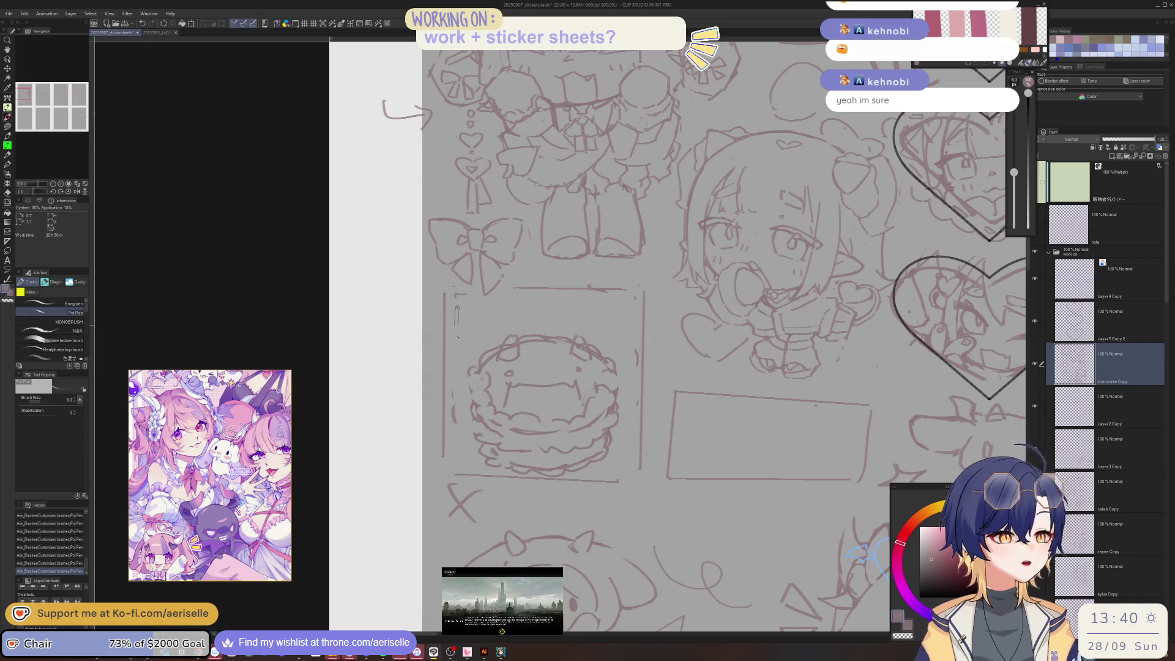
drag(457, 306, 456, 458)
mouse_move(459, 302)
mouse_down()
mouse_move(633, 302)
mouse_move(640, 464)
mouse_up()
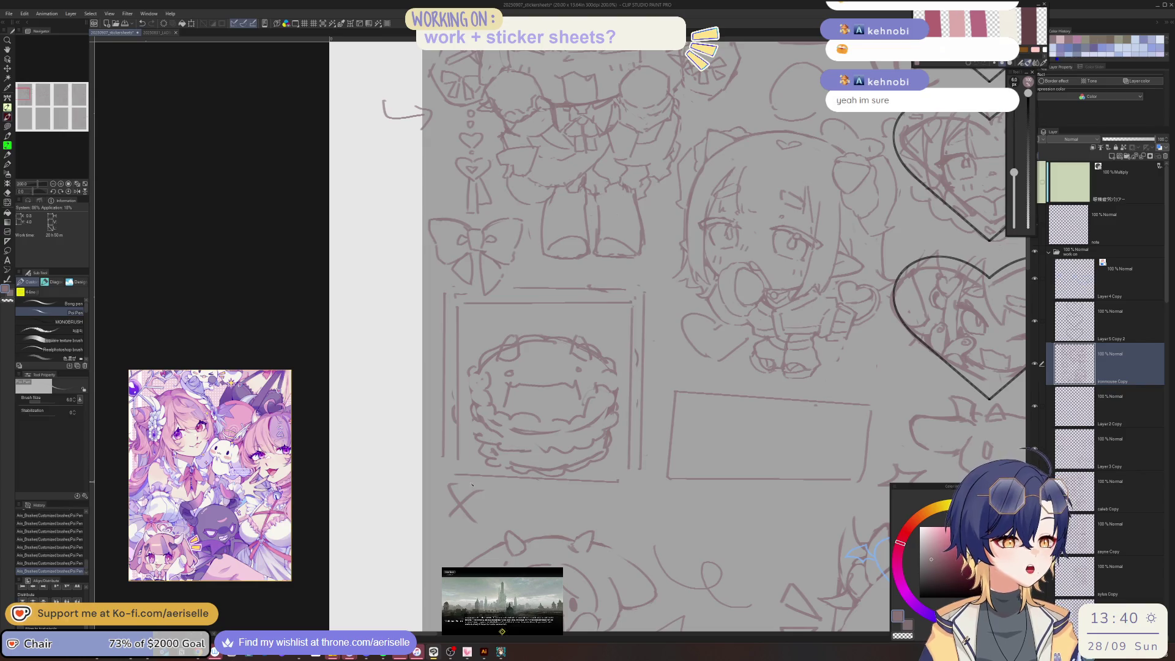
drag(462, 475, 592, 492)
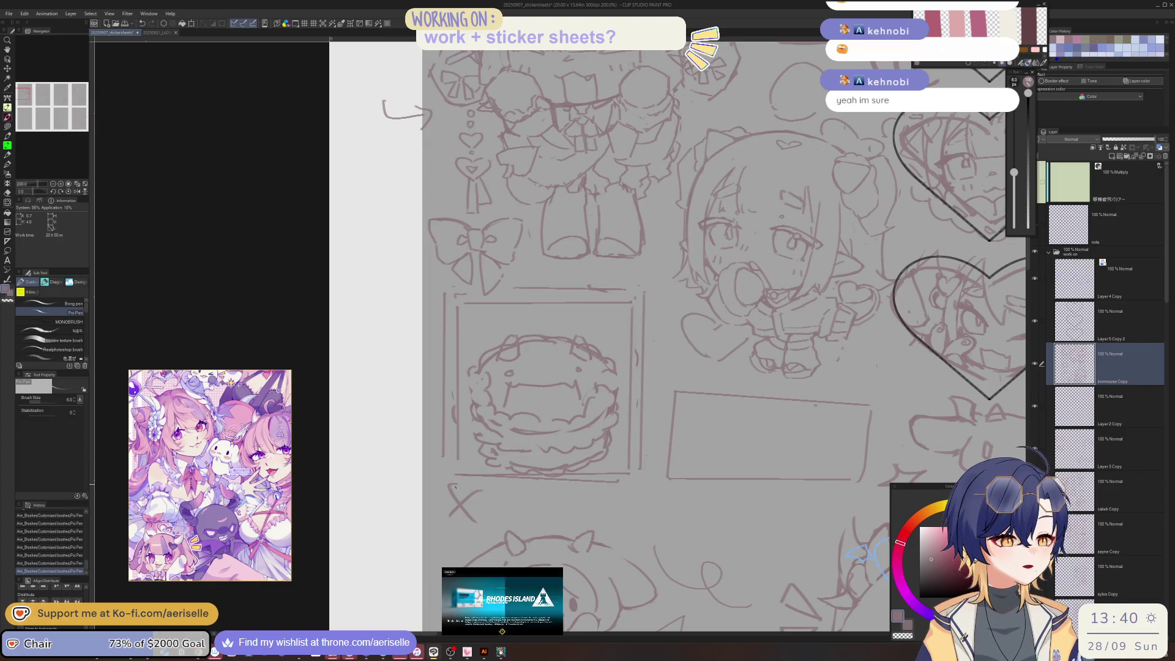
Step: Erase the small X mark under the cake frame and save the sticker sheet
drag(450, 484, 458, 511)
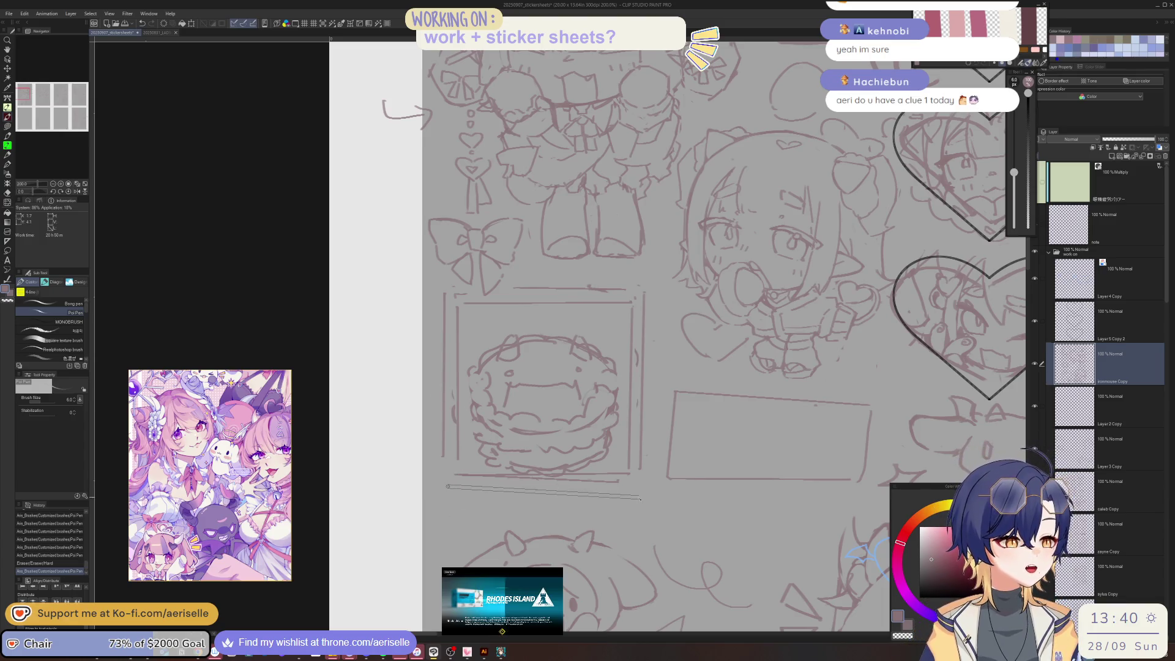
key(ctrl+s)
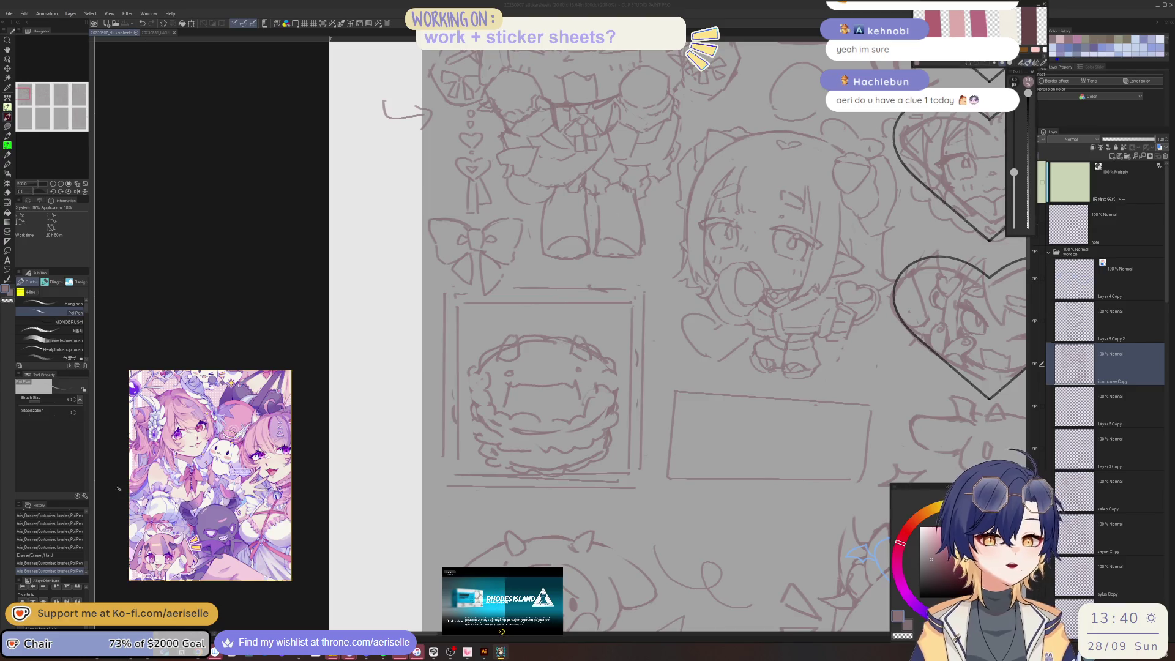
click(501, 652)
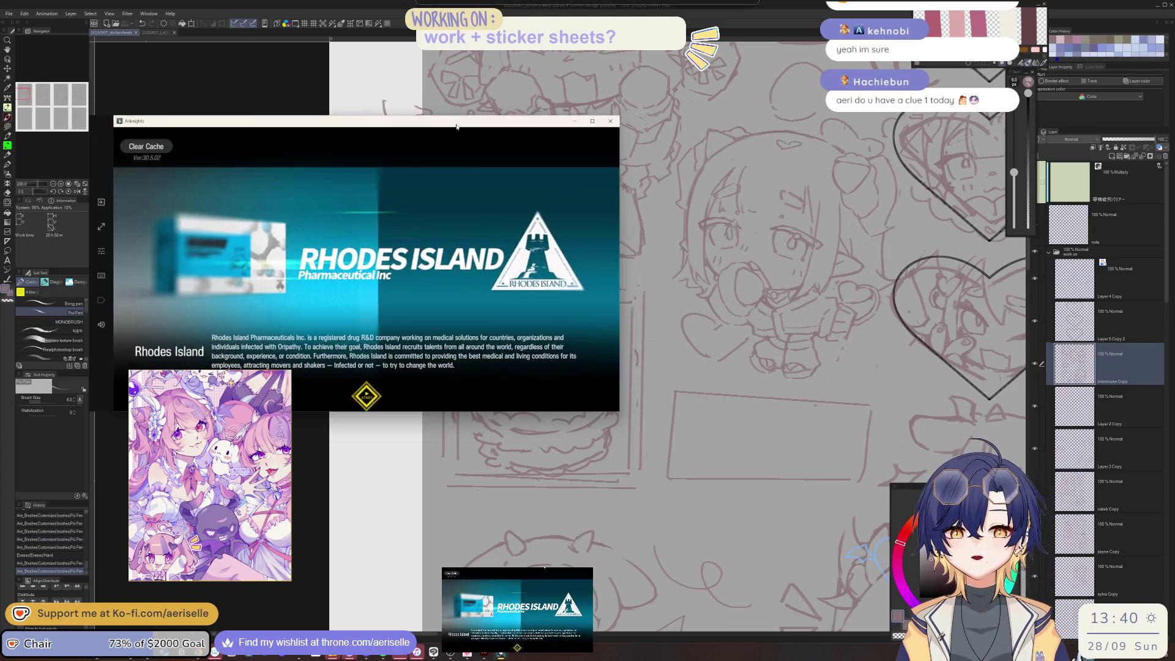
Step: Start Arknights, claim the day 27 sign-in reward and close the event announcements
click(645, 323)
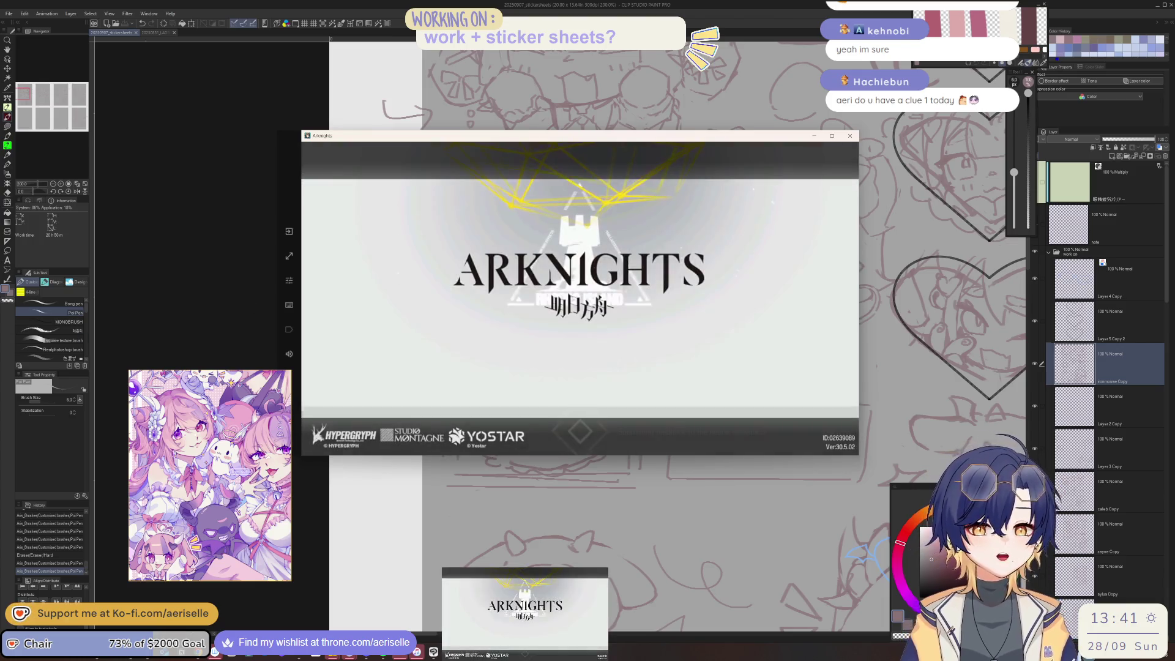
click(603, 356)
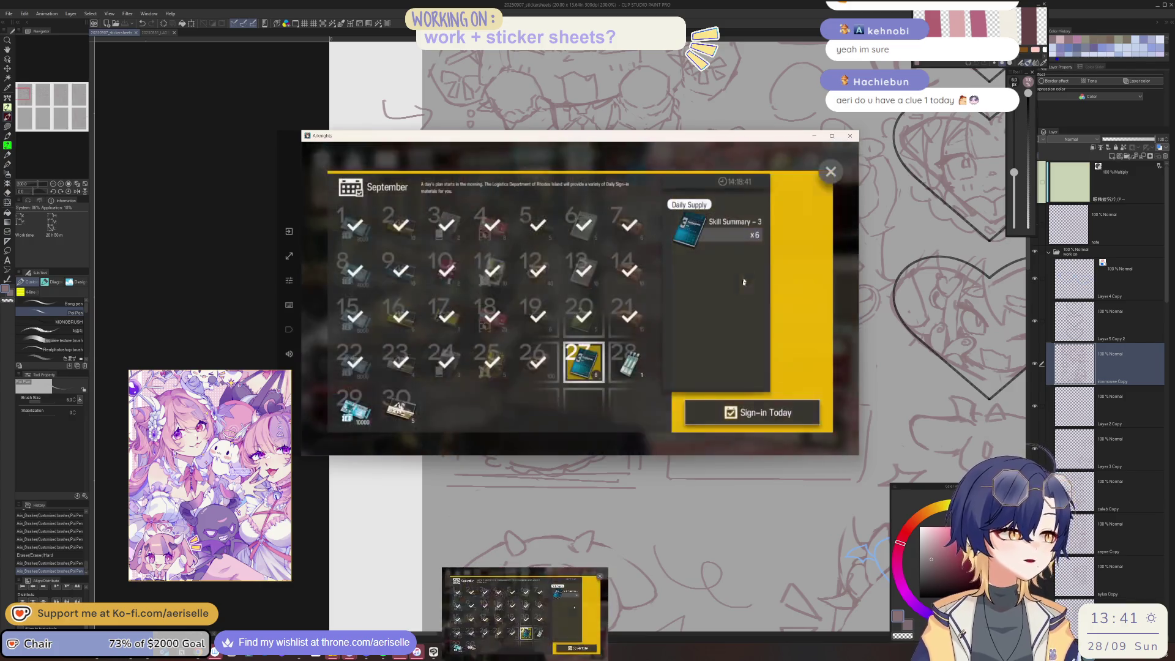
click(815, 177)
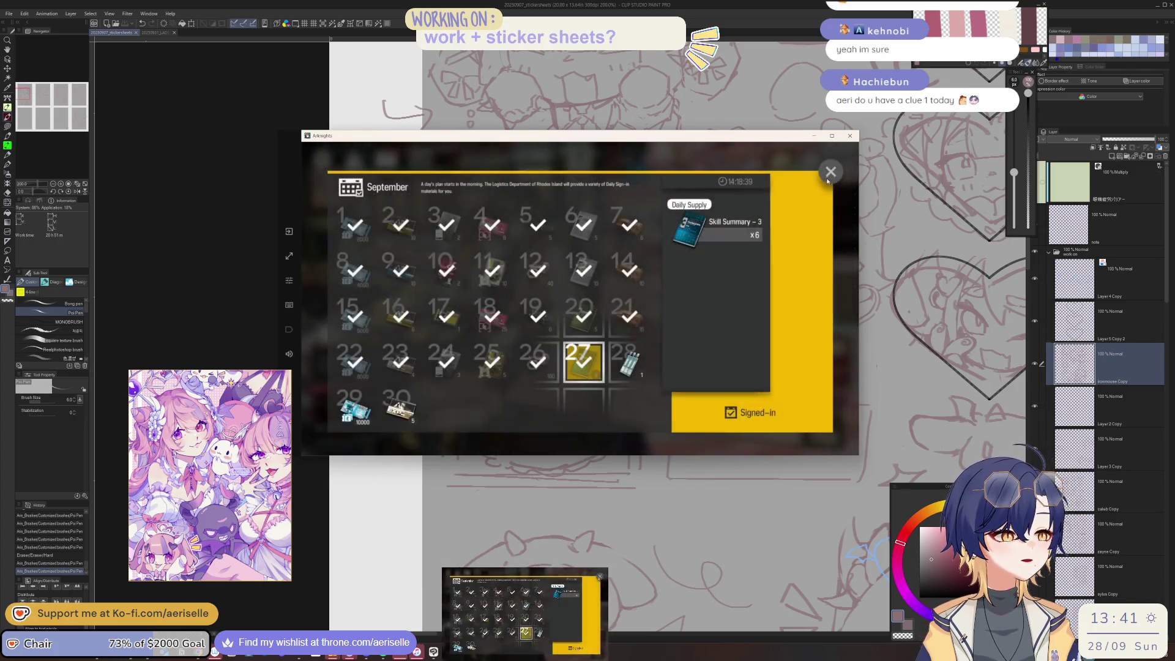
click(831, 171)
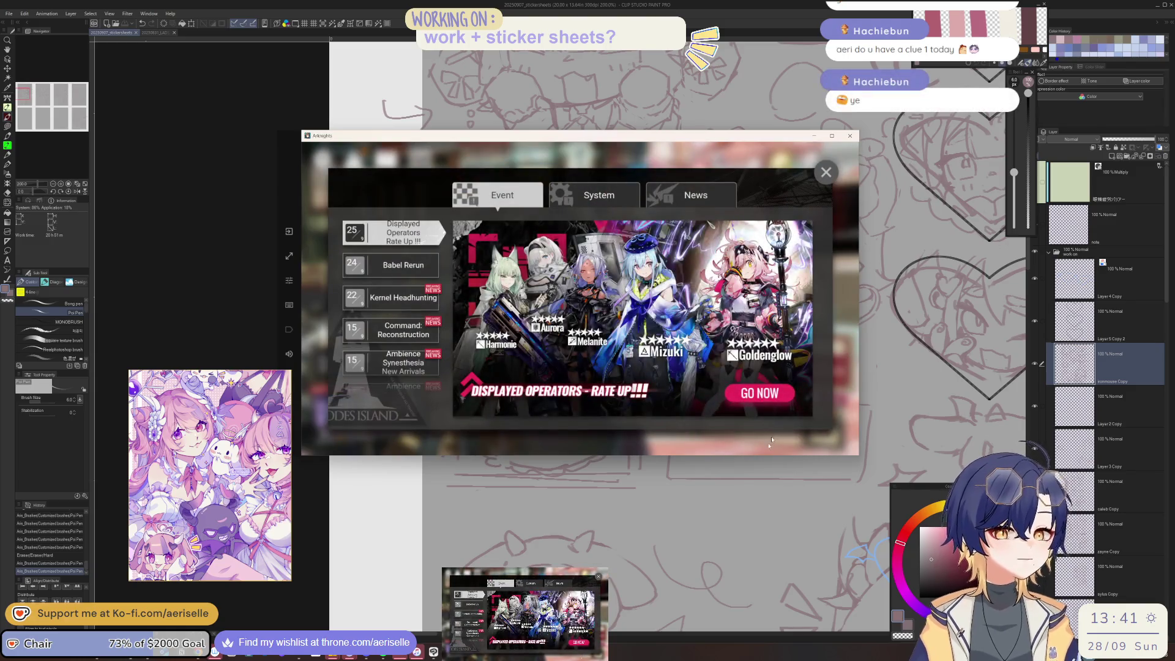
click(826, 172)
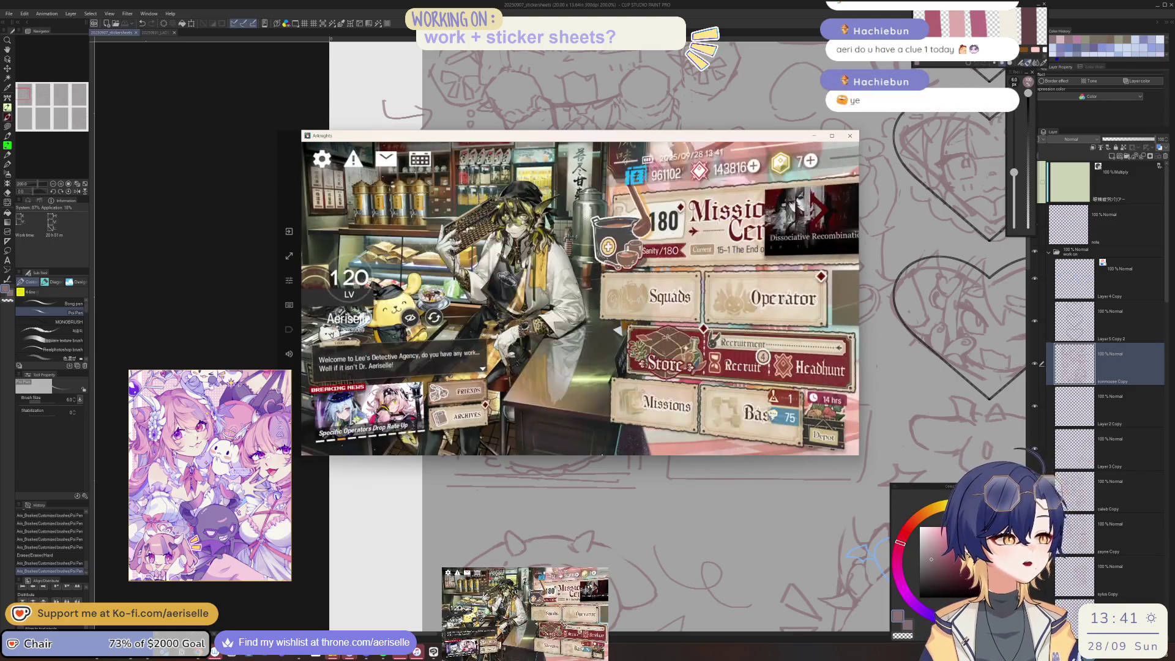
Step: Enter the base, collect all finished orders and trust, and rotate tired operators
click(766, 409)
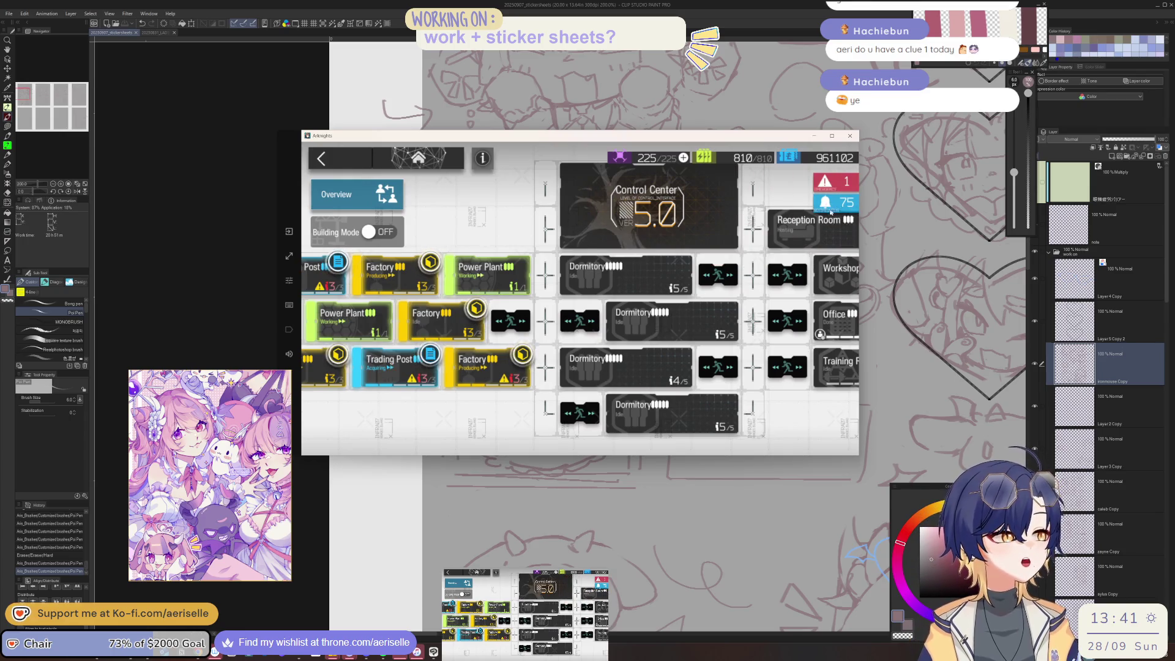
click(831, 209)
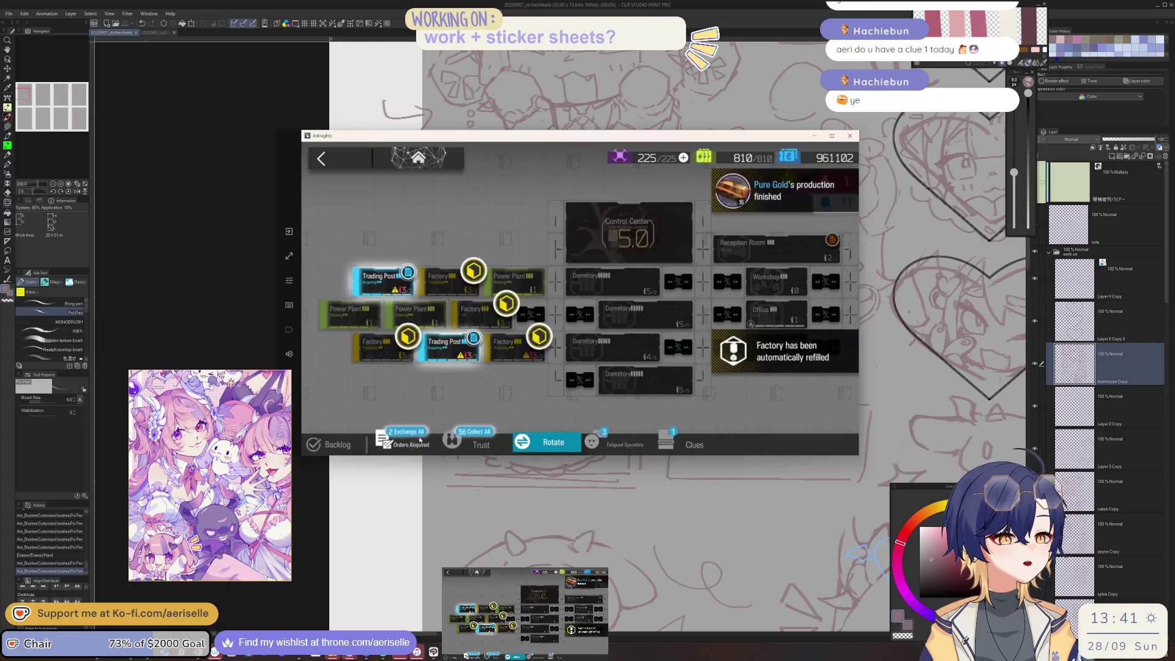
click(420, 439)
click(423, 446)
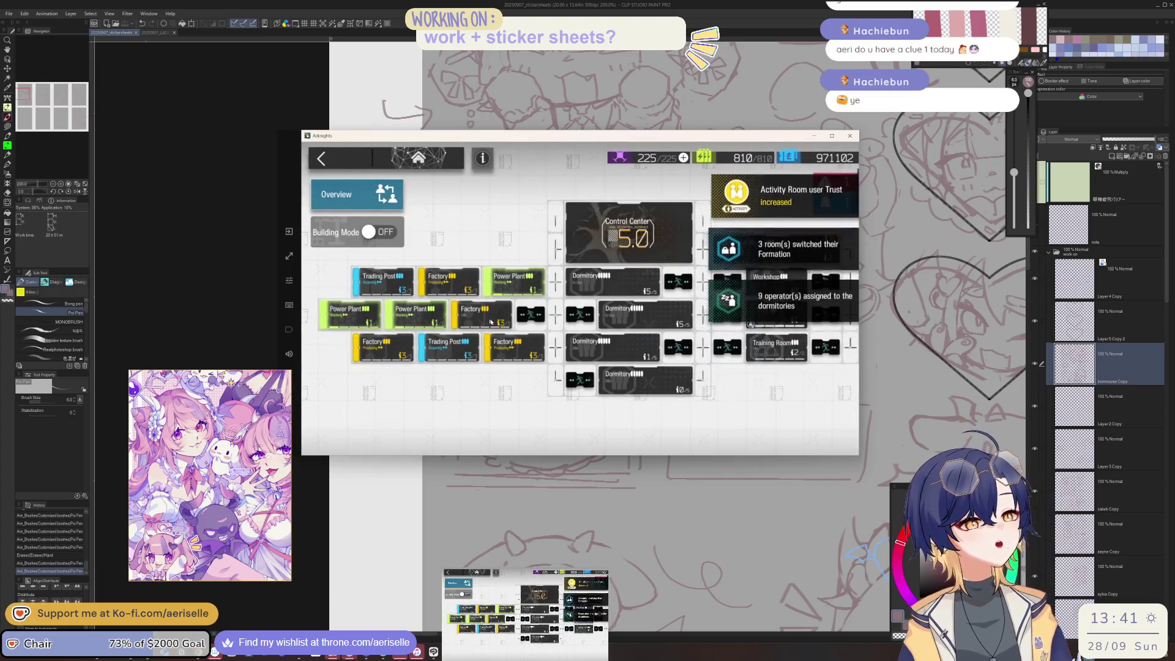
Step: Restart FactoryB203 production at the maximum amount and confirm the order
click(491, 322)
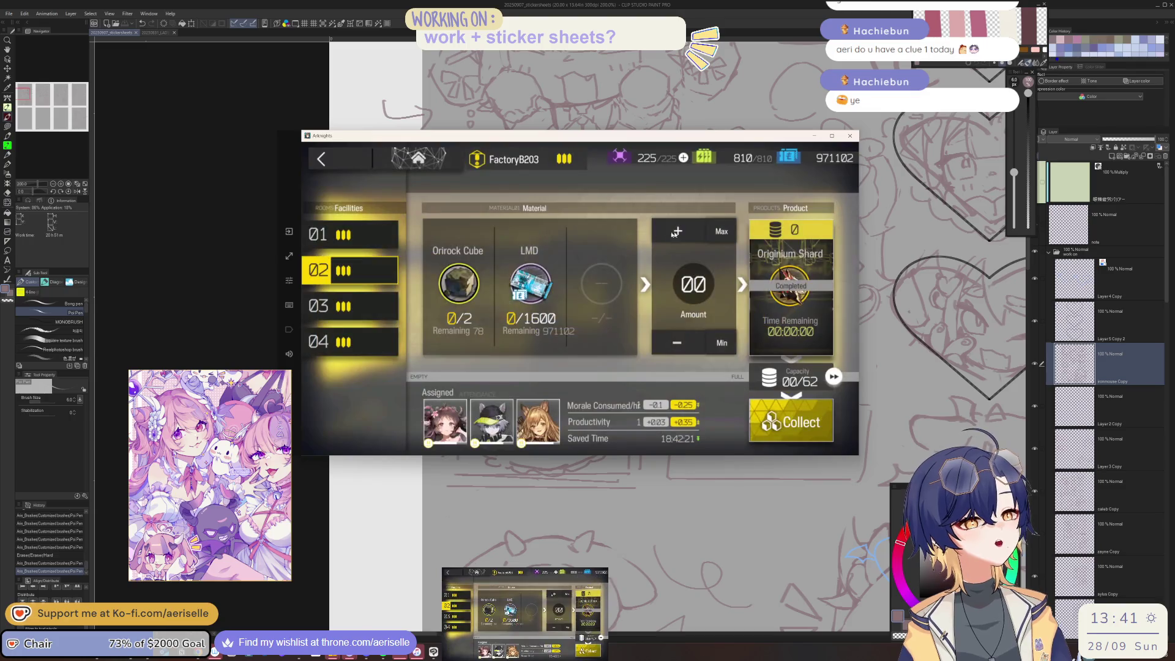
click(716, 231)
click(715, 401)
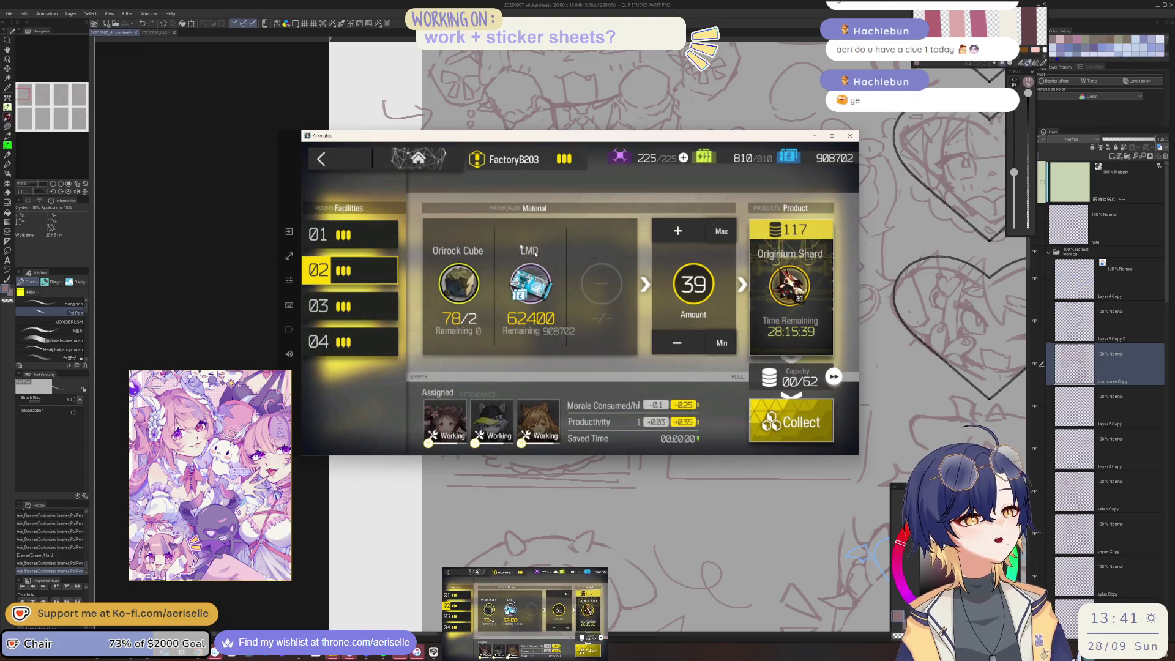
click(340, 157)
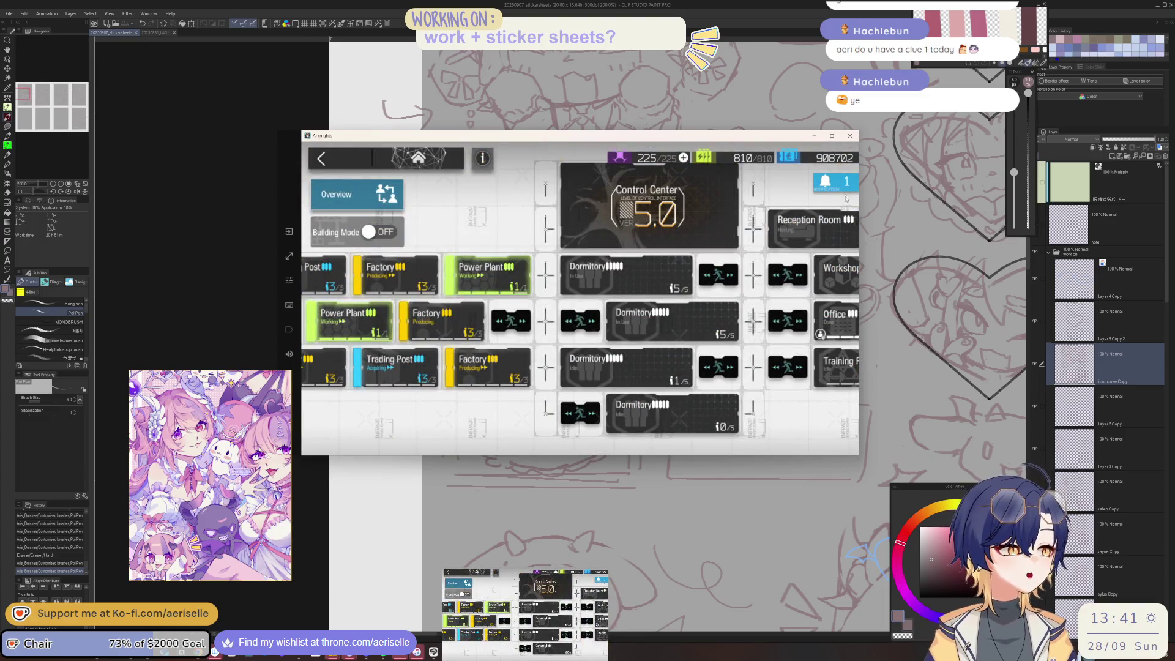
click(821, 228)
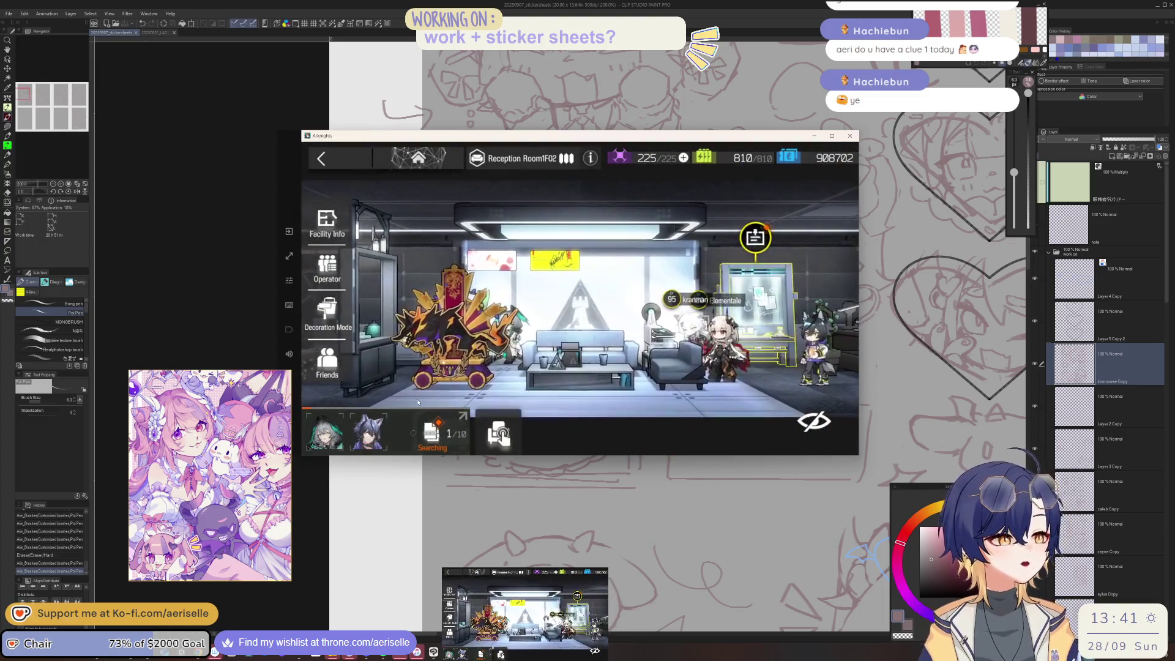
Step: Claim the Reception Room clue, receive all friends' clues, and fill the Clue 1 slot
click(755, 239)
click(824, 225)
click(679, 399)
click(709, 443)
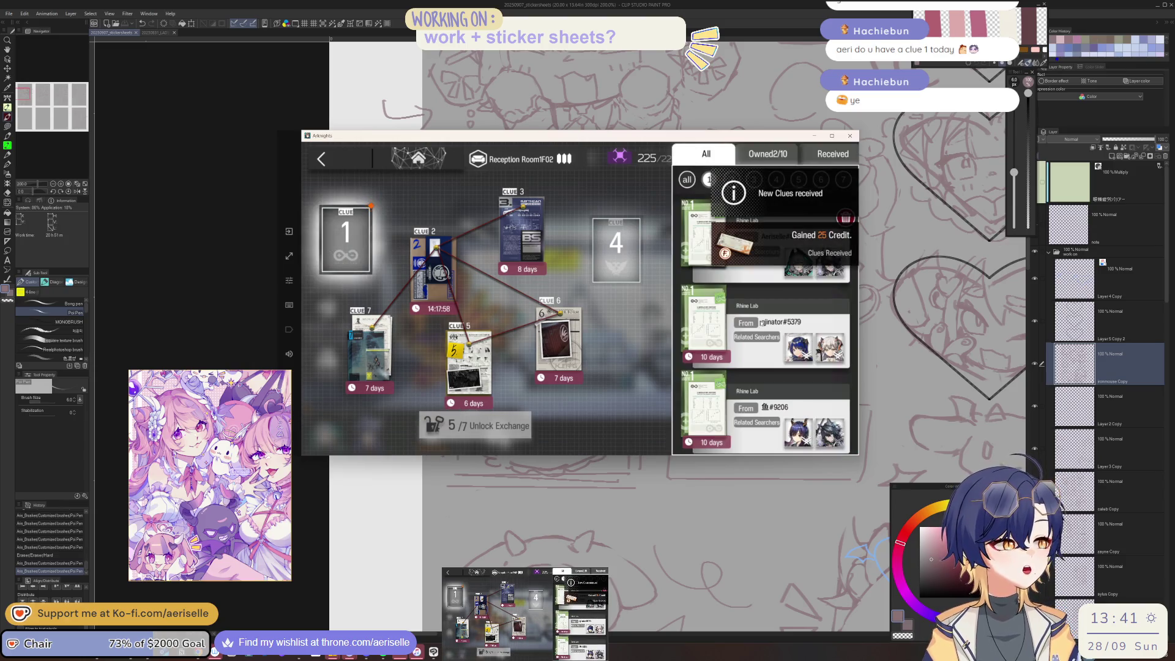
click(755, 360)
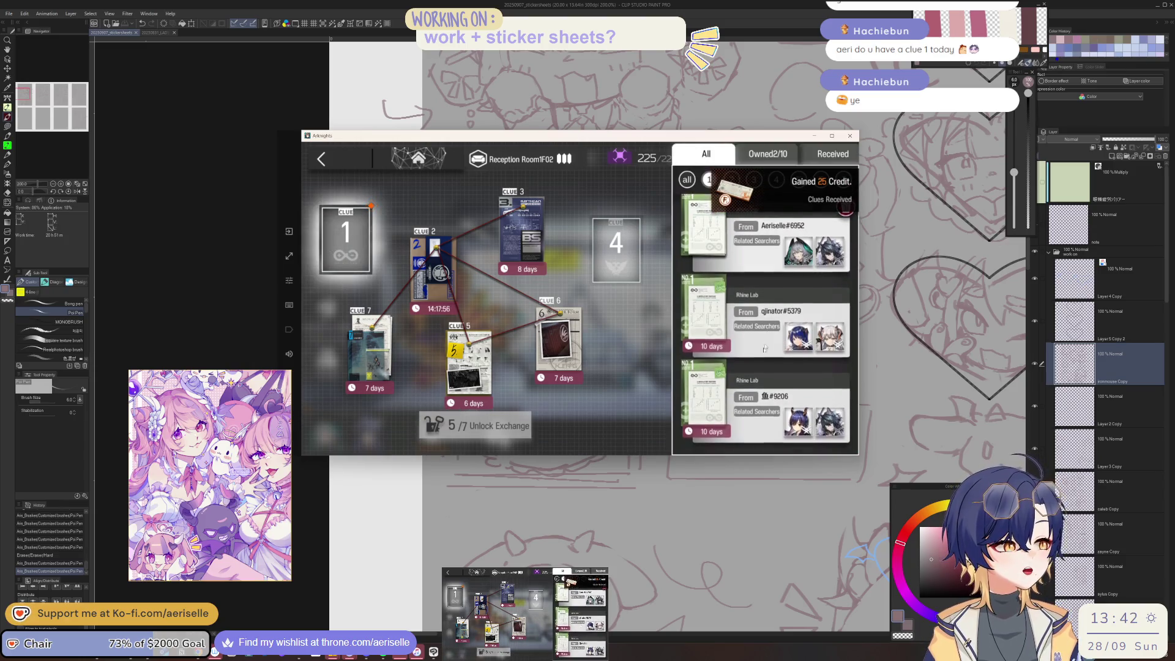
click(649, 404)
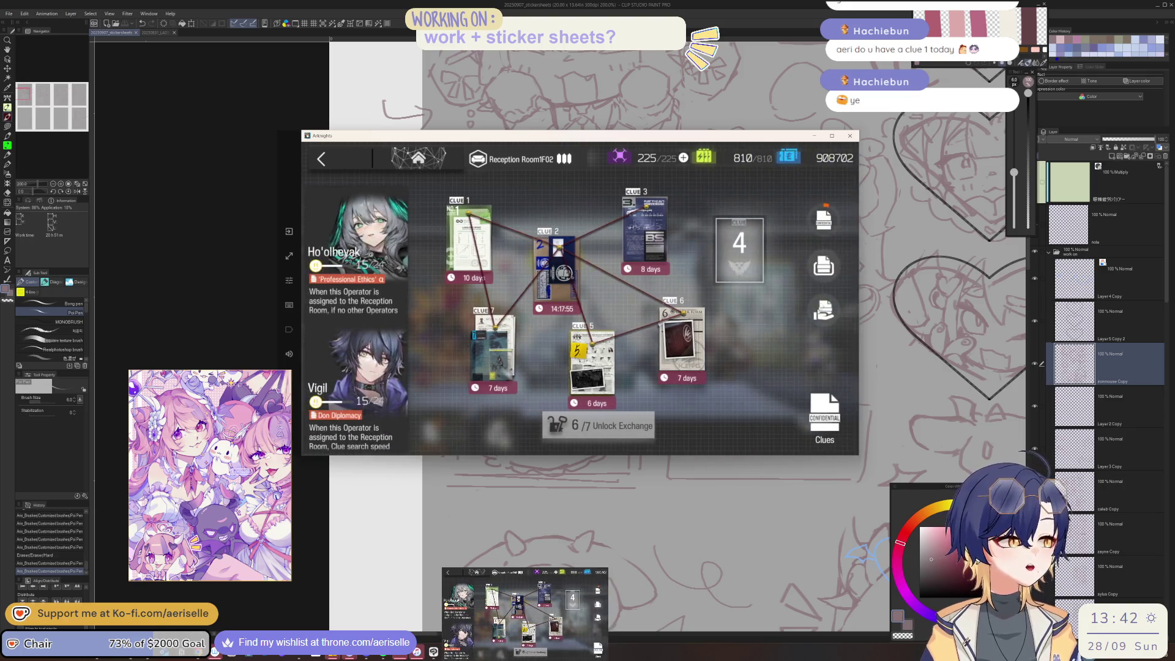
Step: Deliver the Rhine Lab clue to a friend through Clue Delivery
click(824, 311)
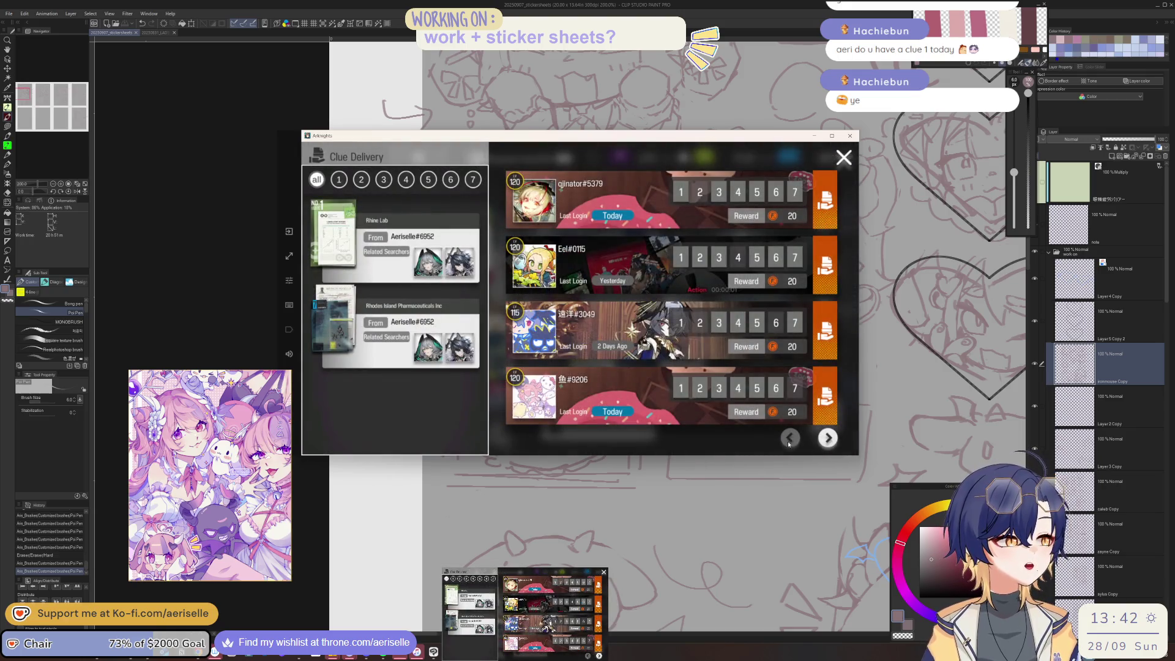
click(828, 438)
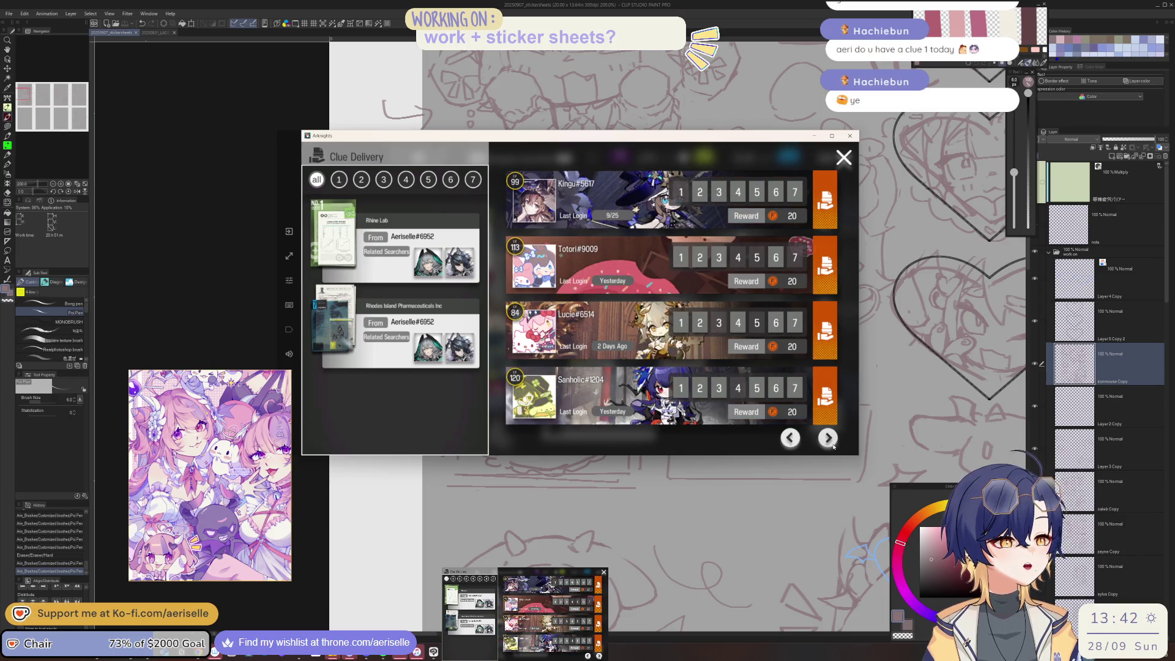
click(829, 438)
click(469, 230)
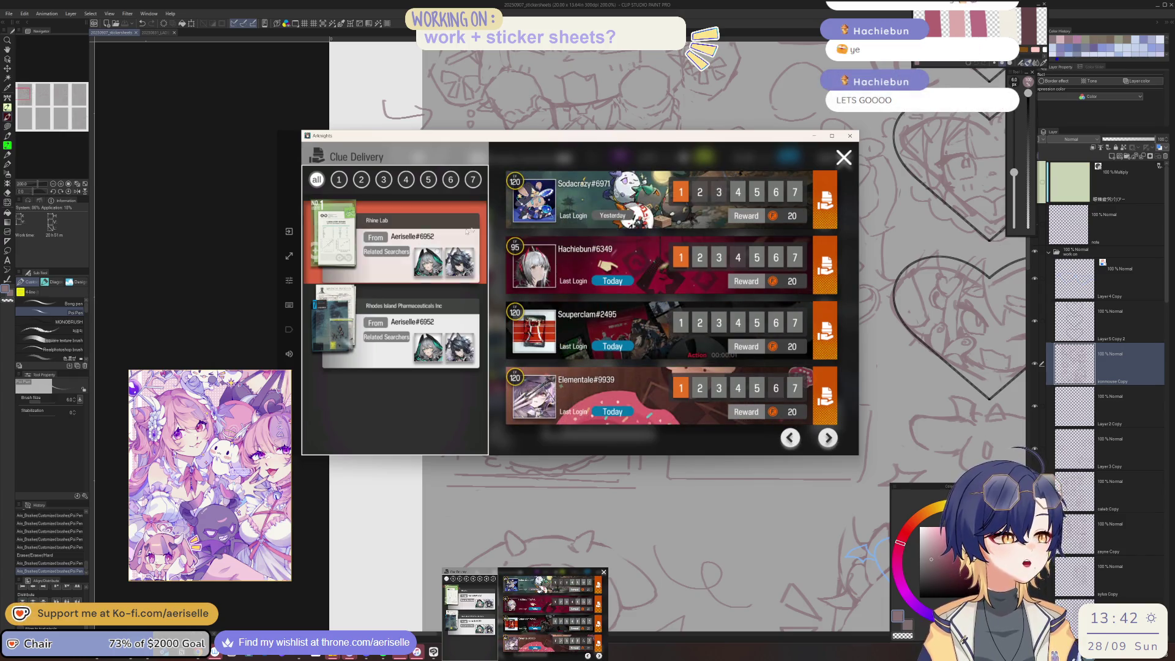
click(835, 270)
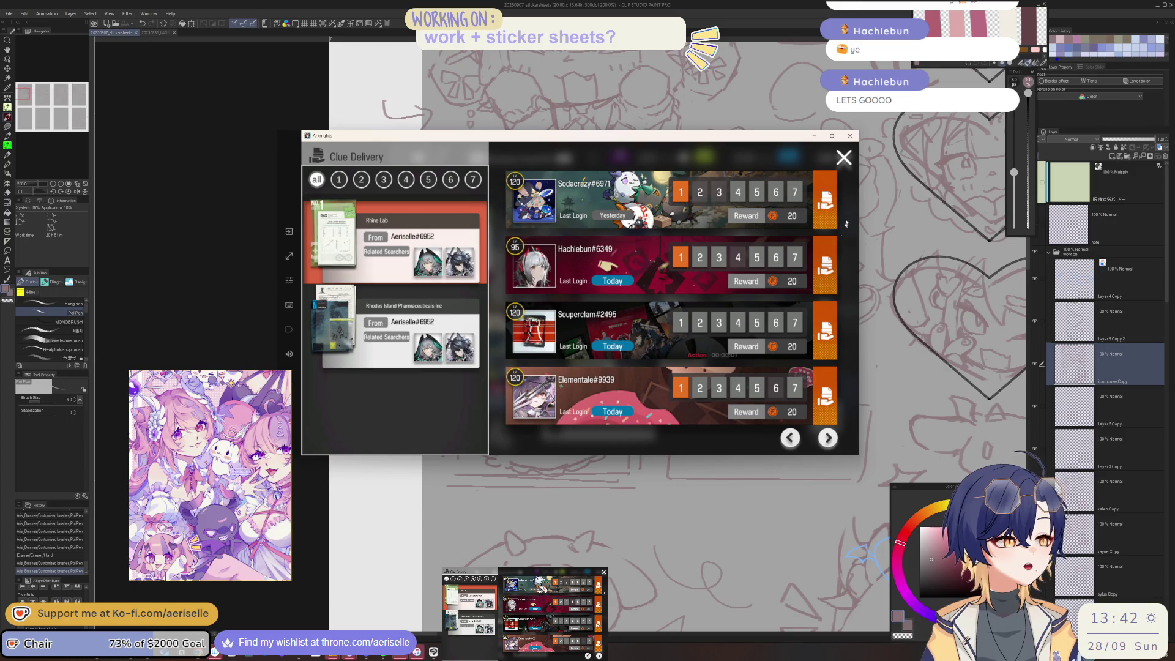
click(844, 158)
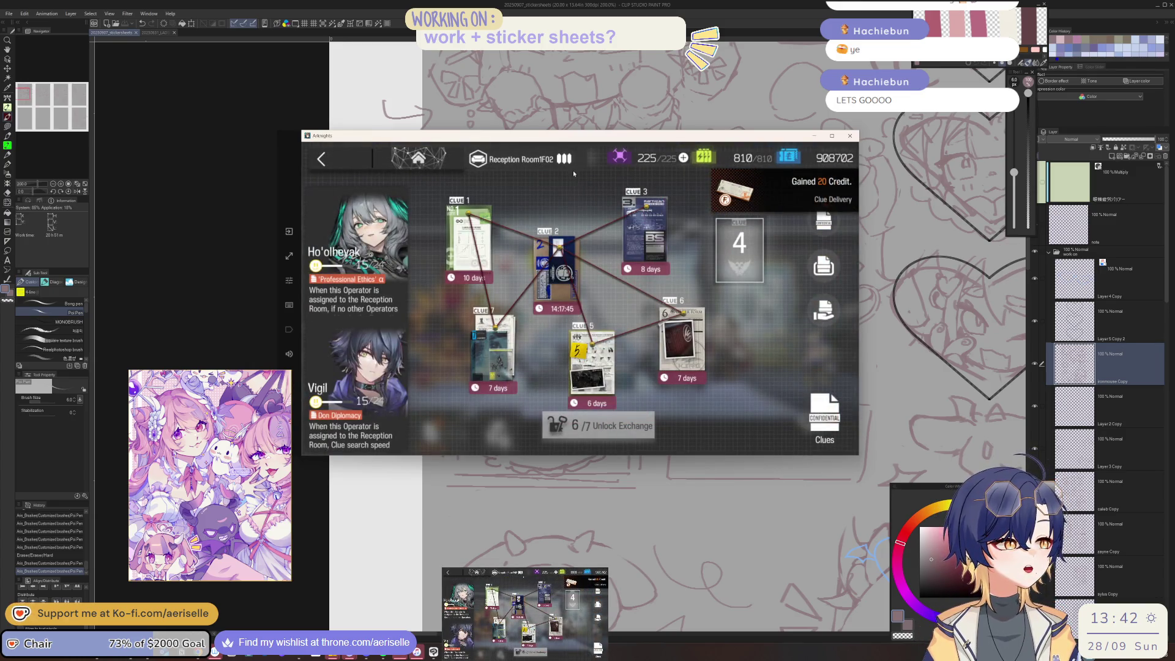
Step: Send the remaining spare clue to a friend and go back to the base overview
click(824, 310)
click(414, 245)
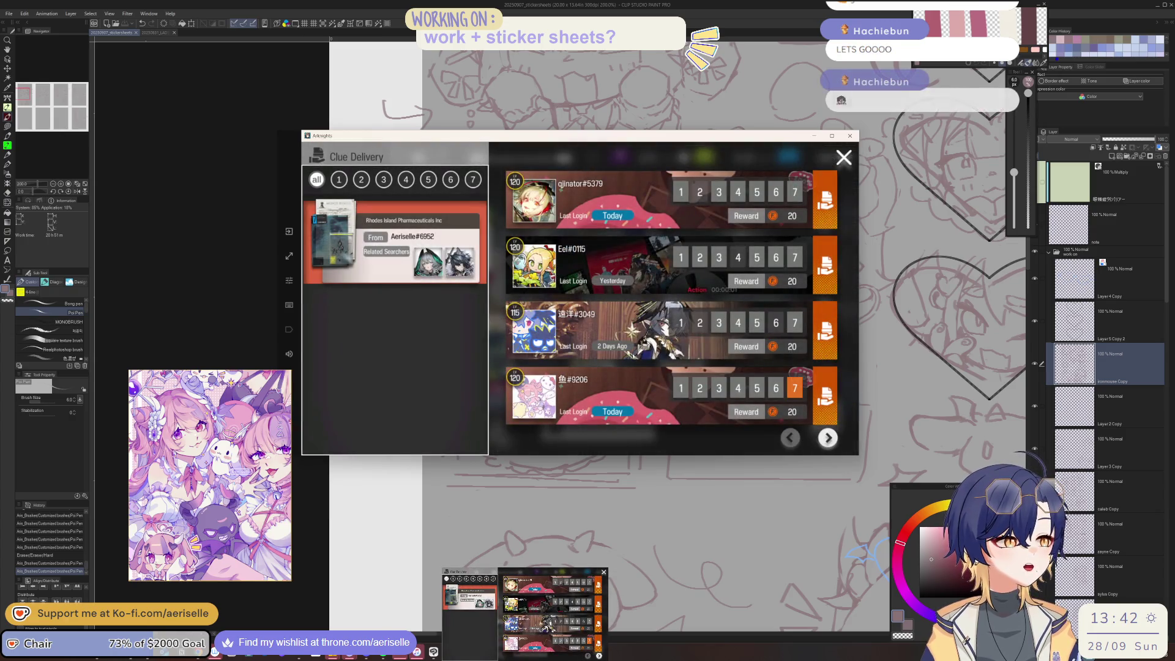
click(823, 399)
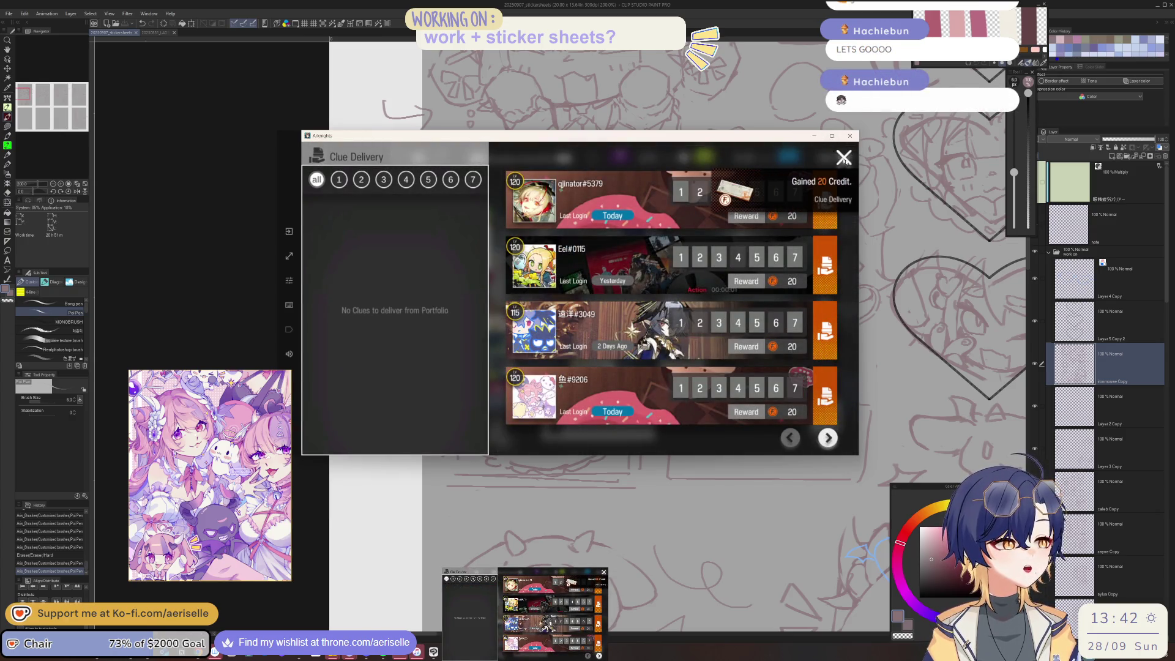
click(358, 159)
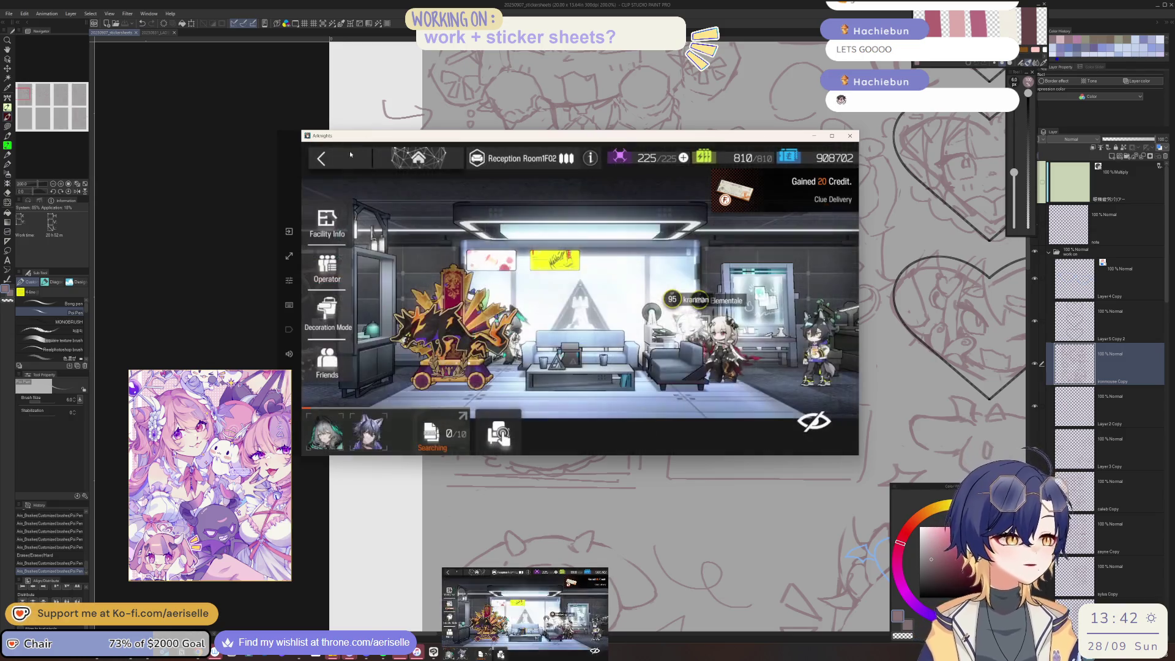
click(361, 158)
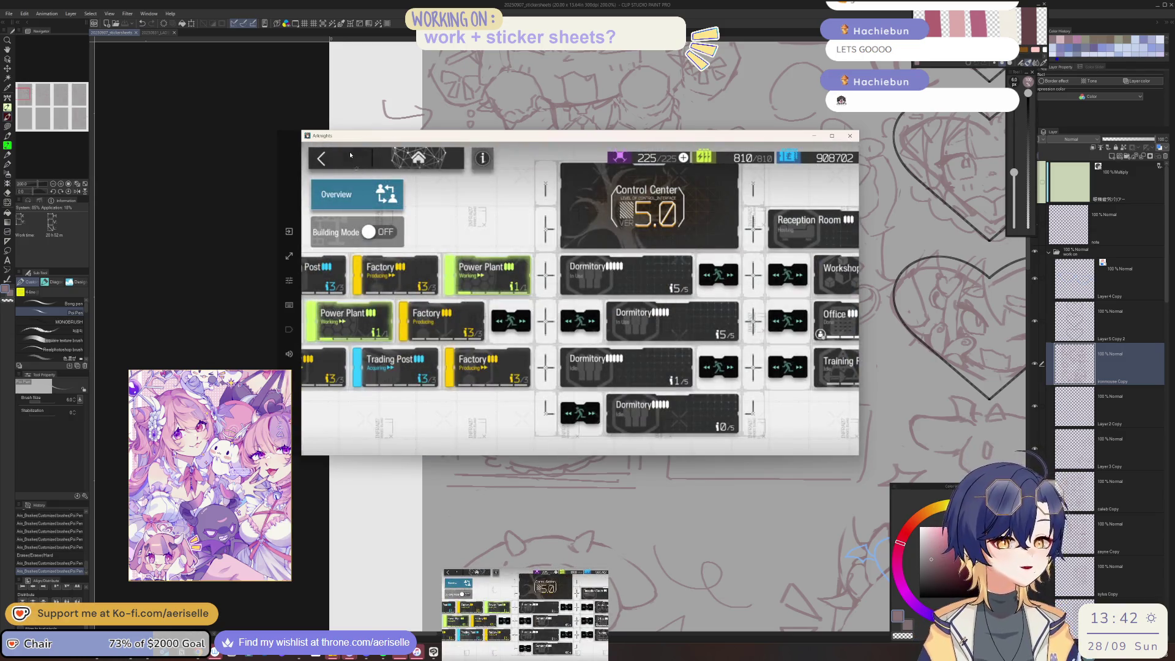
Step: Go to the Credit Store and claim the daily credits
click(350, 155)
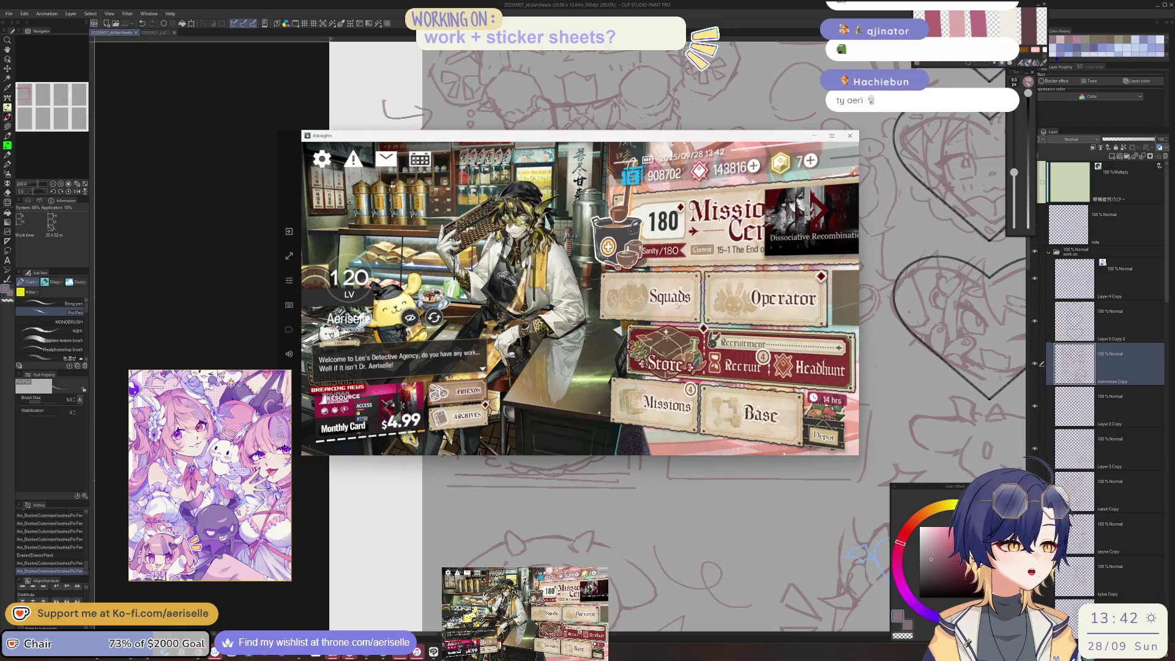
click(664, 362)
click(745, 159)
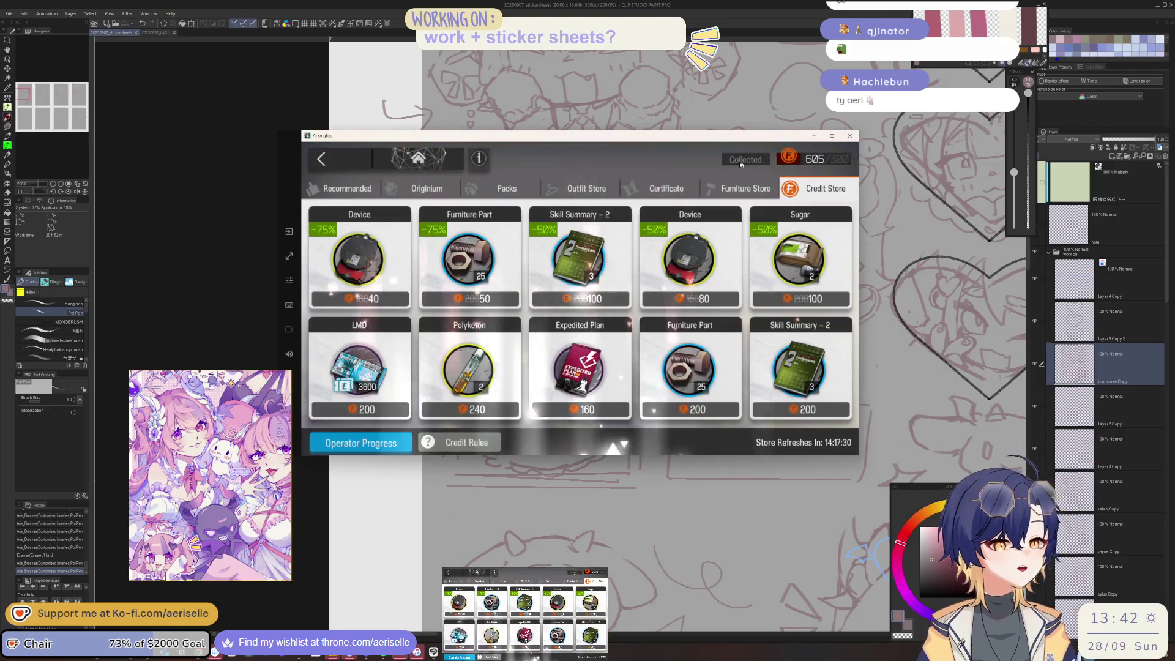
click(691, 234)
Step: Buy the discounted Sugar and Furniture Part with credits
click(799, 260)
click(729, 401)
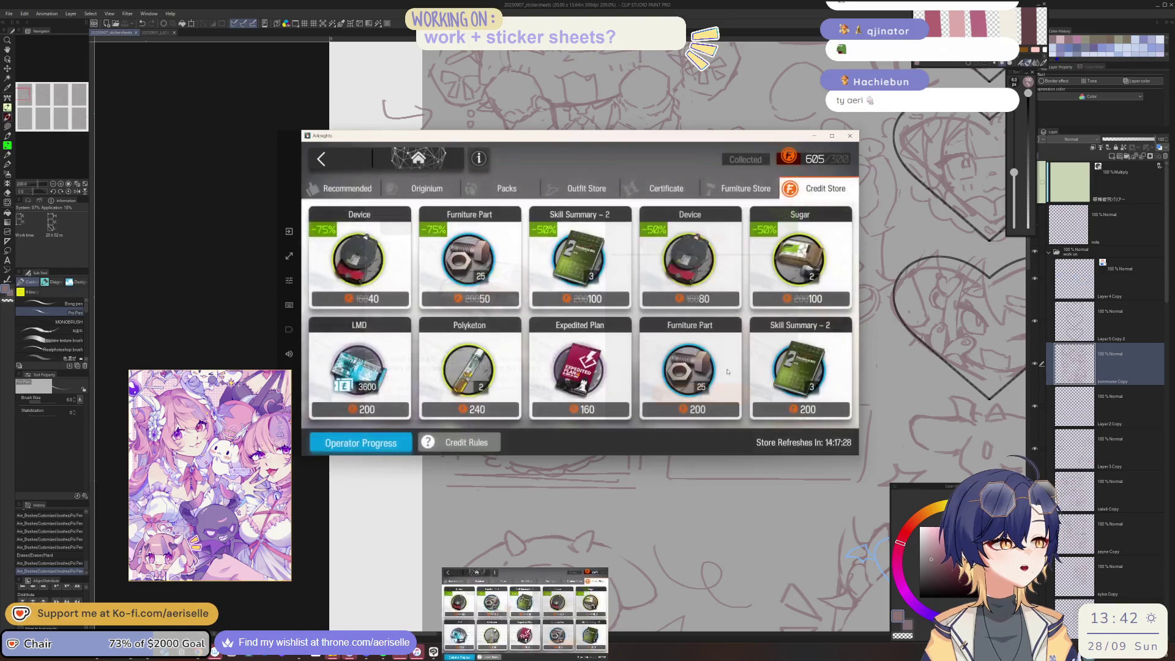
click(697, 375)
click(698, 376)
click(700, 395)
click(670, 246)
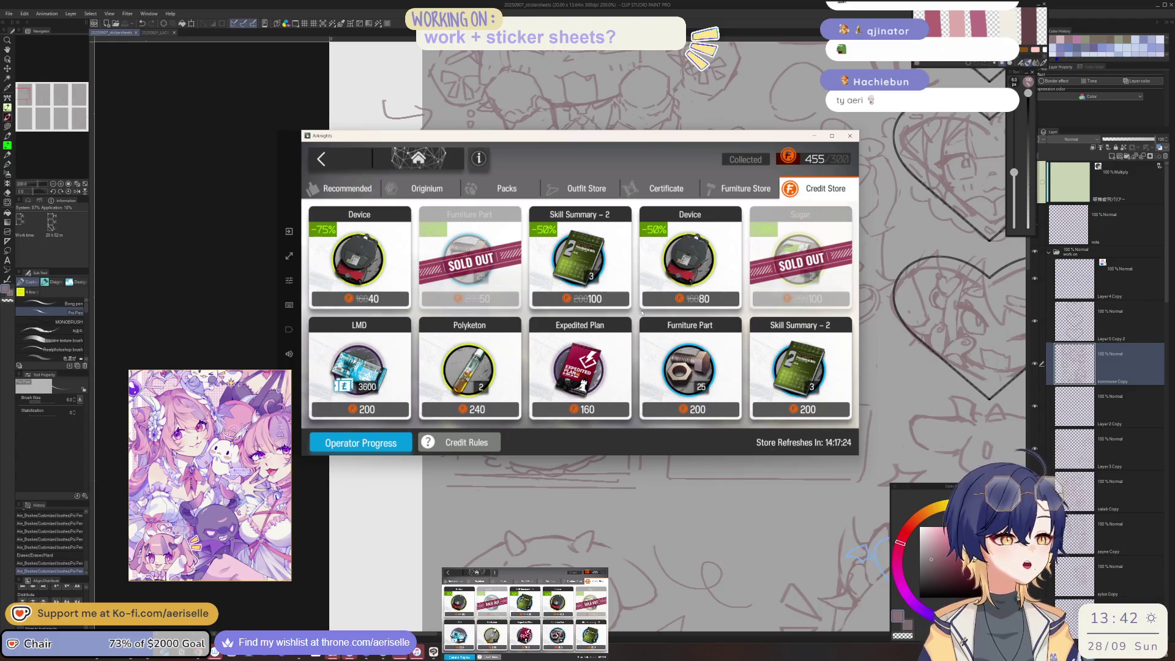
Step: Buy the discounted Device and Skill Summary – 2 with credits
click(688, 283)
click(701, 394)
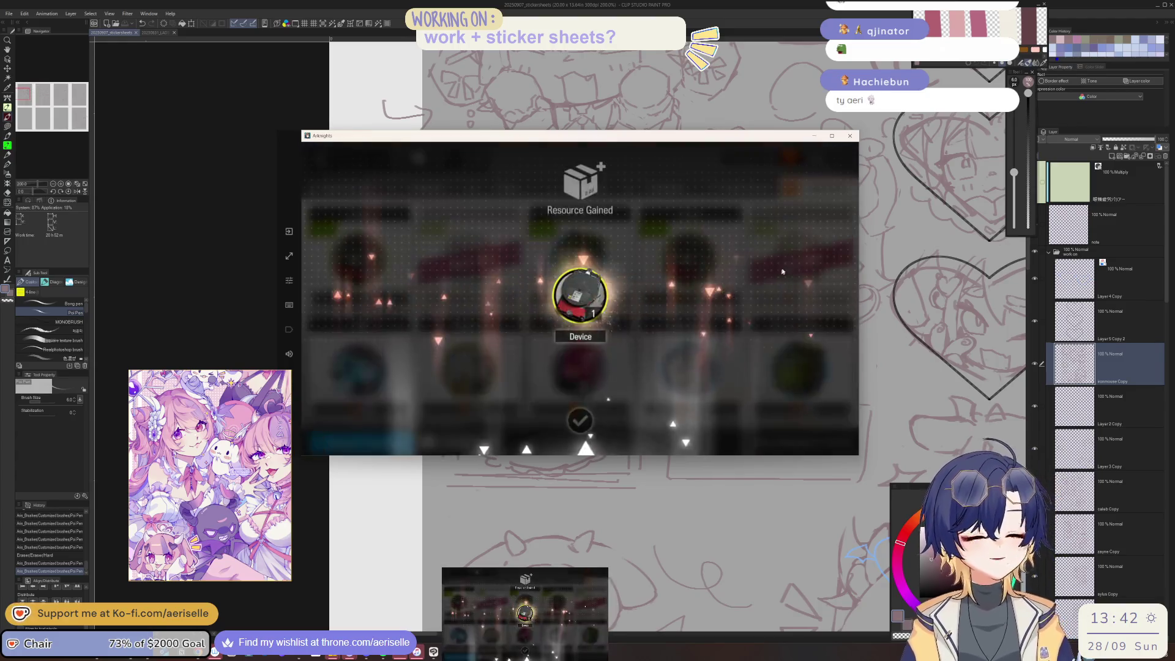
click(723, 182)
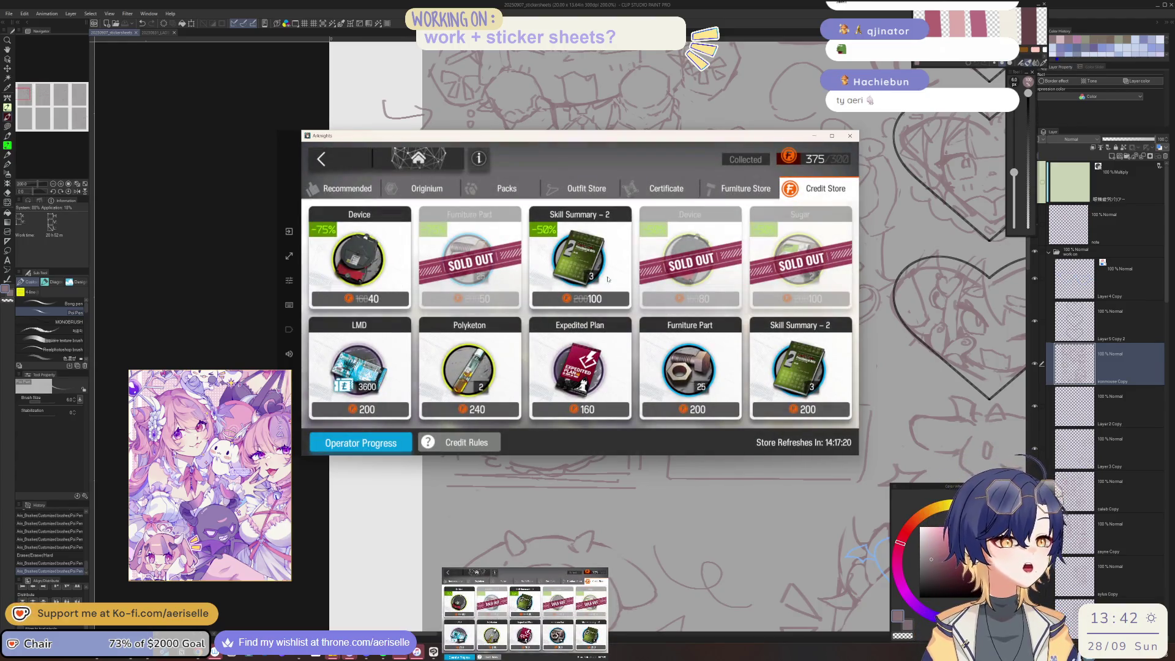
click(608, 279)
click(698, 393)
click(637, 202)
click(637, 199)
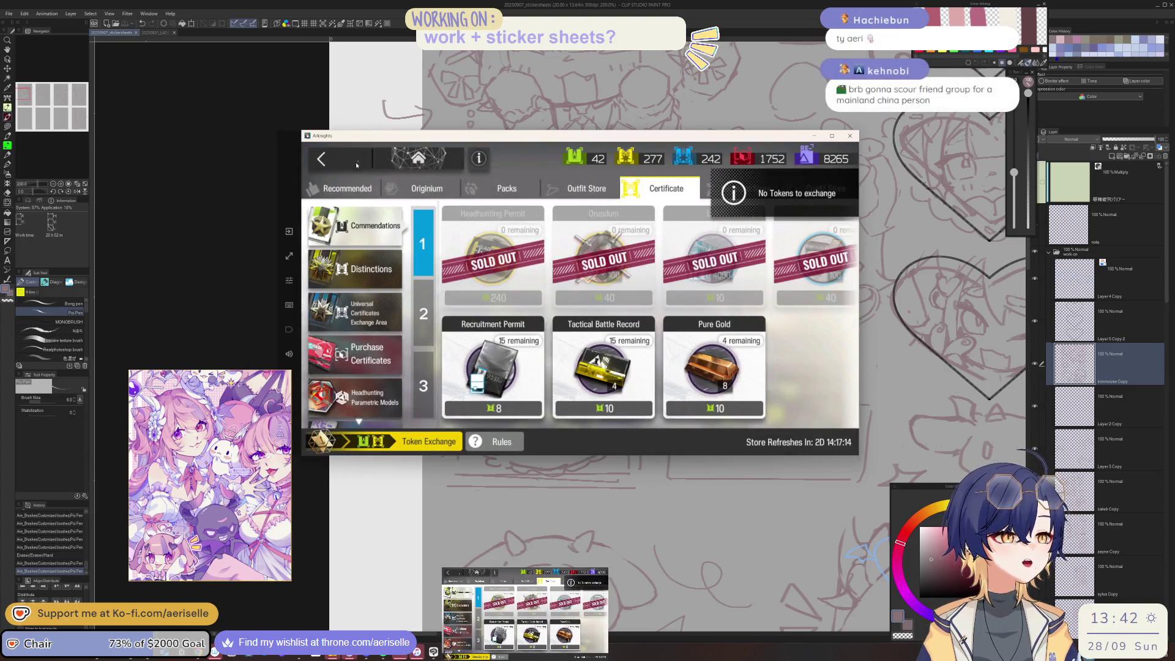
Step: Claim the completed daily mission rewards and return to the home screen
click(357, 162)
click(783, 237)
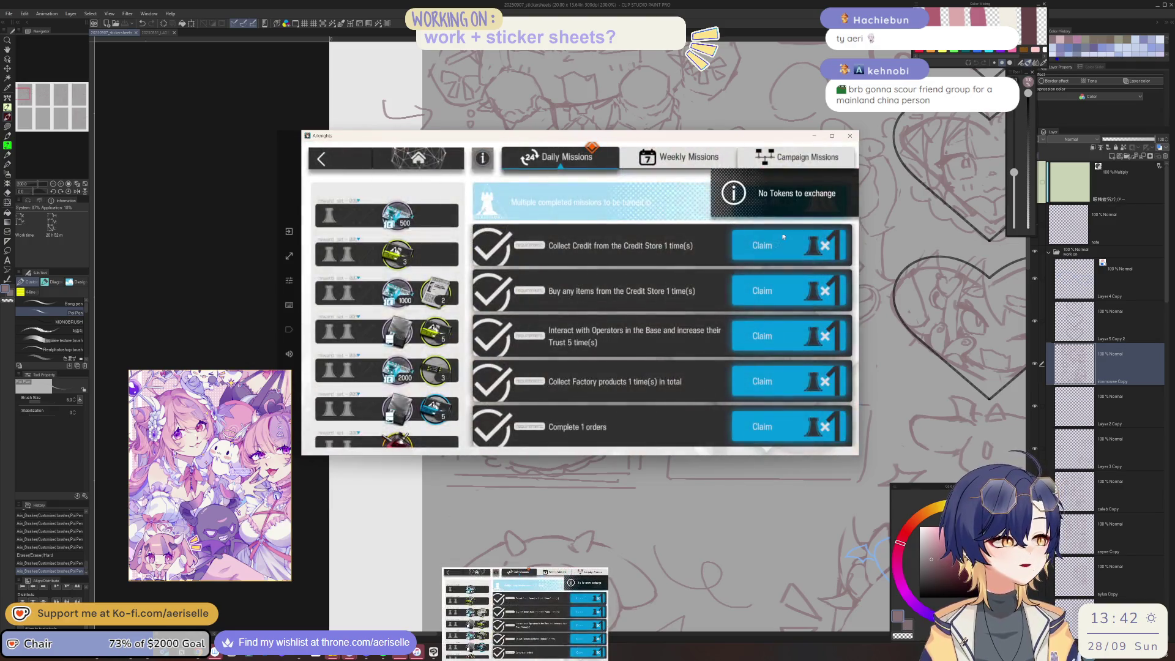
click(766, 197)
click(432, 178)
key(Escape)
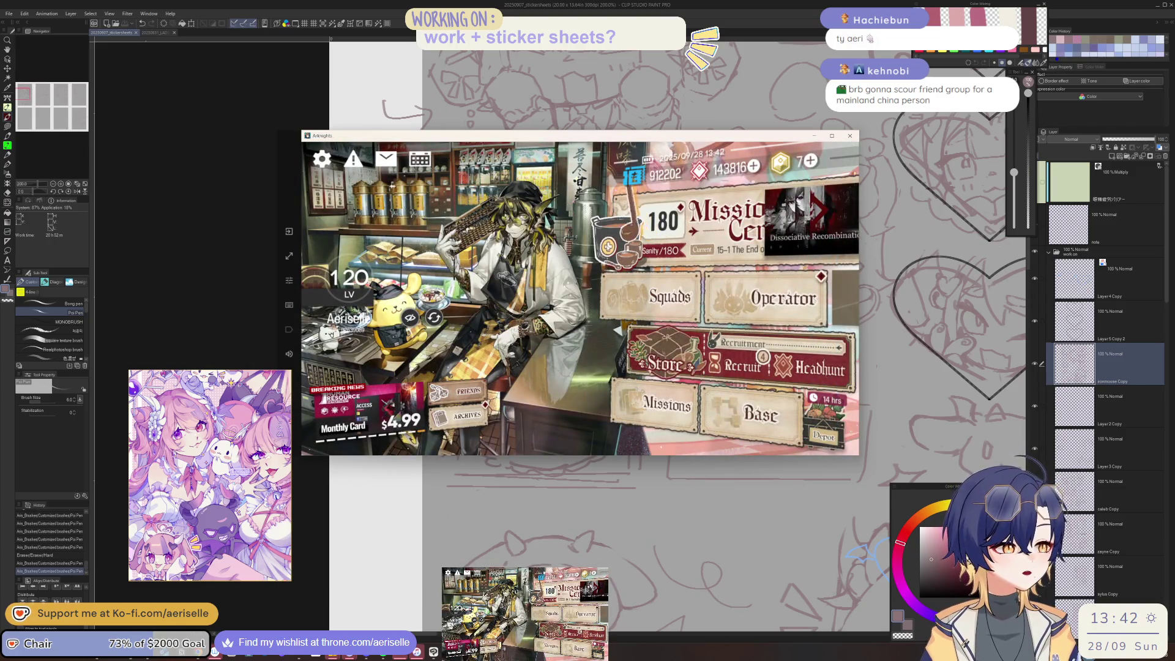
Step: Use potions to raise sanity to 300, then launch stage 1-7 The Tyrant from Episode 1
click(664, 223)
click(770, 437)
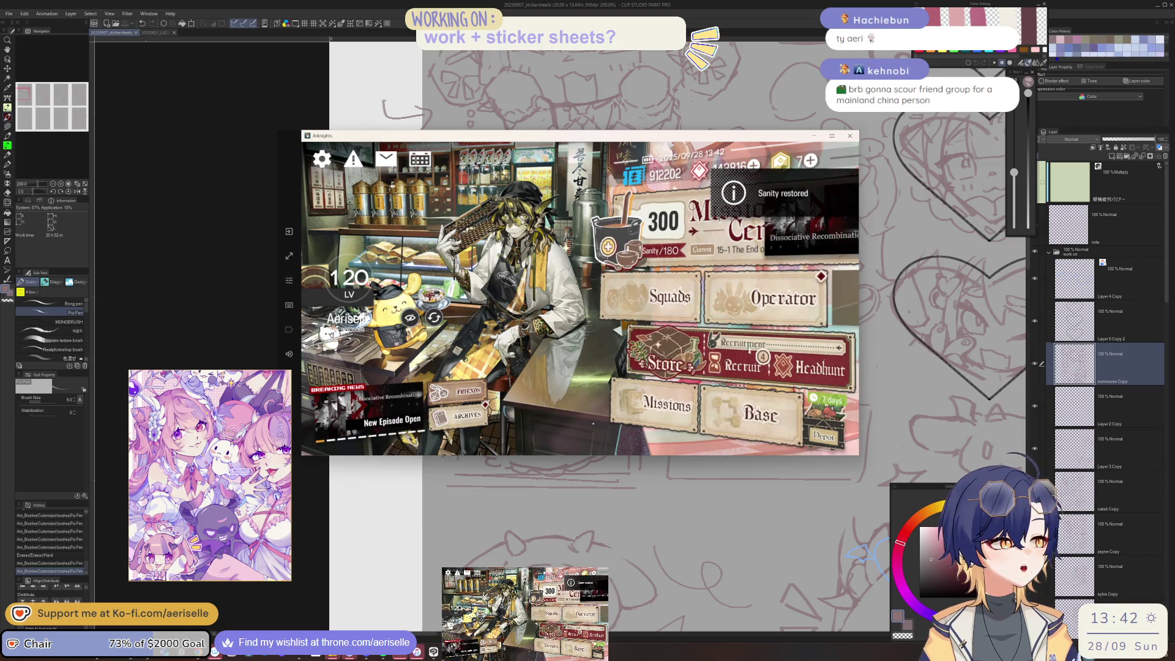
click(728, 226)
click(792, 398)
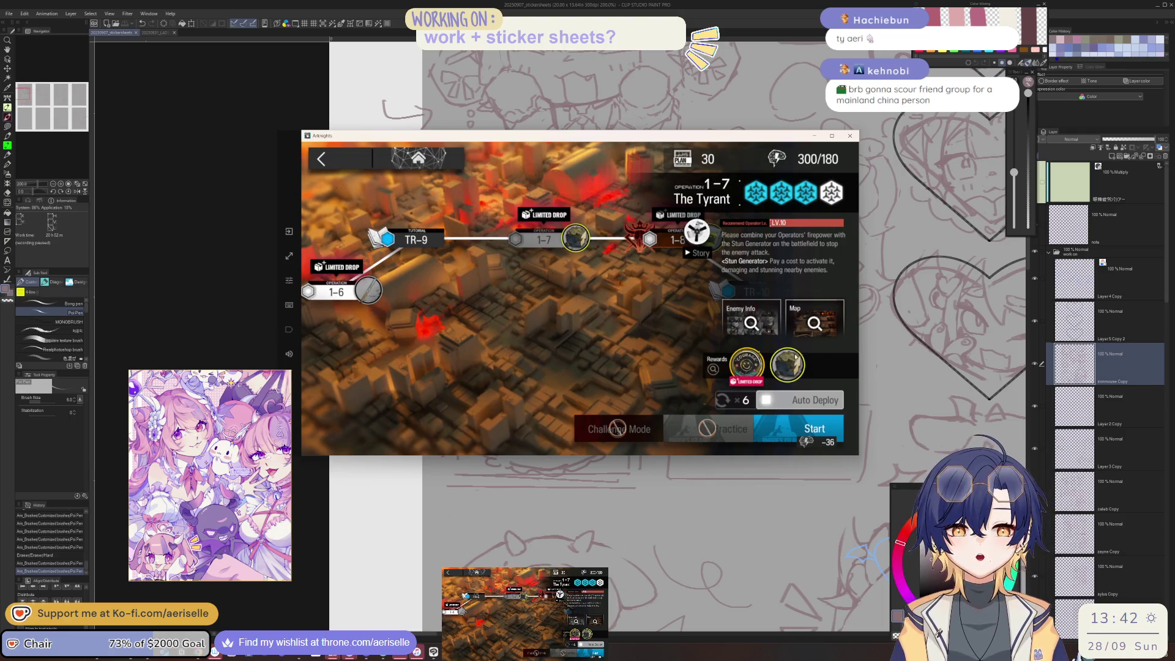
click(798, 416)
click(798, 403)
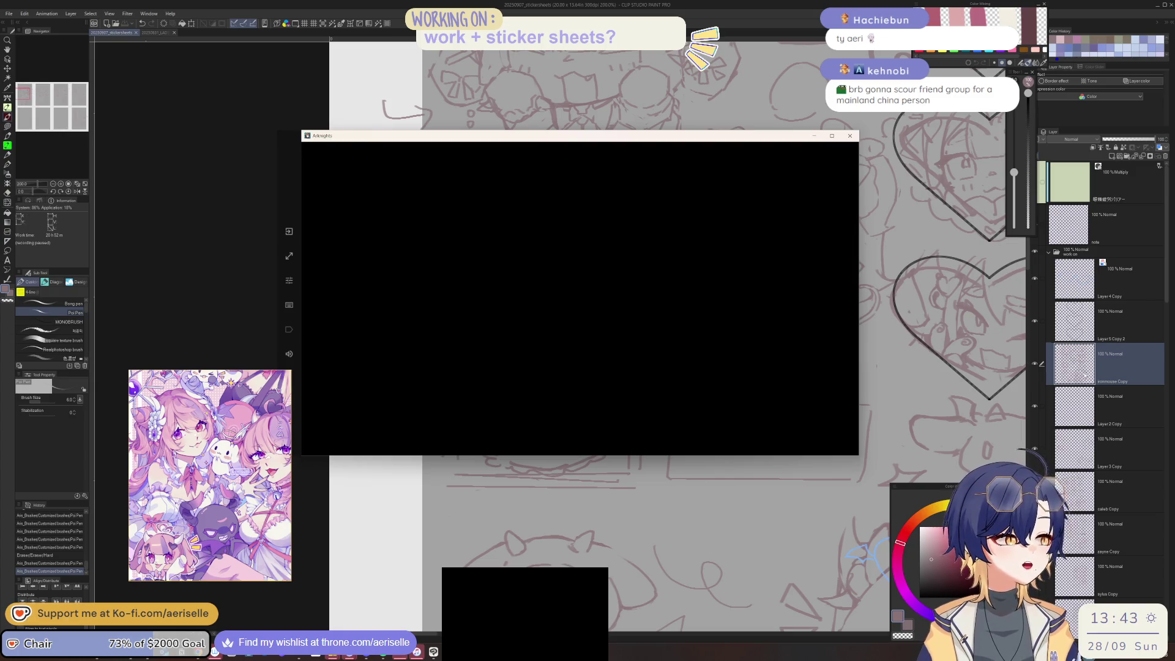
key(alt+Tab)
Step: Centre the sticker pages and enlarge the reference image board
scroll(600, 323, down, 2)
scroll(600, 323, down, 3)
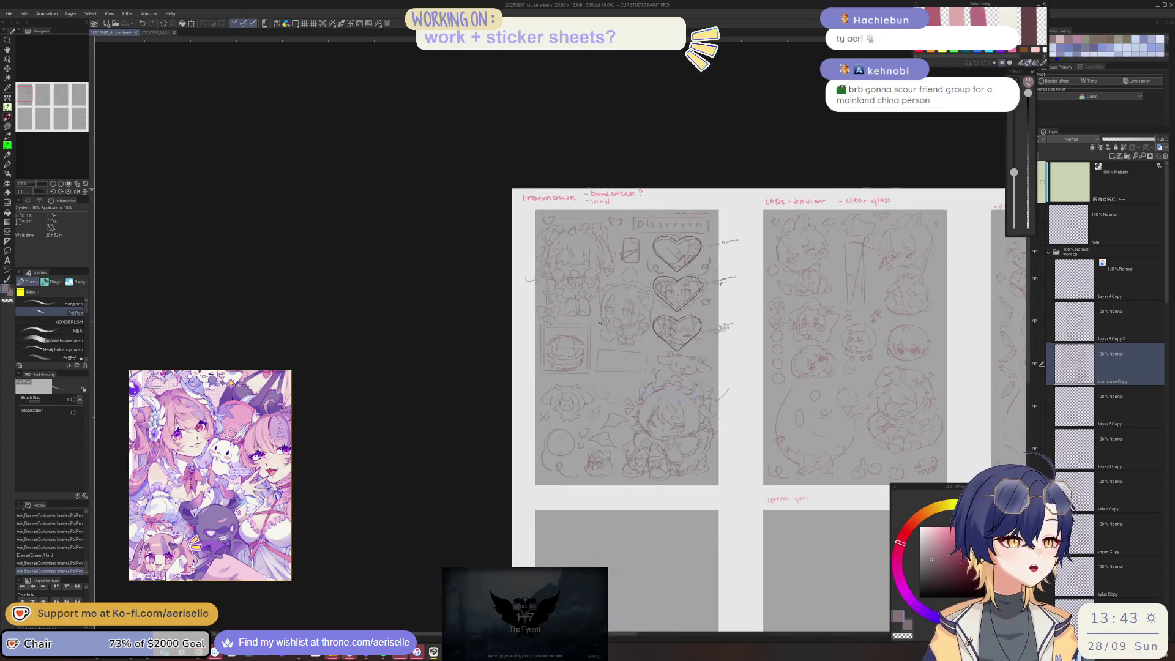
drag(599, 323, 562, 326)
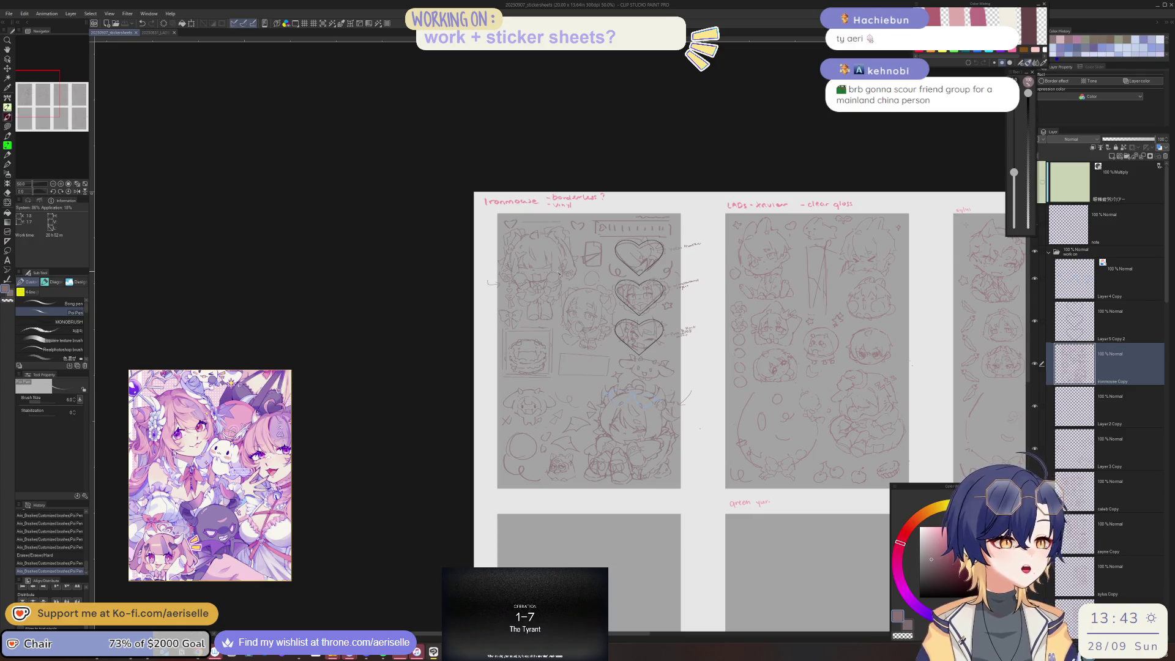
drag(292, 370, 396, 61)
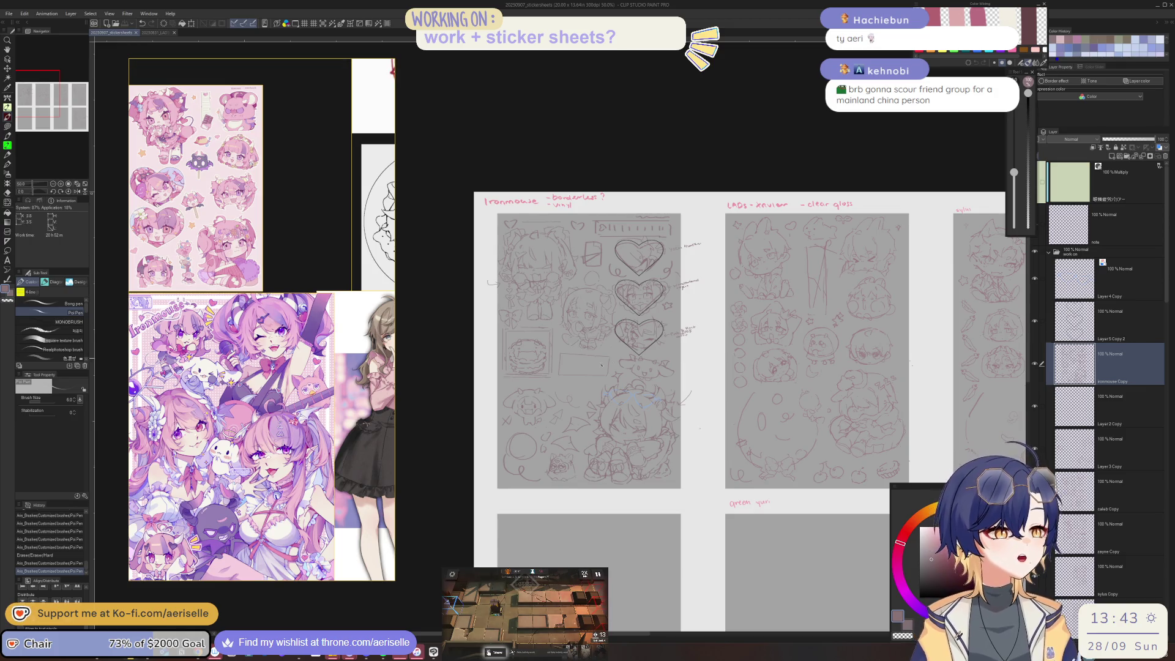
scroll(561, 356, up, 4)
Step: Straighten the small box by erasing a straight outline segment and drawing a straight vertical edge
key(e)
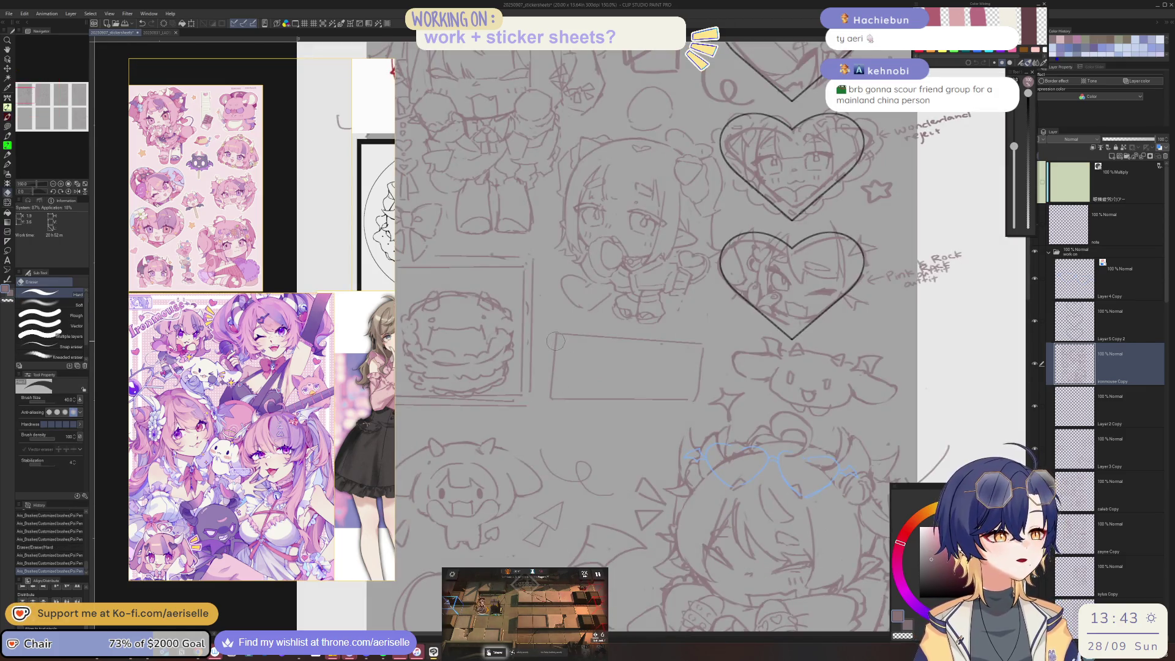
shift+click(699, 353)
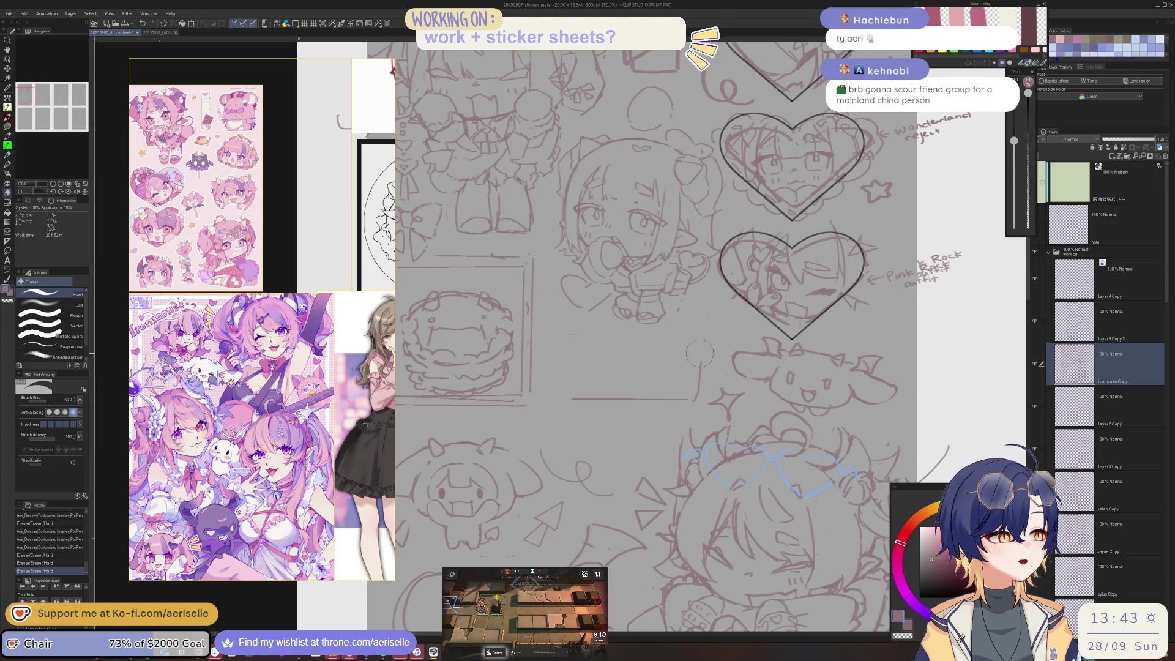
key(p)
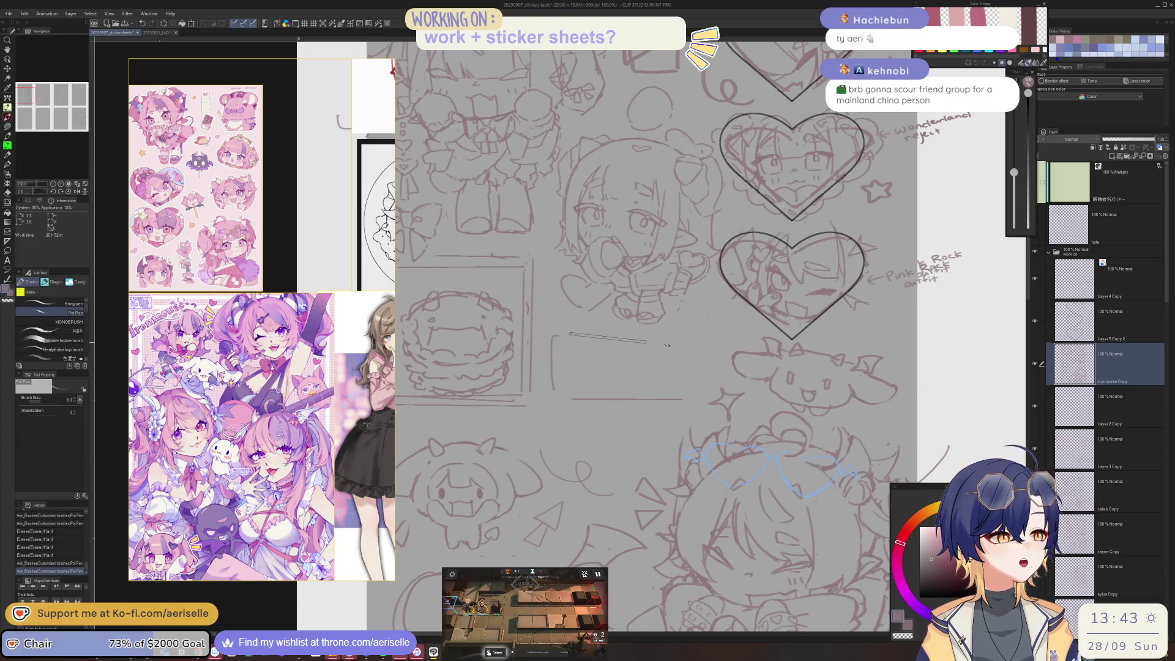
shift+click(705, 398)
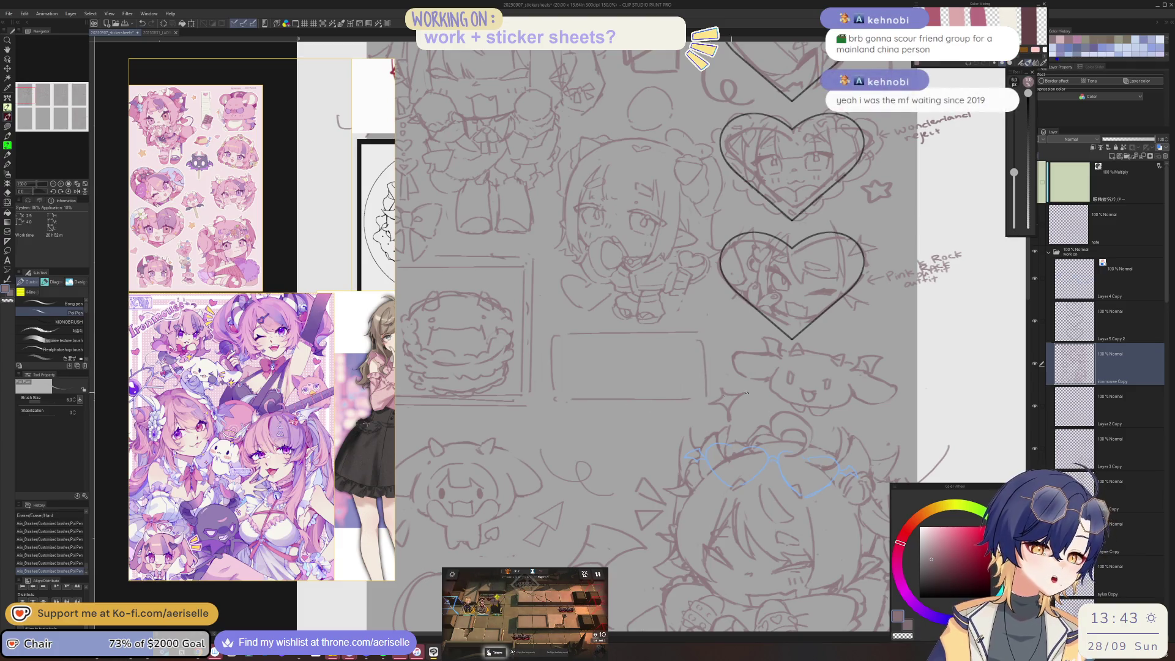
scroll(568, 404, down, 1)
drag(737, 355, 710, 345)
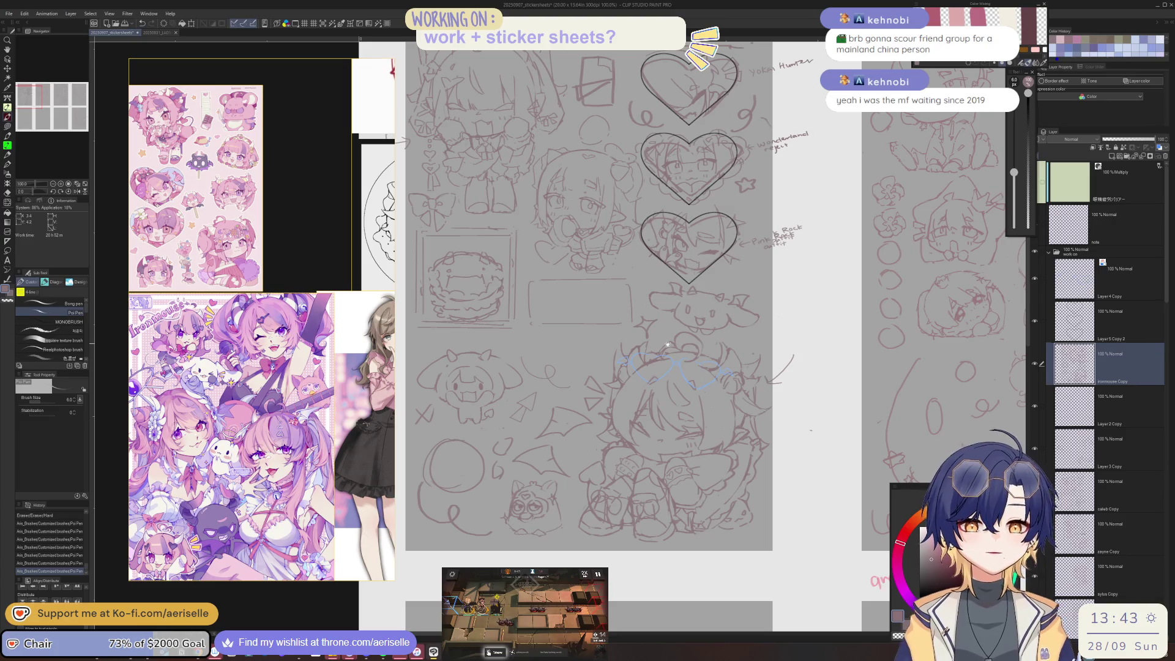
scroll(668, 345, up, 2)
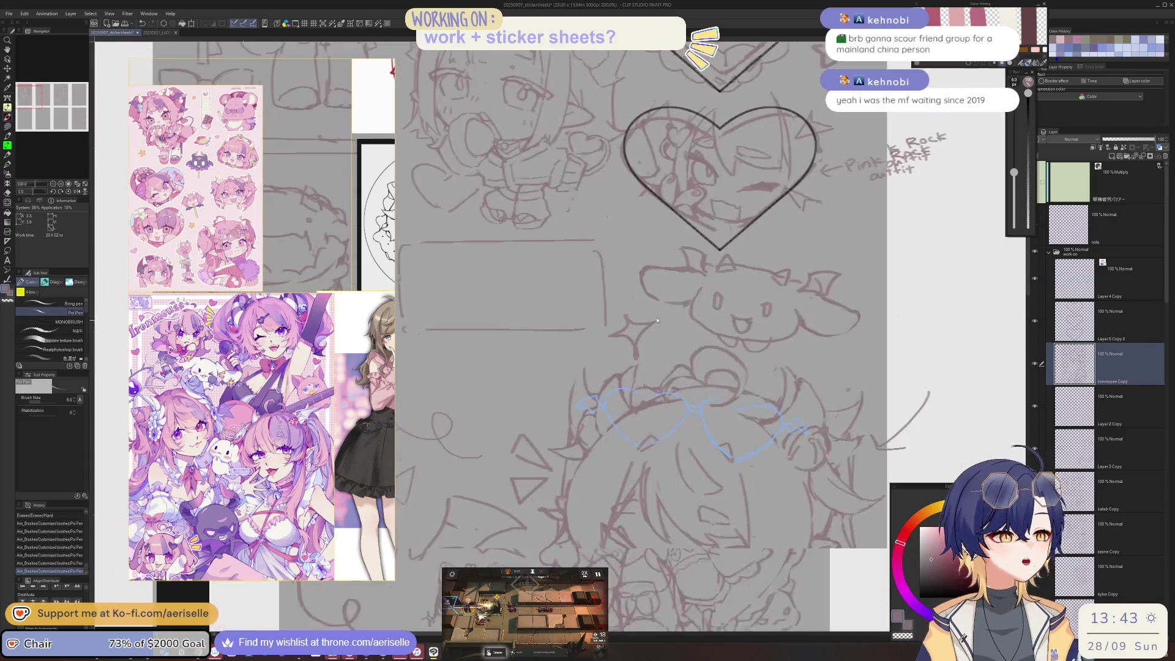
scroll(658, 320, up, 2)
key(m)
drag(632, 302, 604, 341)
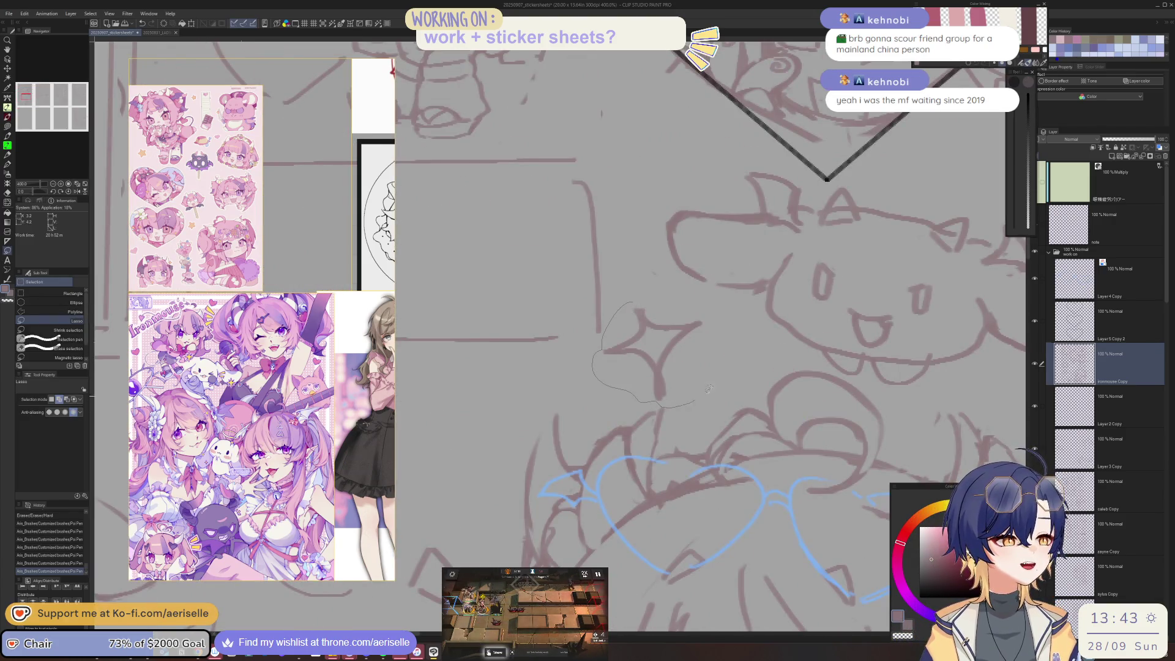
Step: Select the sparkle beside the puppy sketch, transform it, then delete it
drag(689, 309, 686, 306)
scroll(658, 373, down, 2)
key(ctrl+t)
drag(749, 367, 747, 390)
click(646, 416)
key(Delete)
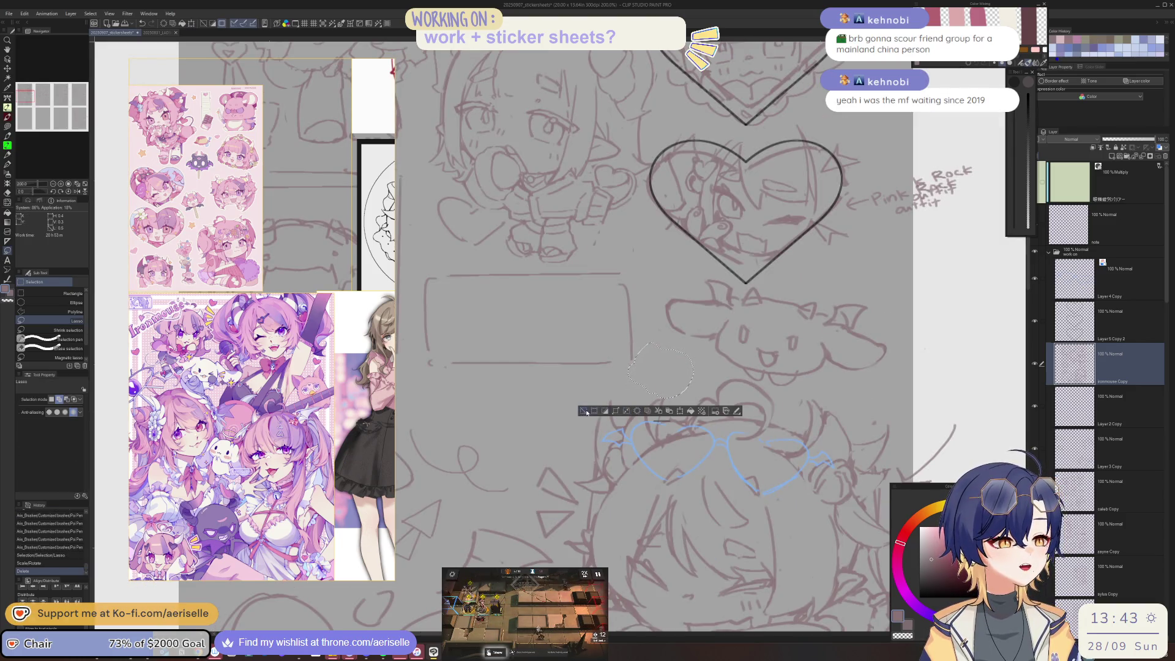
key(ctrl+d)
key(p)
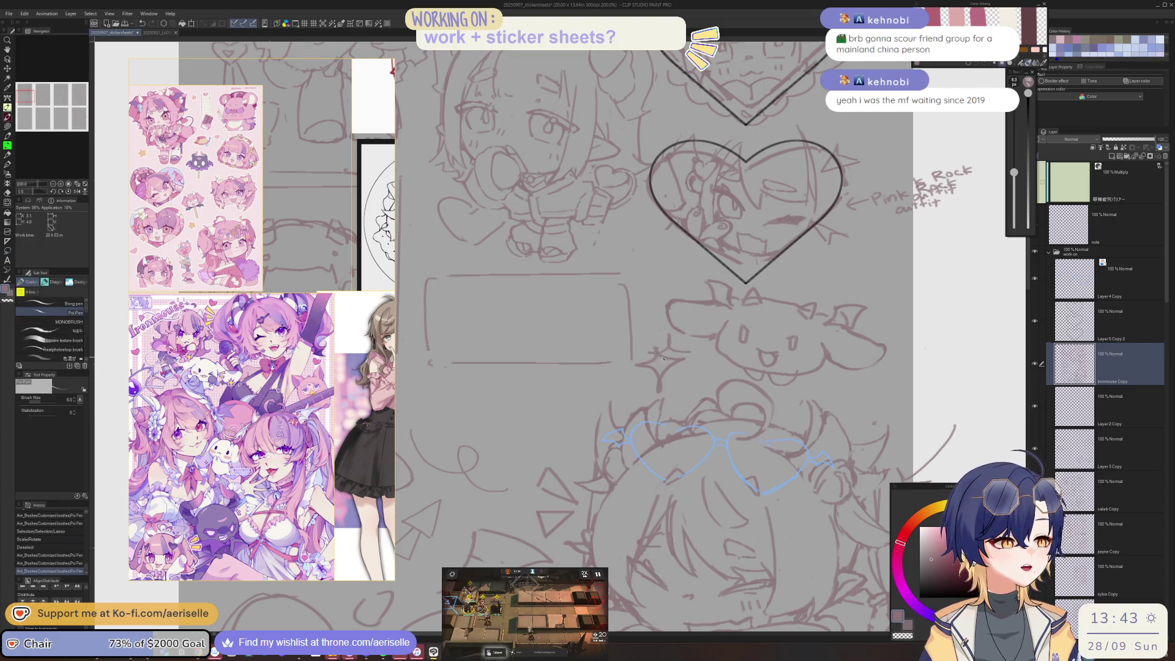
Step: Lasso-select the three heart frames together with their notes
scroll(680, 358, down, 3)
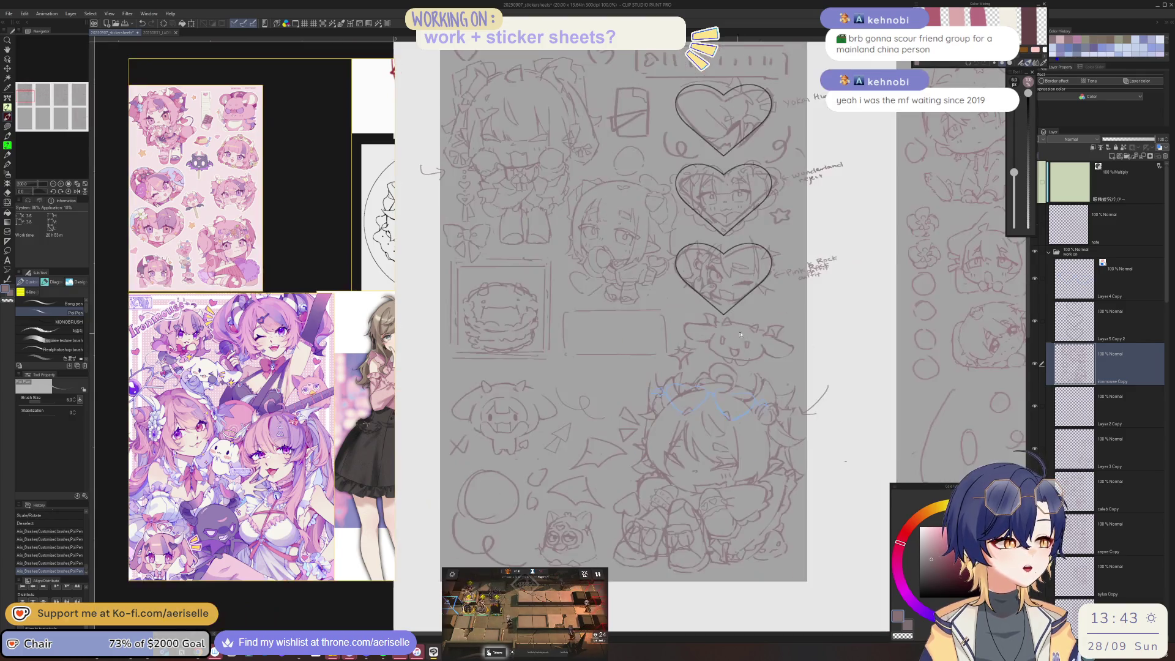
drag(717, 363, 681, 508)
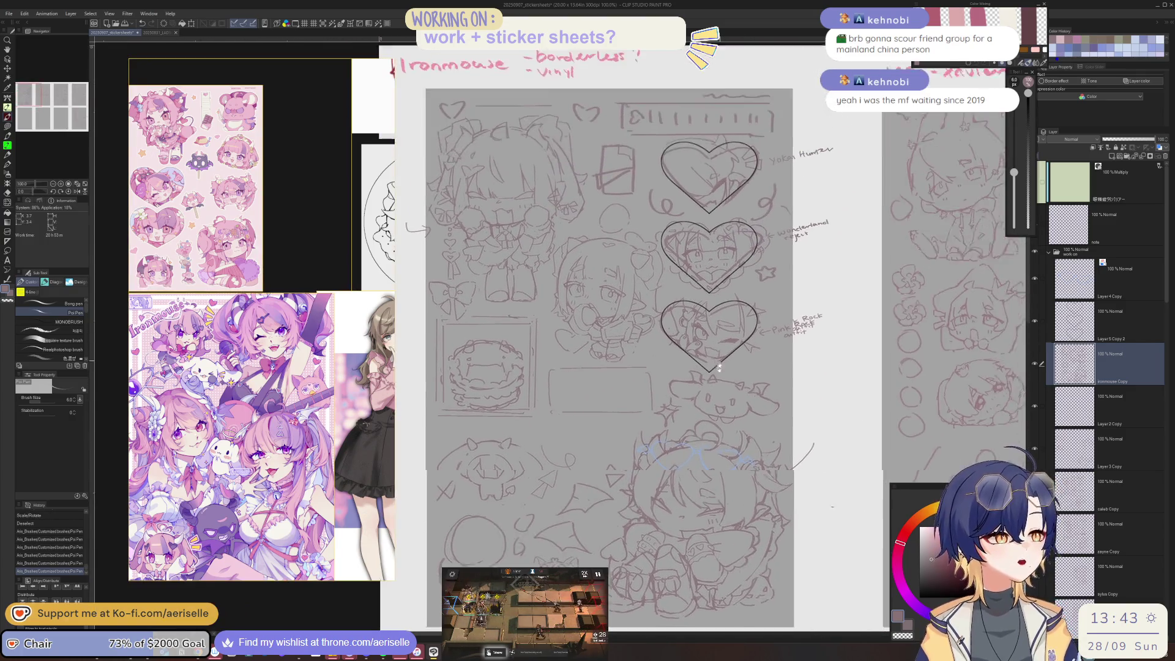
scroll(592, 295, up, 1)
scroll(593, 295, down, 1)
mouse_move(611, 351)
mouse_down()
mouse_move(666, 400)
mouse_move(606, 367)
mouse_up()
scroll(666, 401, down, 1)
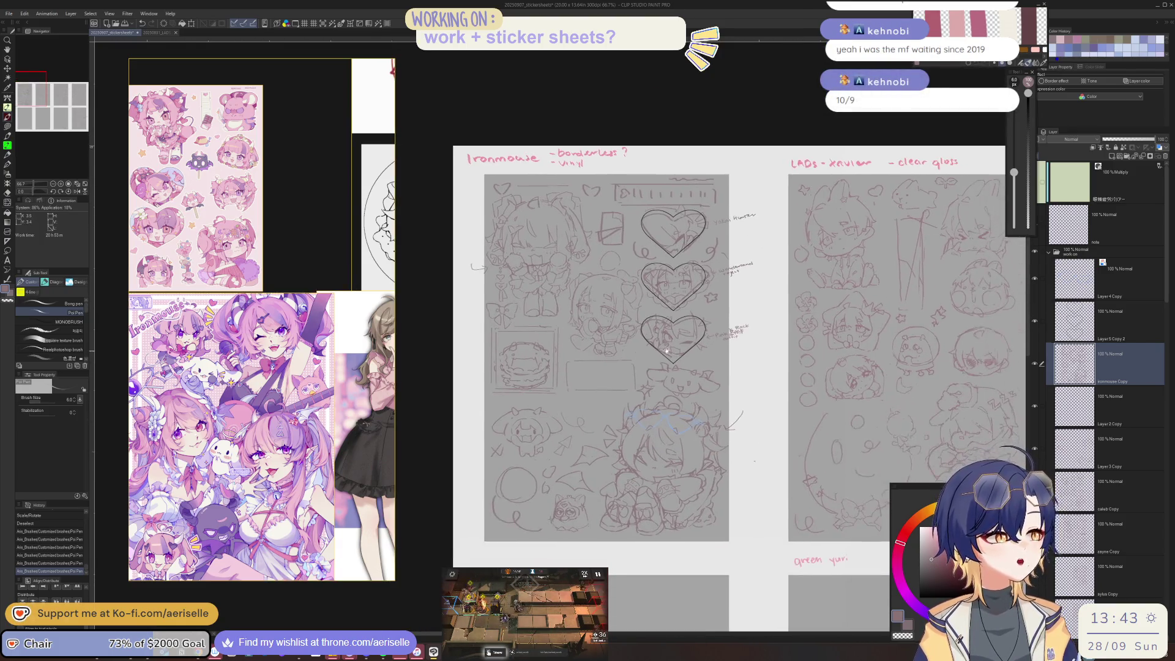
scroll(623, 310, up, 2)
key(m)
drag(614, 322, 617, 317)
key(ctrl+z)
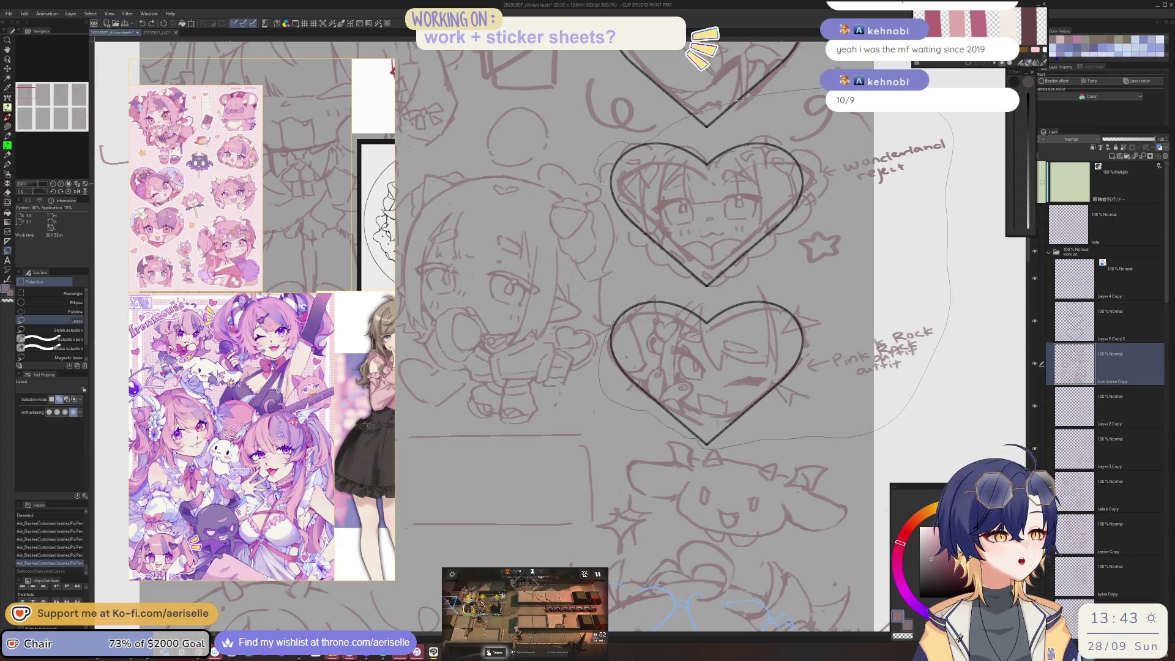
drag(623, 300, 622, 300)
scroll(612, 297, up, 5)
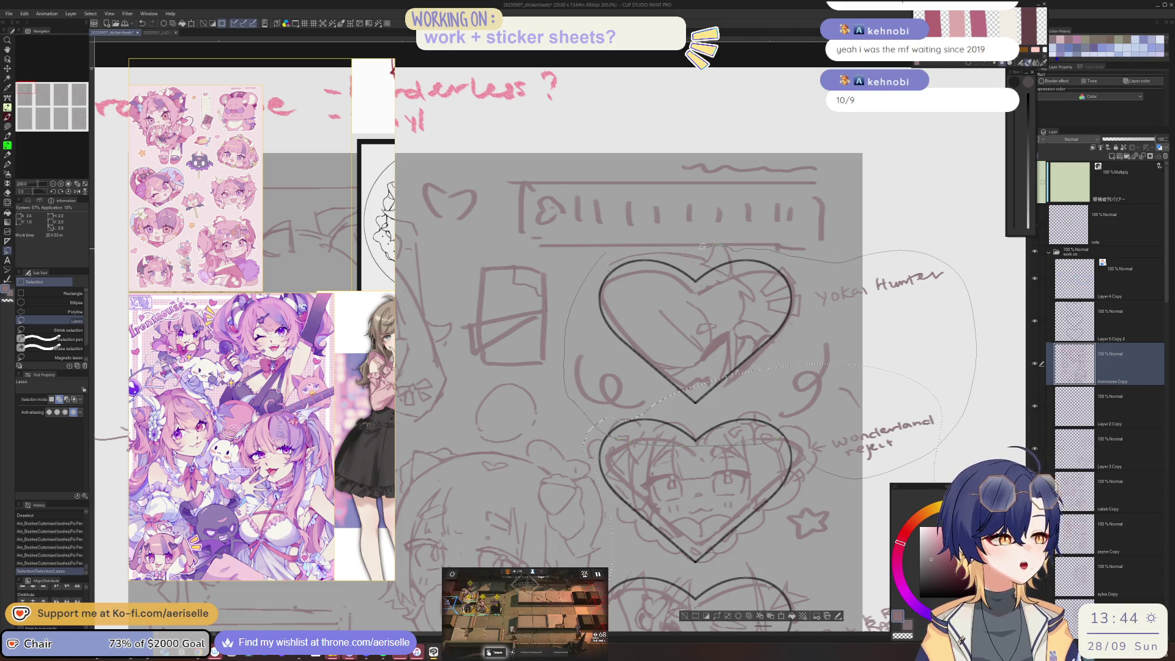
drag(686, 247, 686, 247)
scroll(686, 247, down, 3)
scroll(796, 306, up, 1)
scroll(795, 306, up, 1)
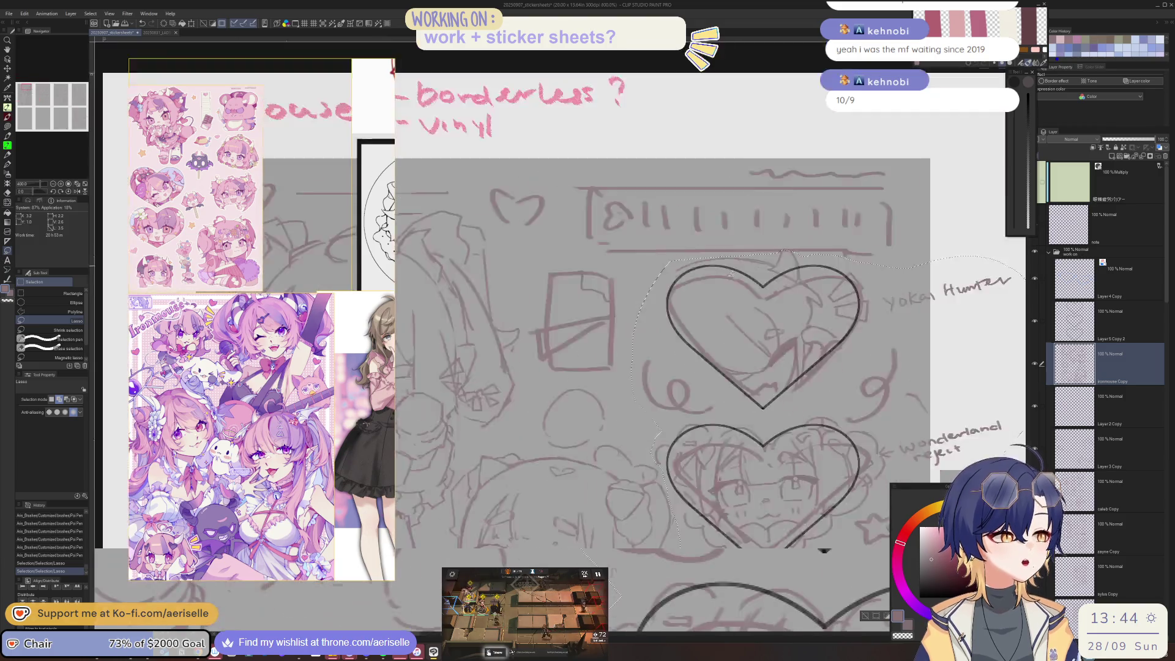
scroll(857, 334, down, 1)
scroll(856, 333, down, 2)
Step: Shift the hearts and notes, including Layer 5 Copy 2, slightly right and down
click(1042, 322)
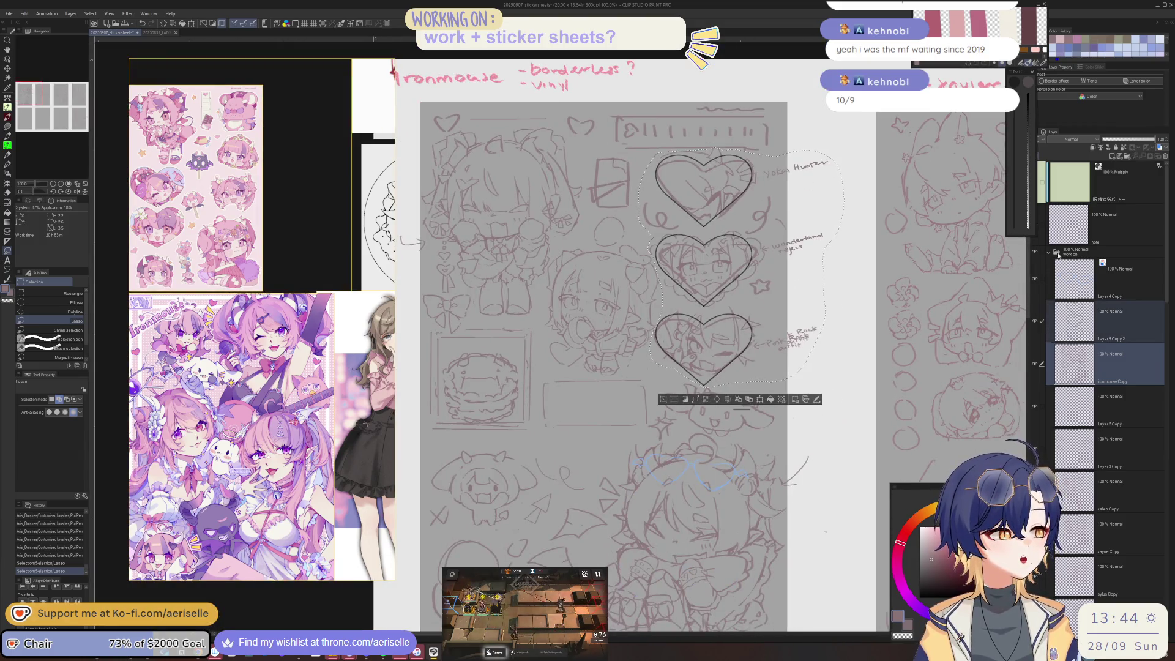
key(k)
drag(786, 337, 805, 338)
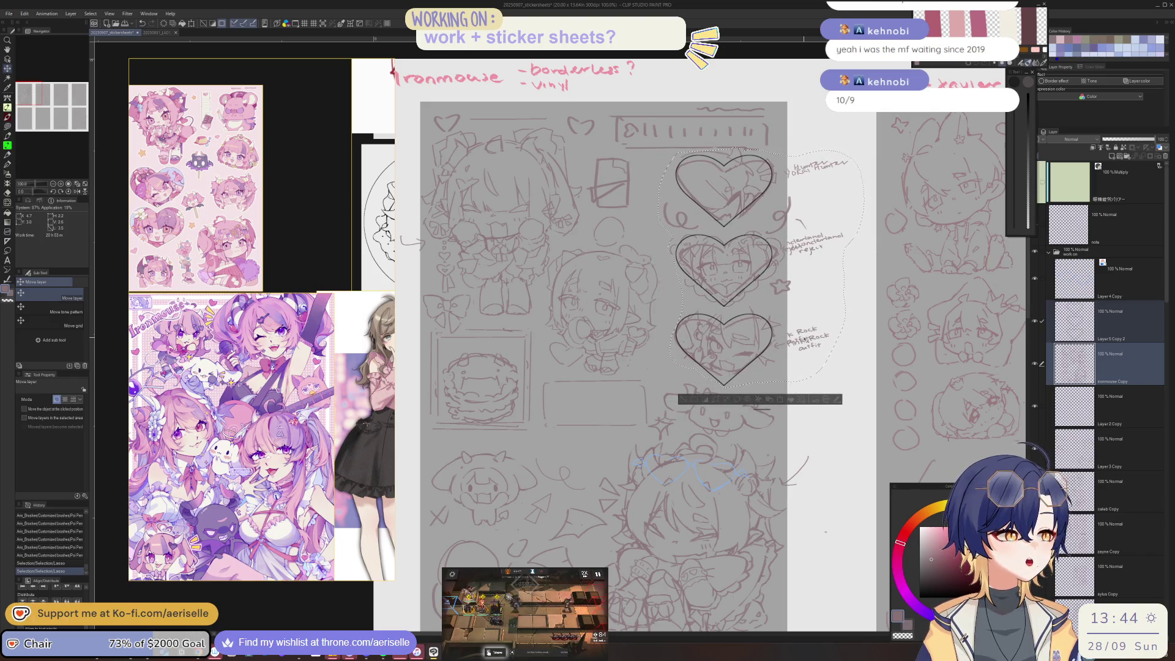
drag(806, 337, 803, 341)
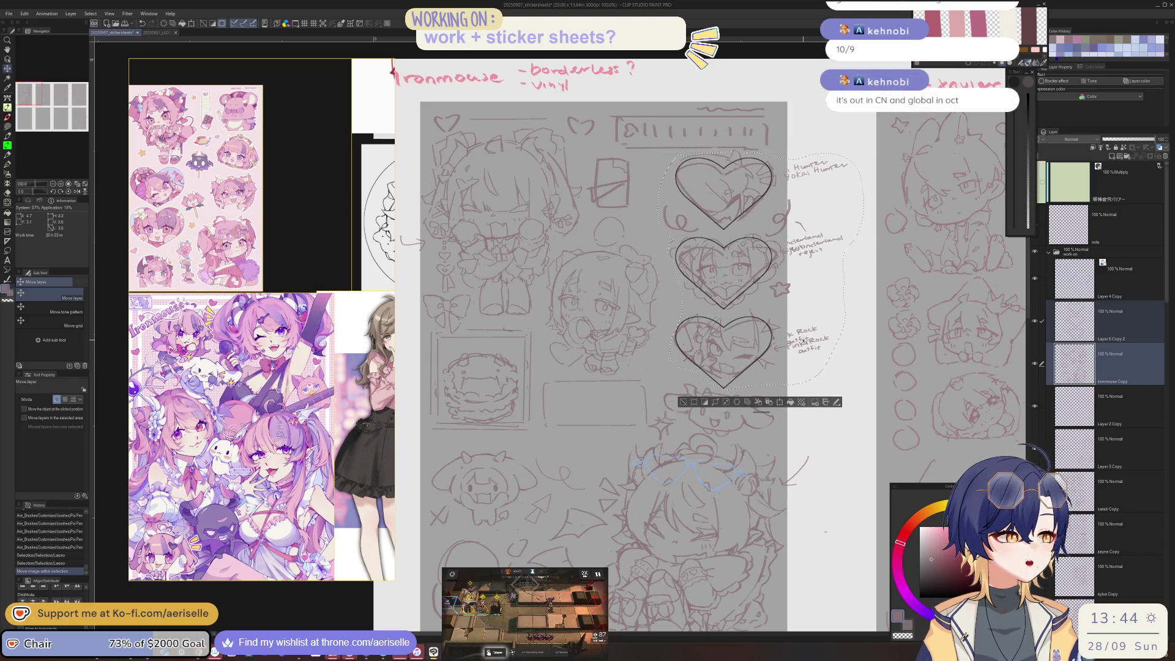
click(683, 402)
Step: Erase the bracket and guide lines above the heart frames
scroll(673, 276, up, 3)
key(o)
key(e)
mouse_move(591, 211)
mouse_down()
mouse_move(753, 218)
mouse_move(766, 251)
mouse_move(857, 282)
mouse_up()
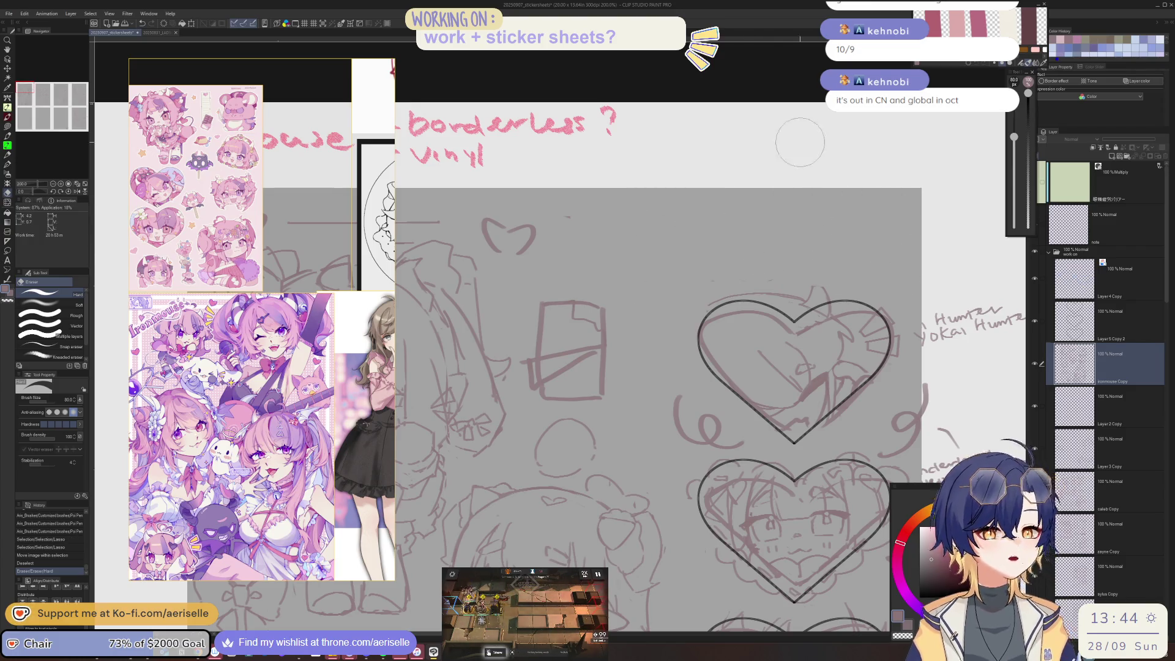
Step: Finish erasing the stray line above the top heart and shift the reference collage up-left
key(p)
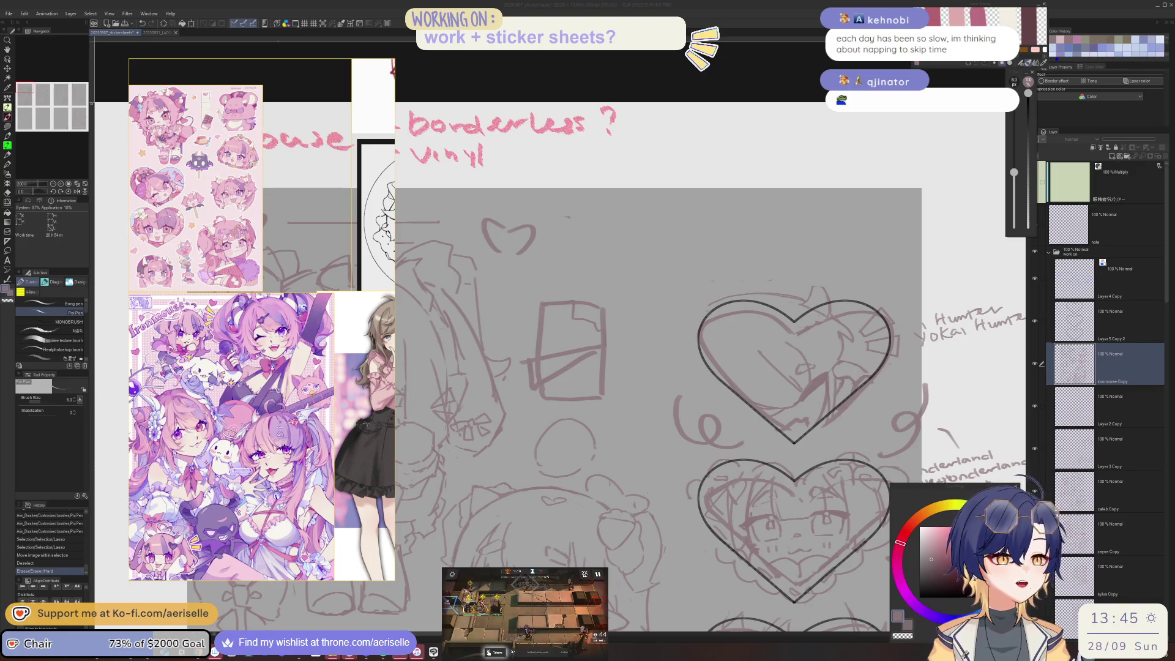
key(alt+Tab)
drag(318, 197, 296, 187)
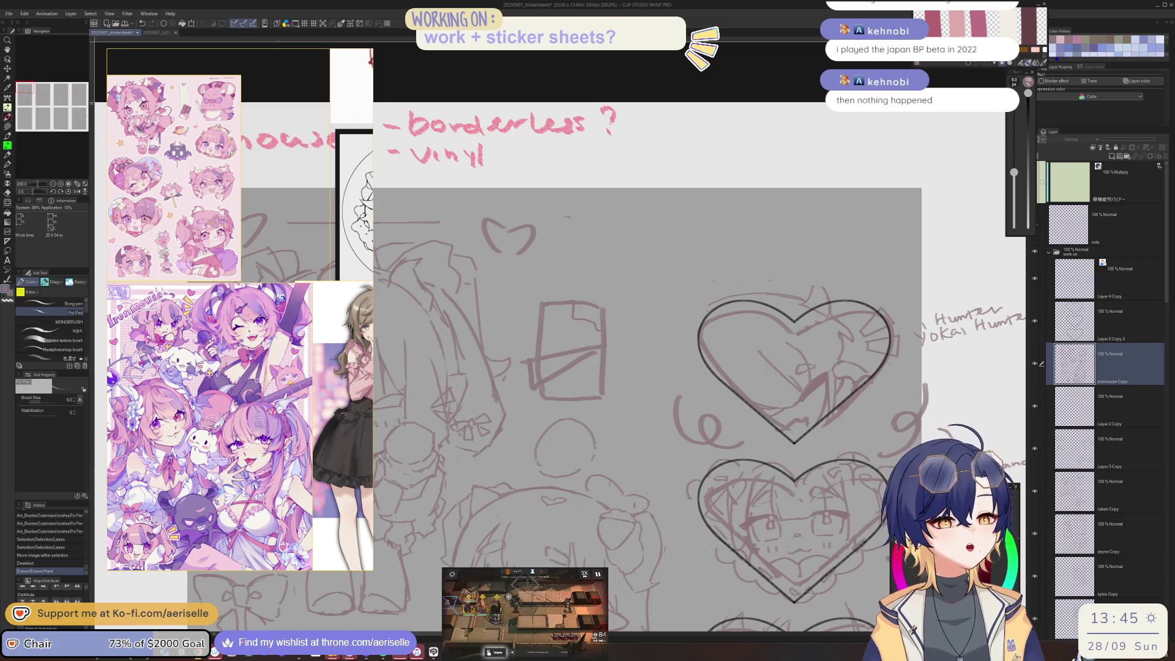
key(alt+Tab)
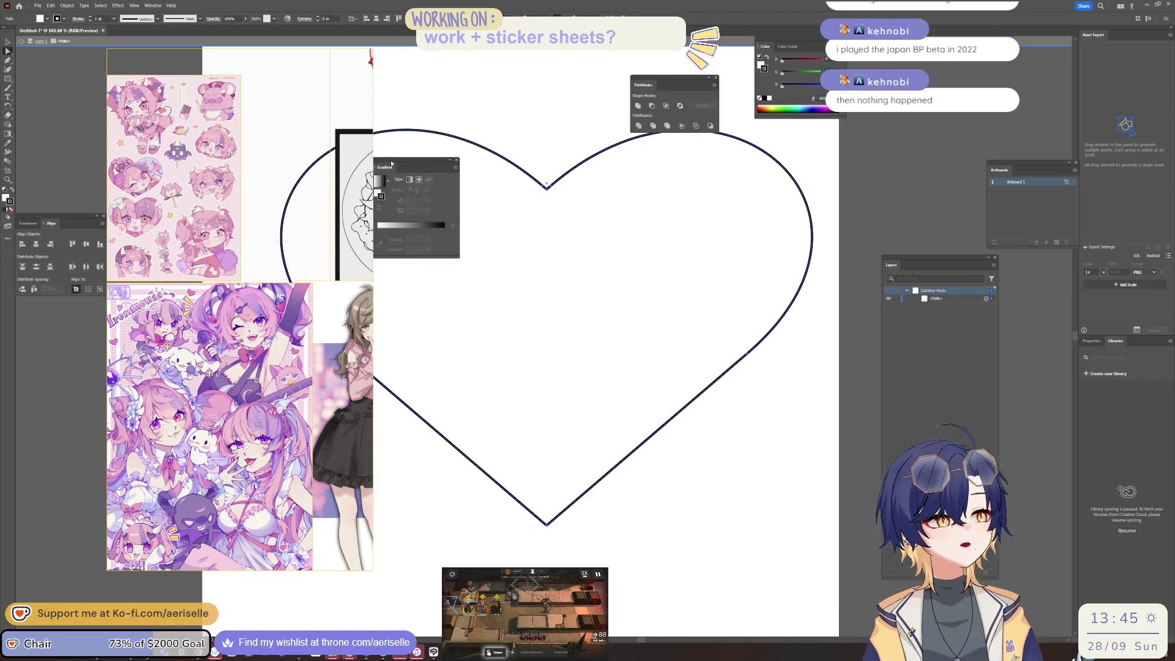
Step: Drag the Gradient panel off the heart outline and return to Clip Studio Paint
drag(404, 164, 638, 172)
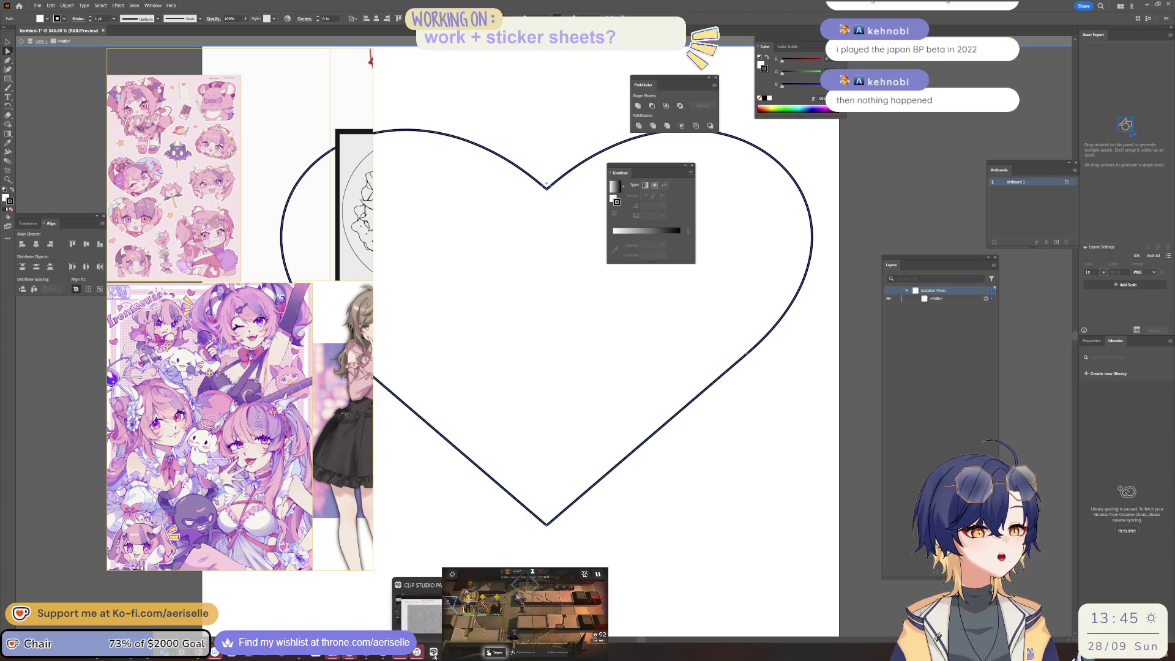
click(436, 617)
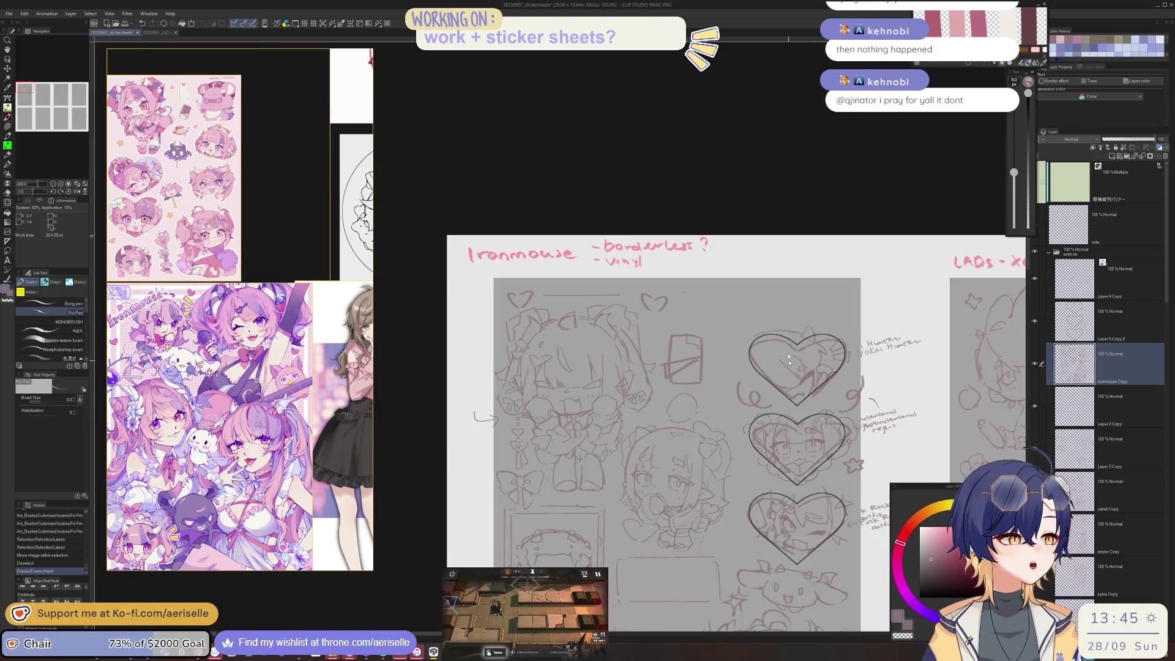
Step: Sketch a small bow above the top heart frame
key(ctrl+minus)
drag(762, 159, 781, 217)
scroll(705, 217, up, 3)
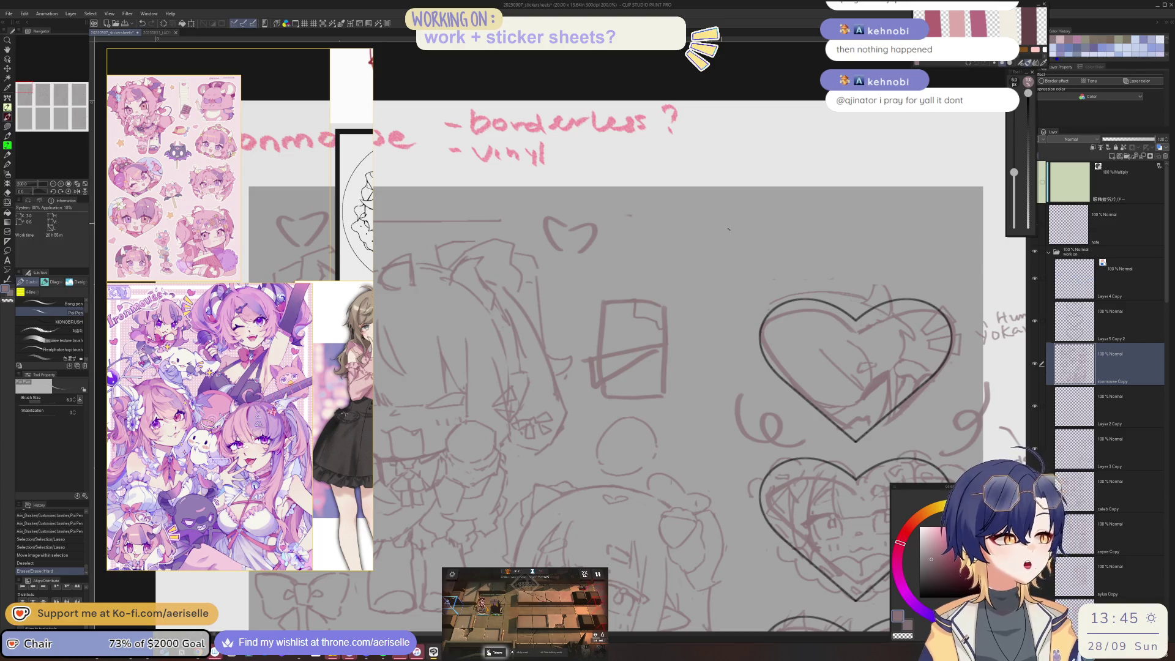
drag(706, 210, 741, 216)
mouse_move(812, 208)
mouse_down()
mouse_move(827, 219)
mouse_move(777, 206)
mouse_move(779, 236)
mouse_move(832, 220)
mouse_move(797, 254)
mouse_up()
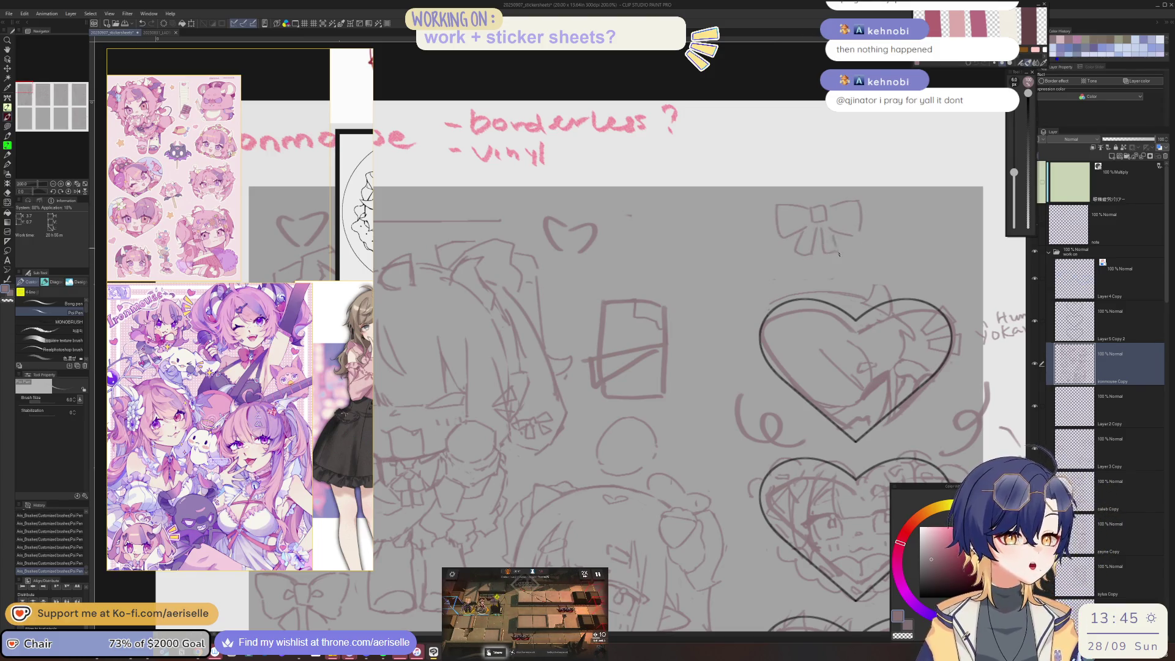
Step: Draw a horizontal divider line beside the bow, undoing a stray curved stroke
scroll(178, 183, up, 2)
scroll(178, 184, up, 2)
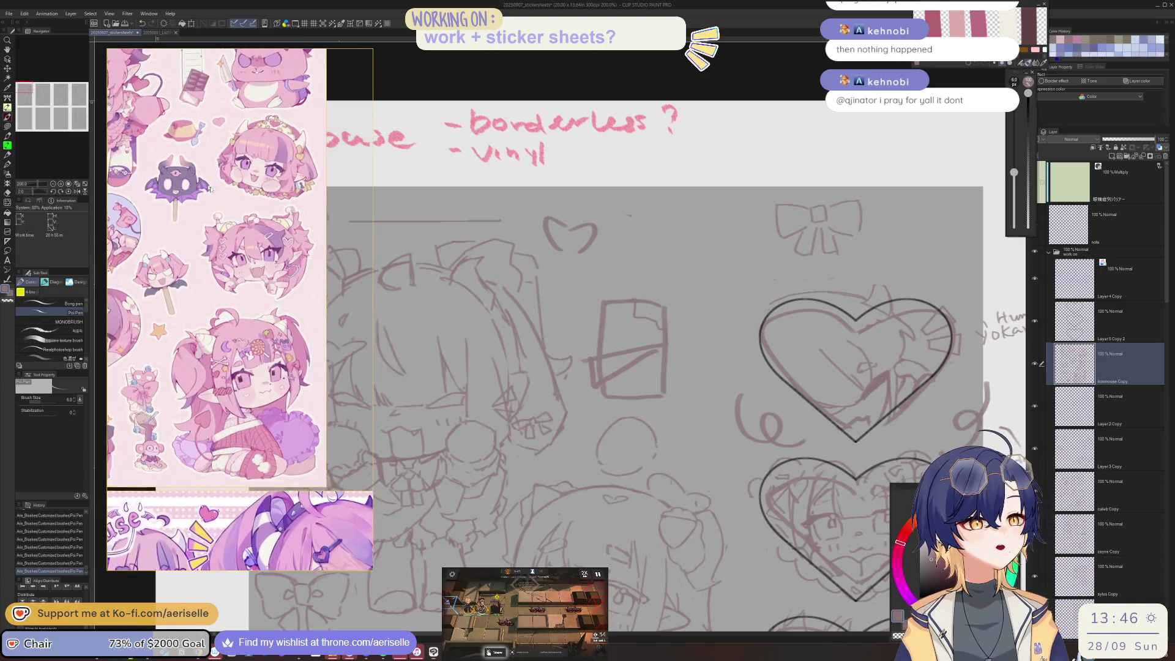
scroll(177, 184, up, 1)
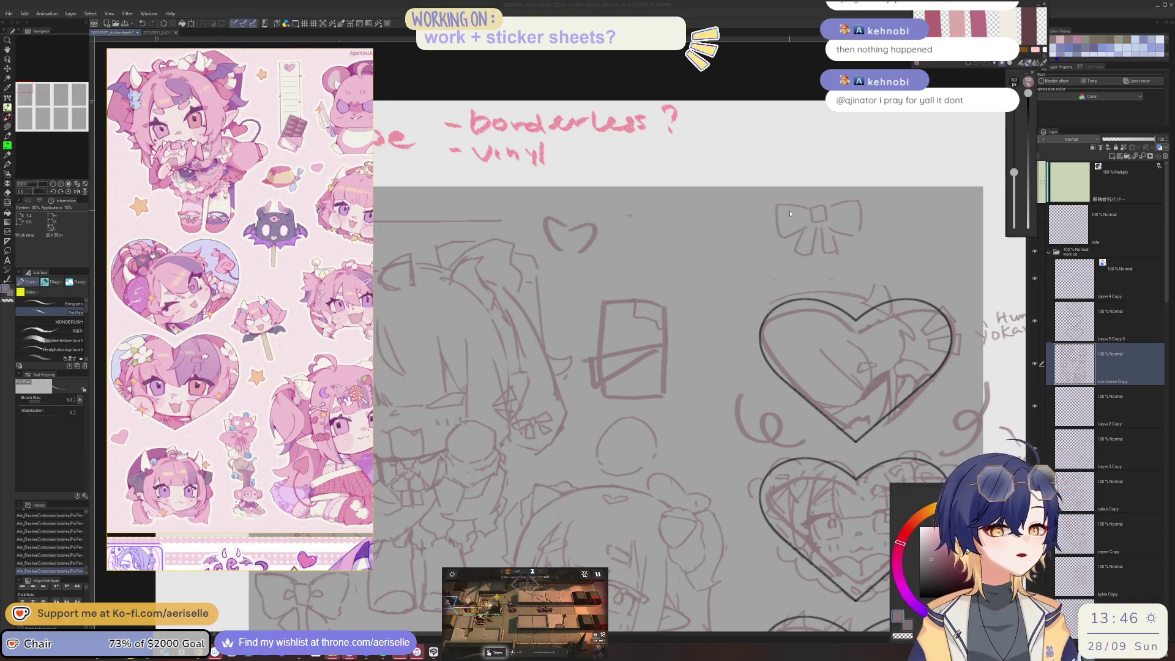
mouse_move(748, 208)
mouse_down()
mouse_move(752, 221)
mouse_move(665, 217)
mouse_up()
key(ctrl+z)
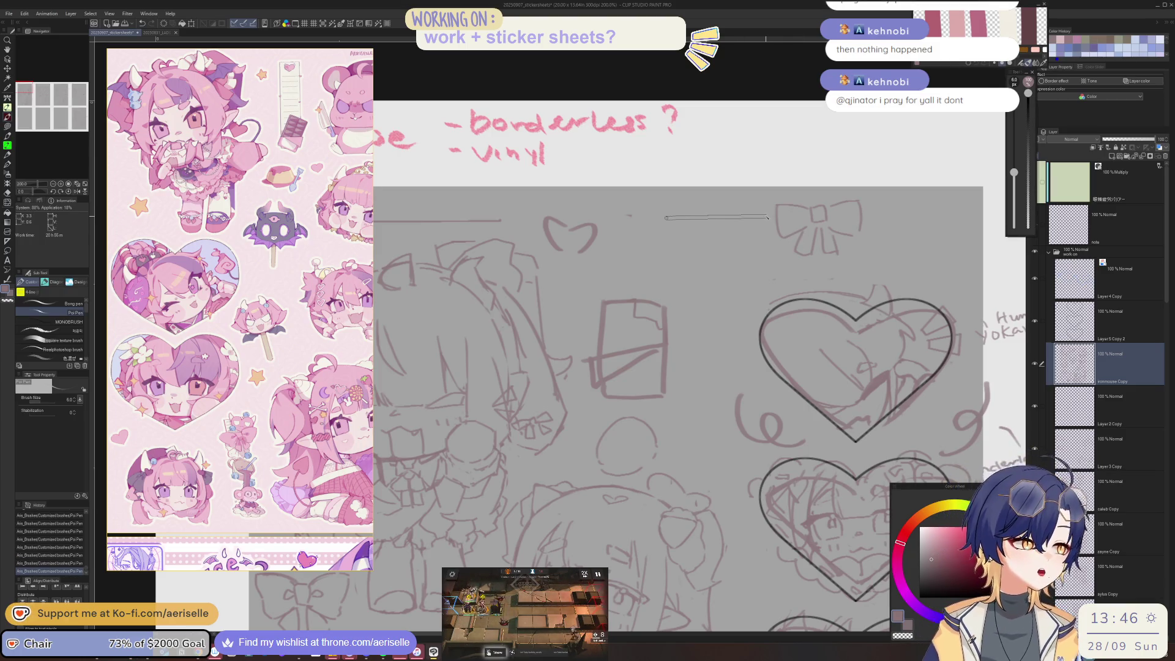
drag(882, 217, 959, 217)
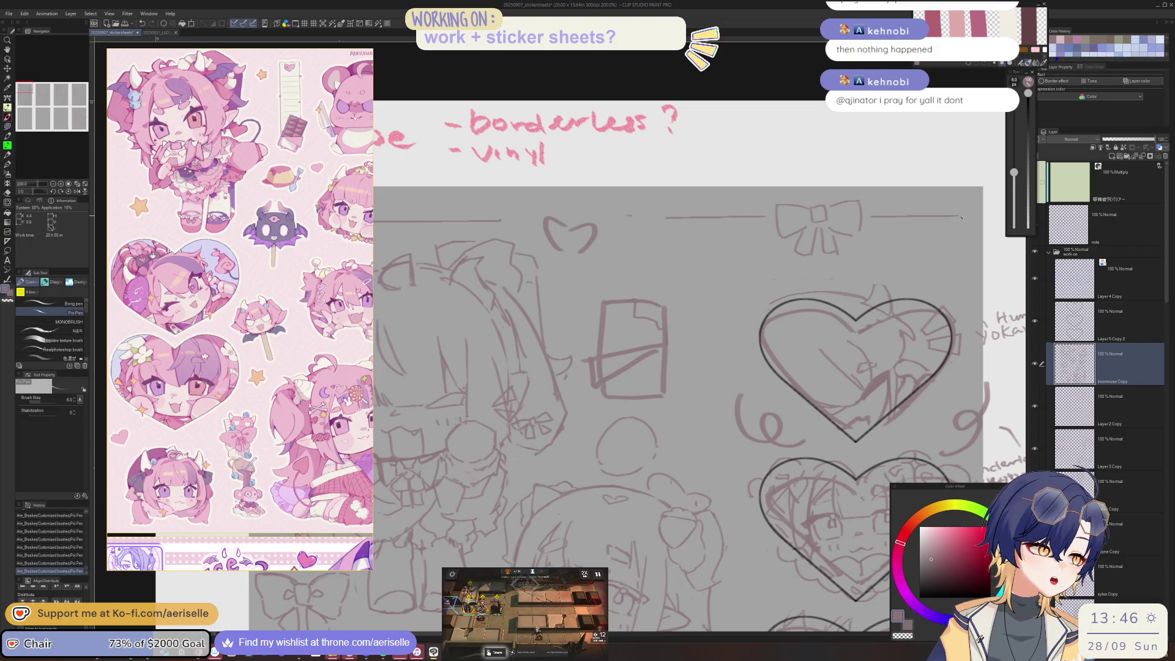
key(ctrl+0)
scroll(903, 282, up, 3)
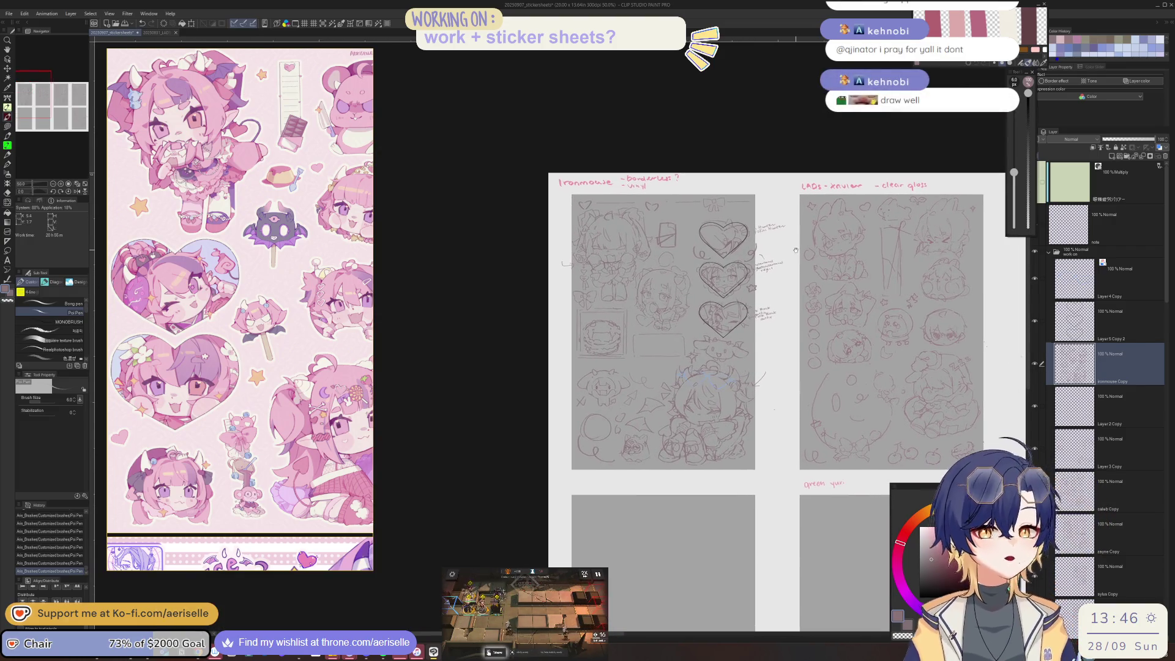
Step: Lasso-select the column of heart frames and their notes on the left sketch page
drag(789, 242, 777, 264)
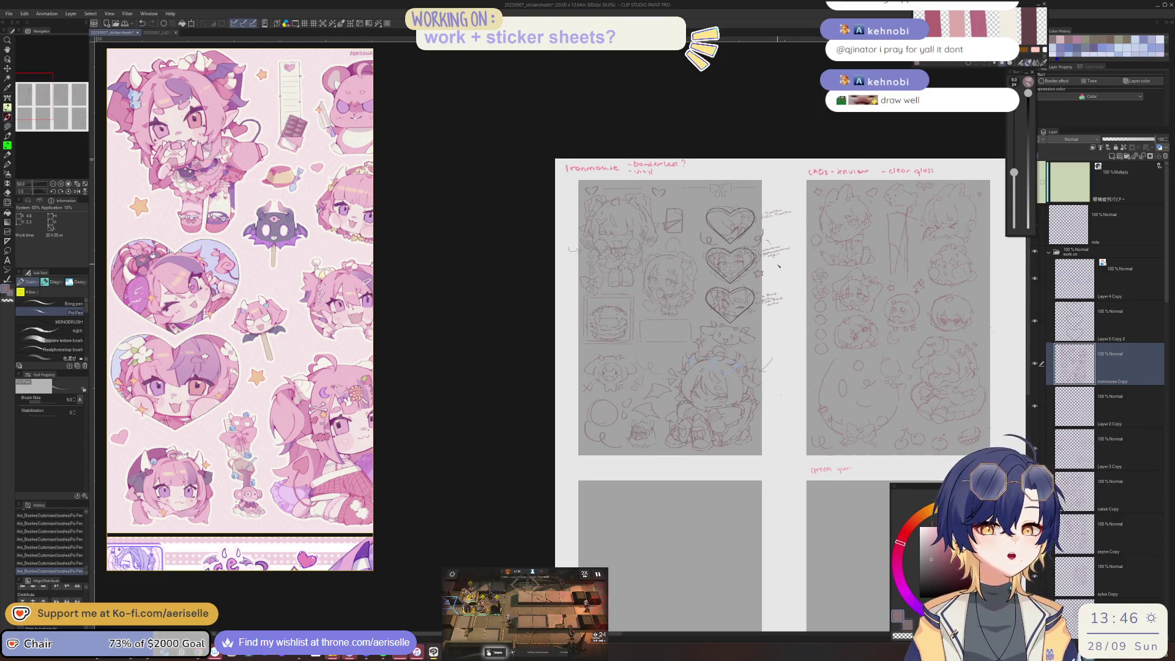
scroll(677, 176, up, 3)
scroll(677, 176, down, 3)
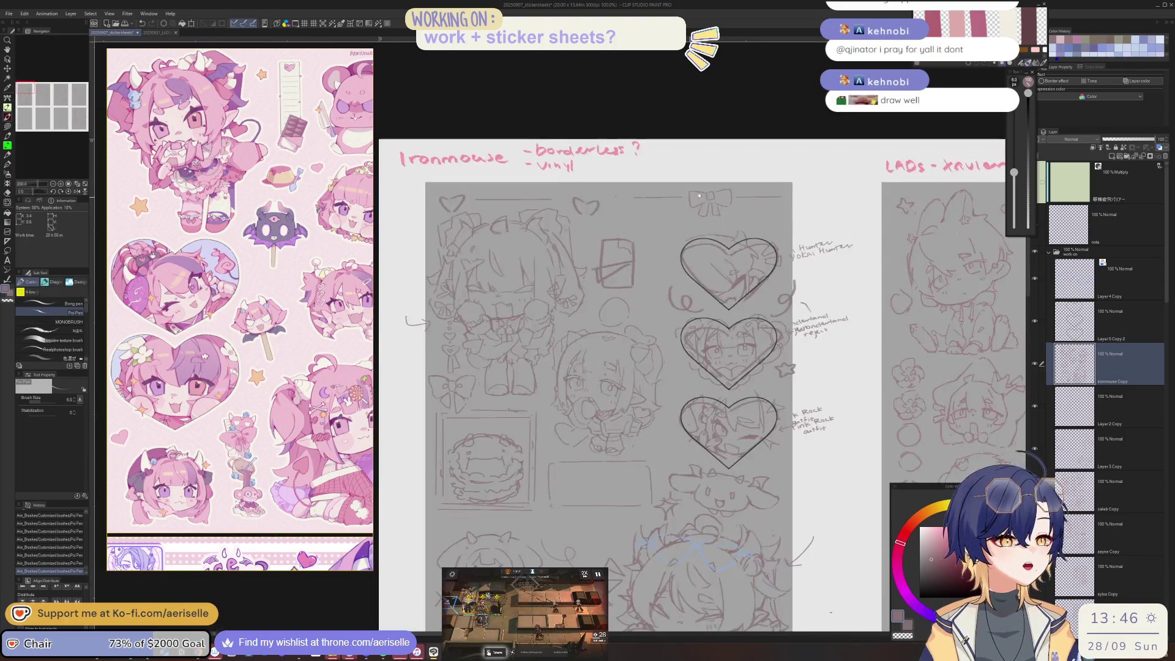
scroll(649, 200, up, 3)
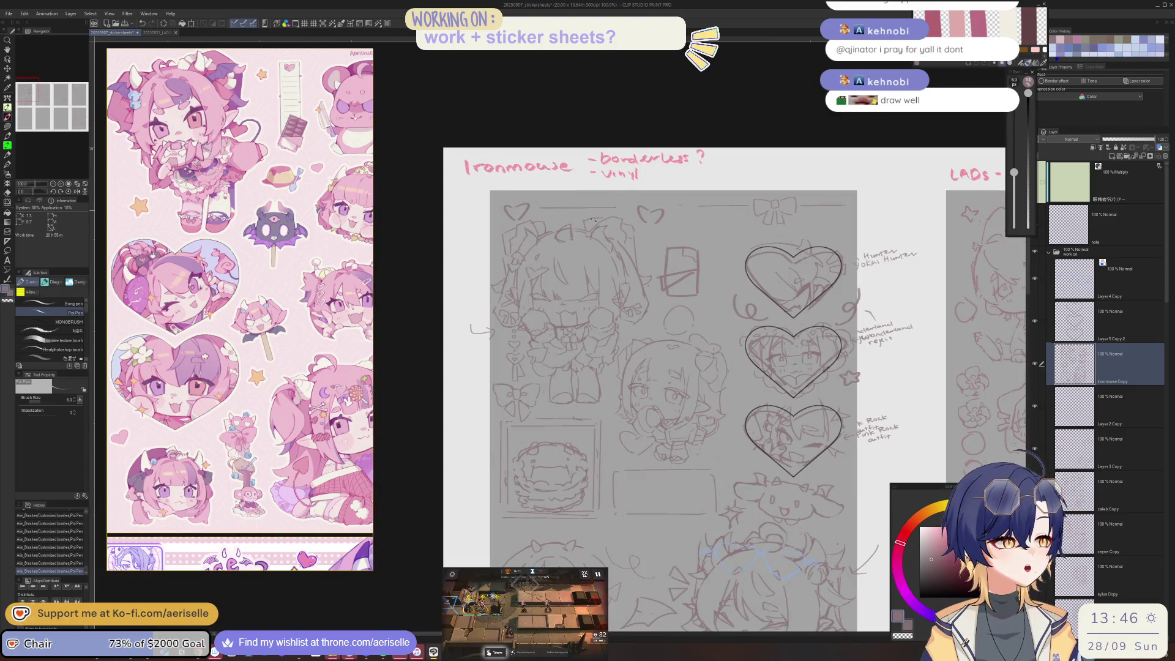
drag(811, 267, 726, 216)
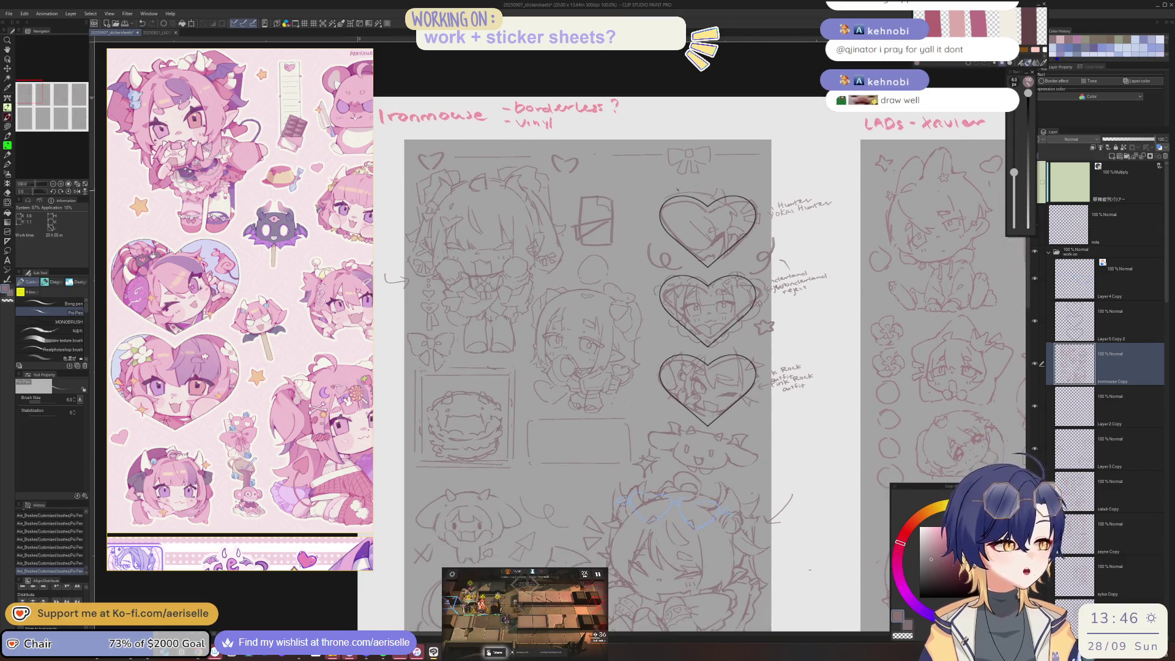
key(m)
drag(656, 333, 689, 418)
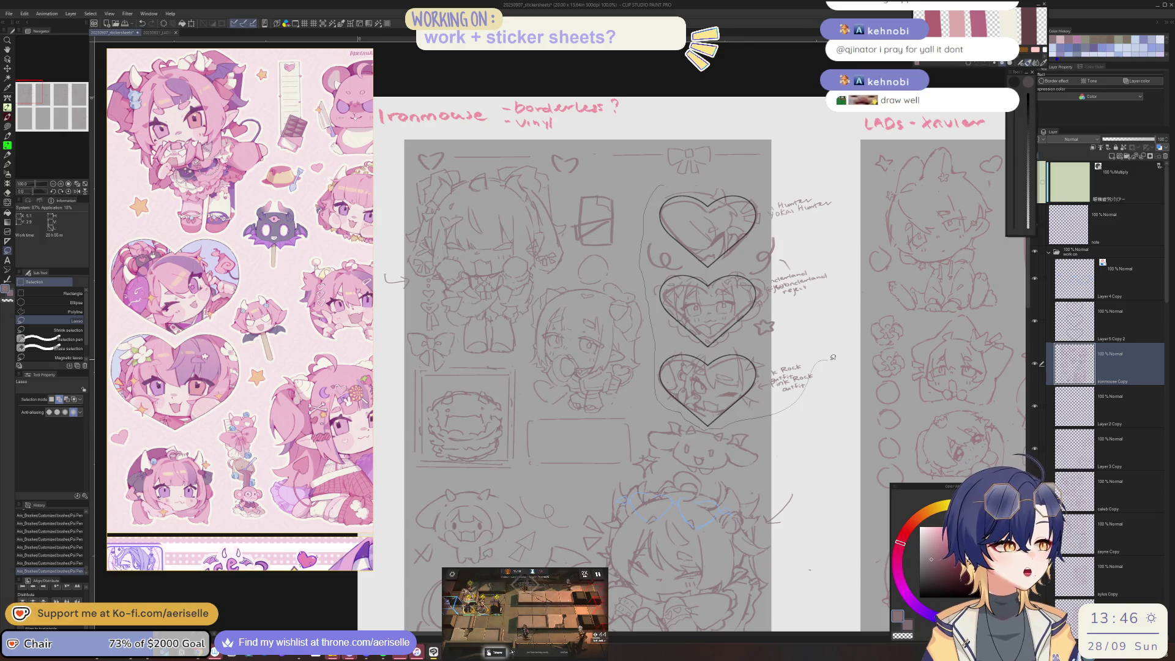
drag(748, 175, 748, 176)
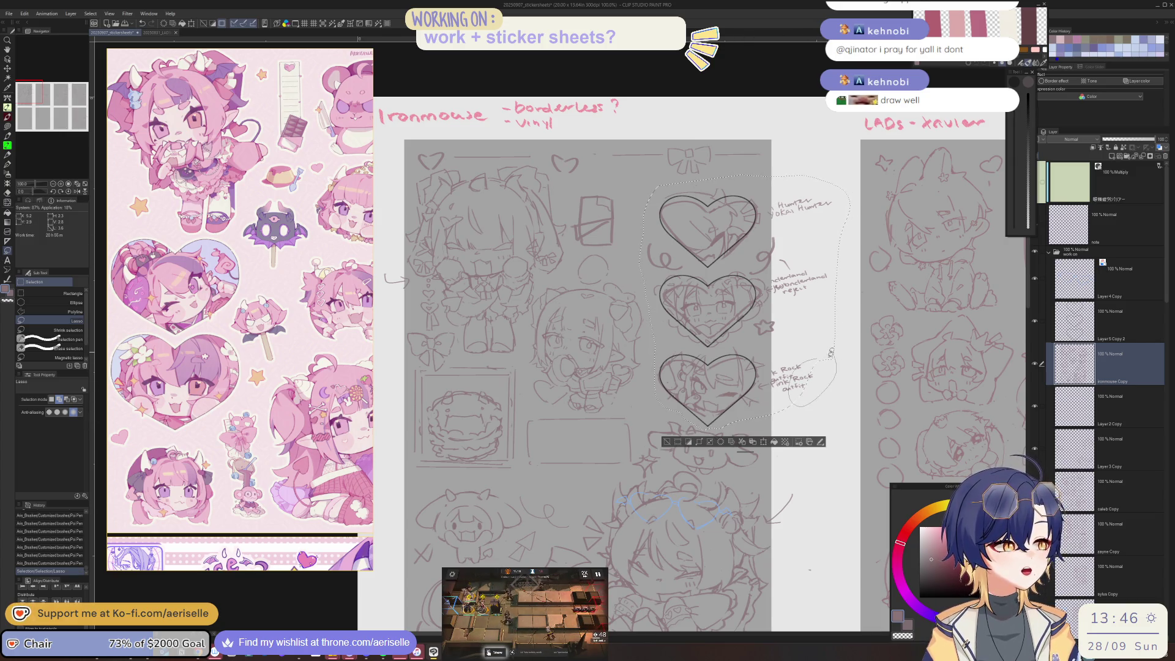
Step: With Layer 5 Copy 2 and ironmouse Copy selected, move the hearts and notes up slightly
key(k)
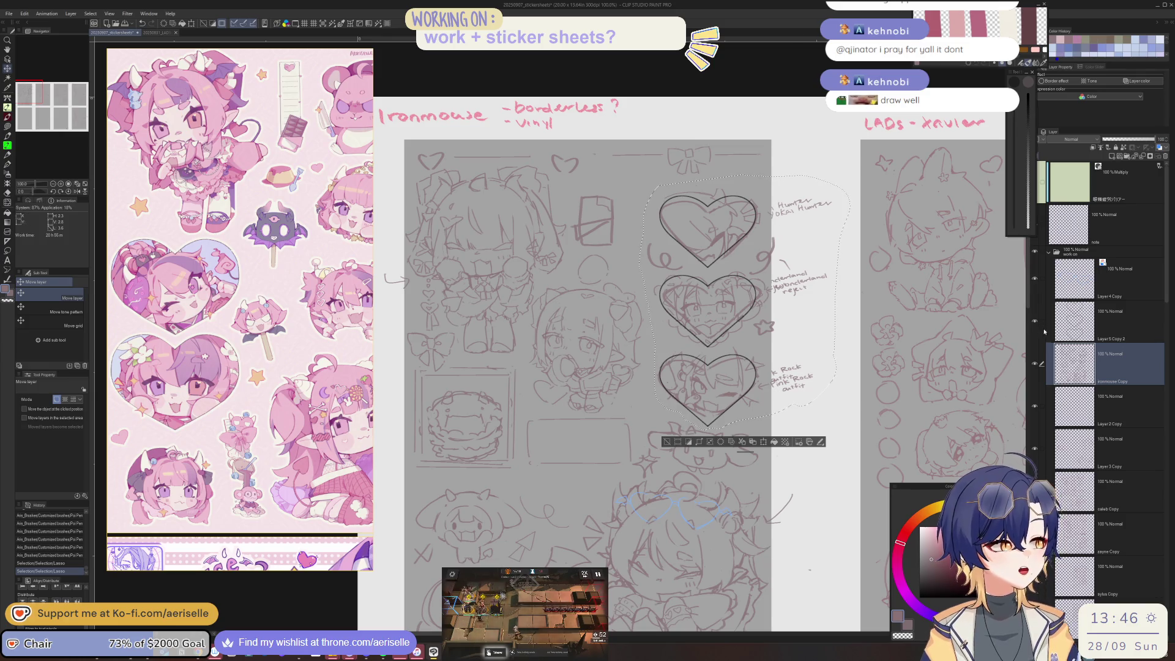
click(1043, 328)
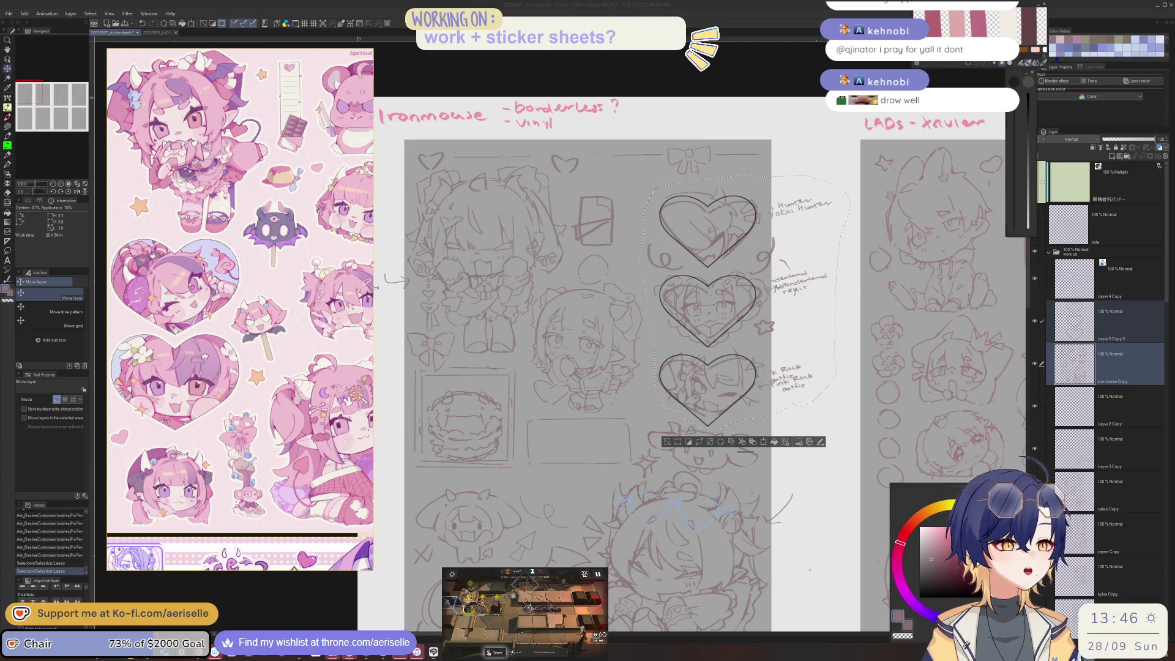
drag(372, 287, 426, 287)
scroll(314, 234, up, 3)
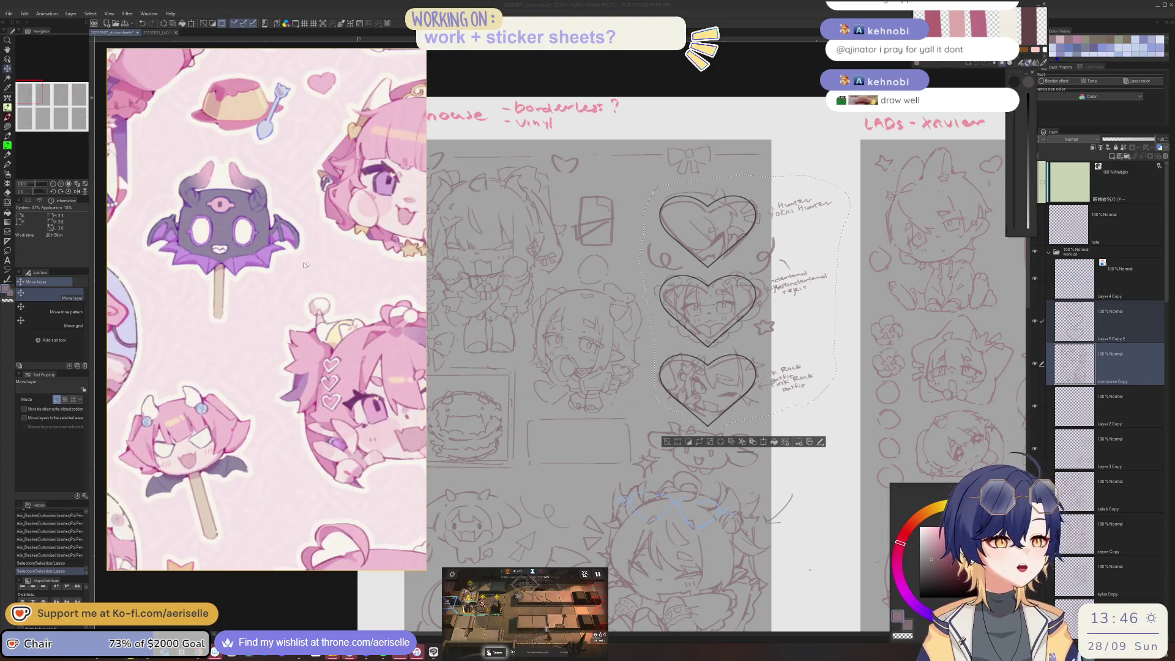
scroll(300, 257, down, 2)
scroll(288, 275, down, 2)
scroll(279, 289, down, 2)
scroll(287, 331, up, 1)
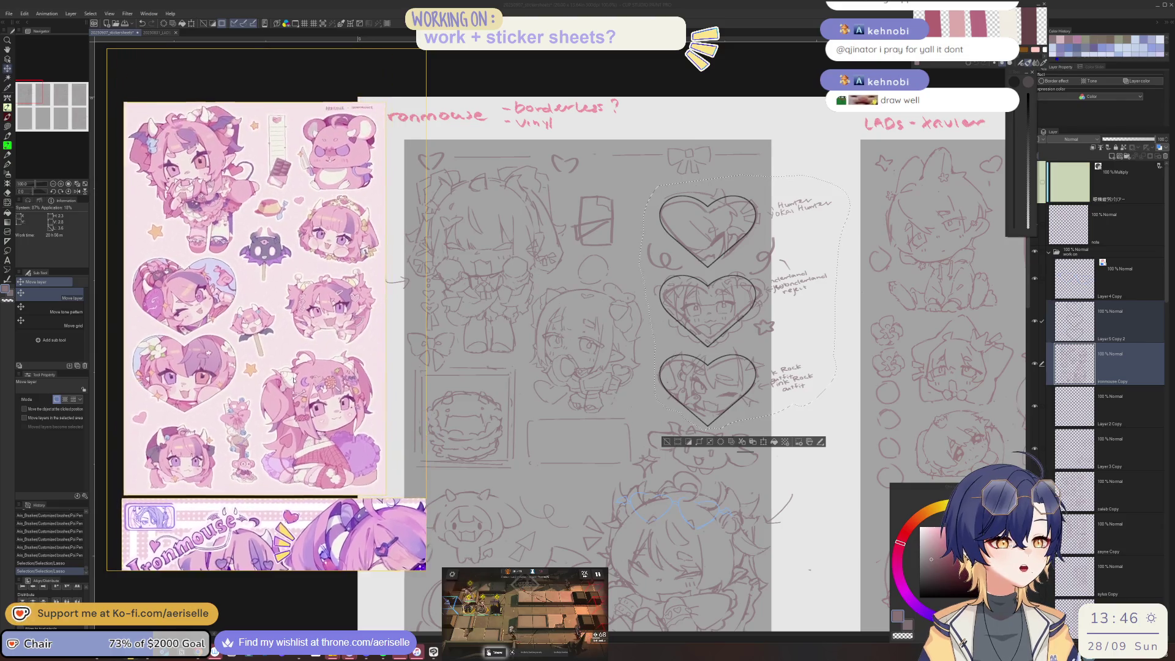
scroll(296, 383, up, 1)
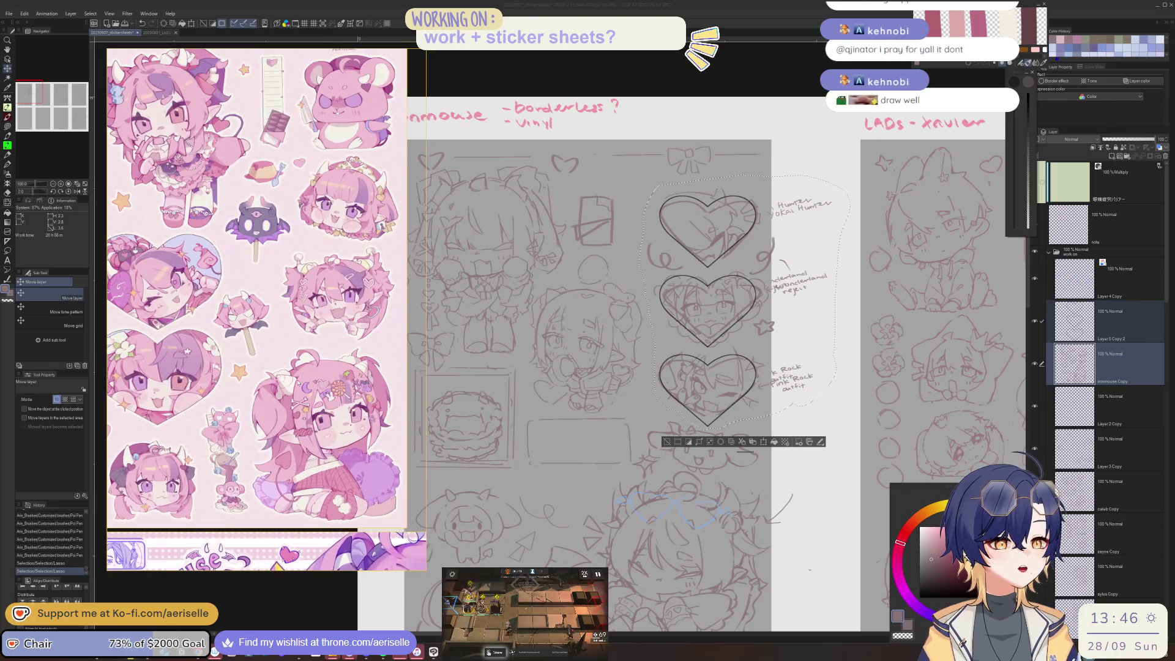
click(1068, 354)
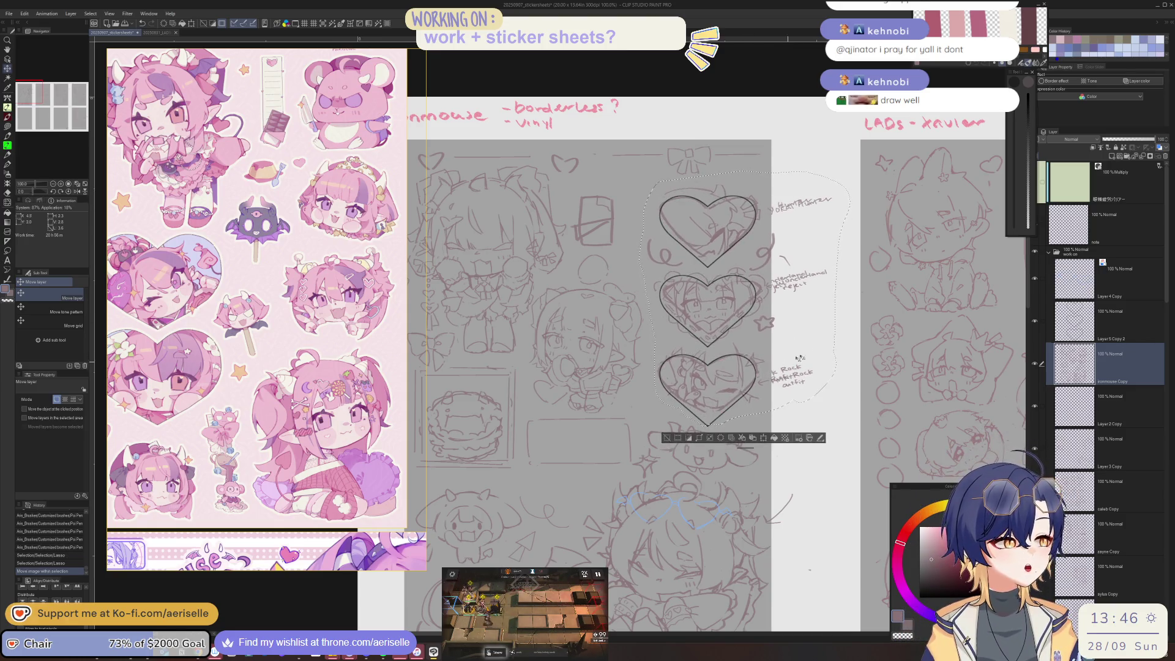
click(1037, 322)
drag(762, 405, 759, 396)
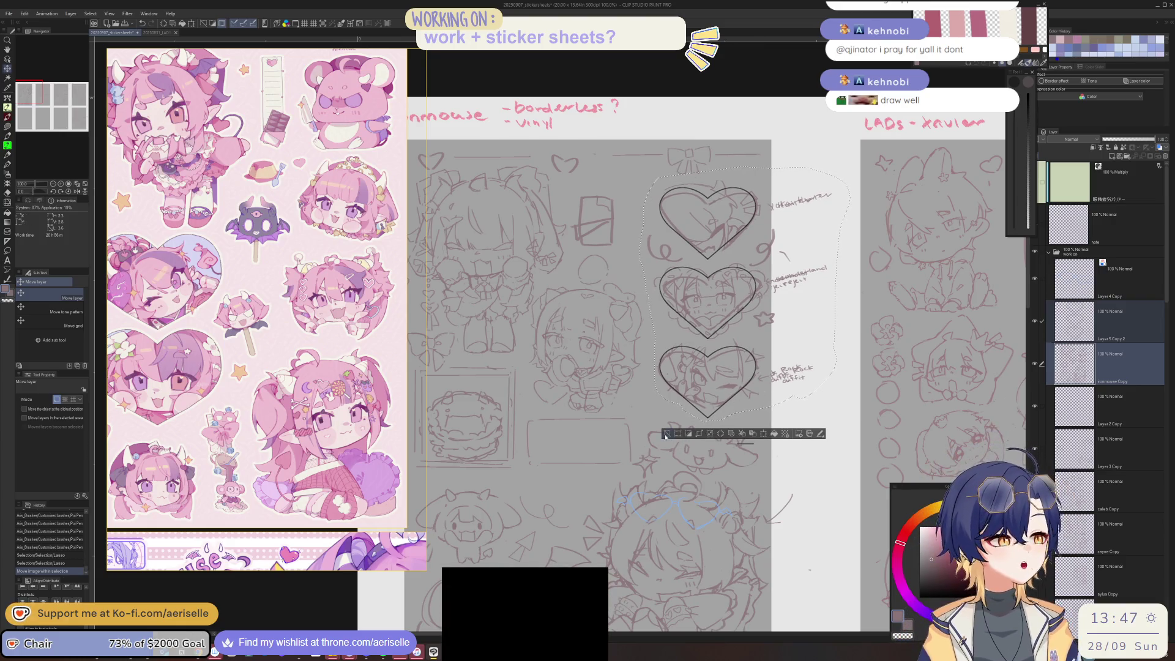
key(ctrl+d)
Step: Nudge the small star left and move the swirl by the top heart up-left
key(m)
drag(765, 318, 764, 331)
key(k)
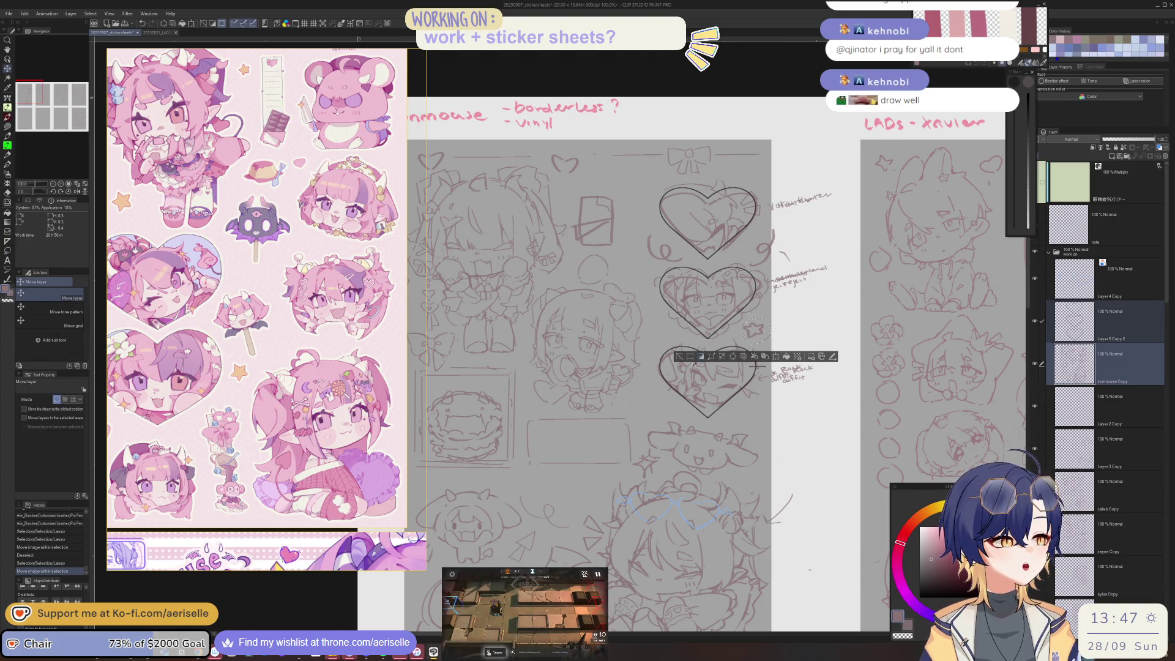
key(ctrl+d)
key(m)
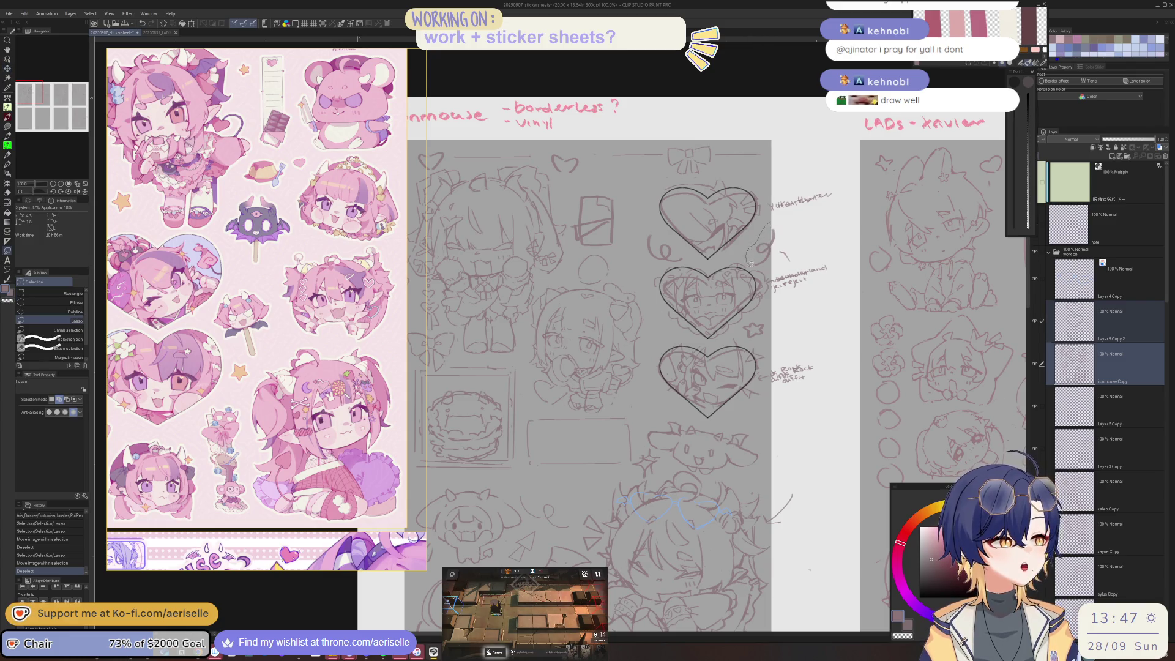
key(k)
mouse_move(776, 251)
mouse_down()
mouse_move(756, 178)
mouse_move(655, 393)
mouse_up()
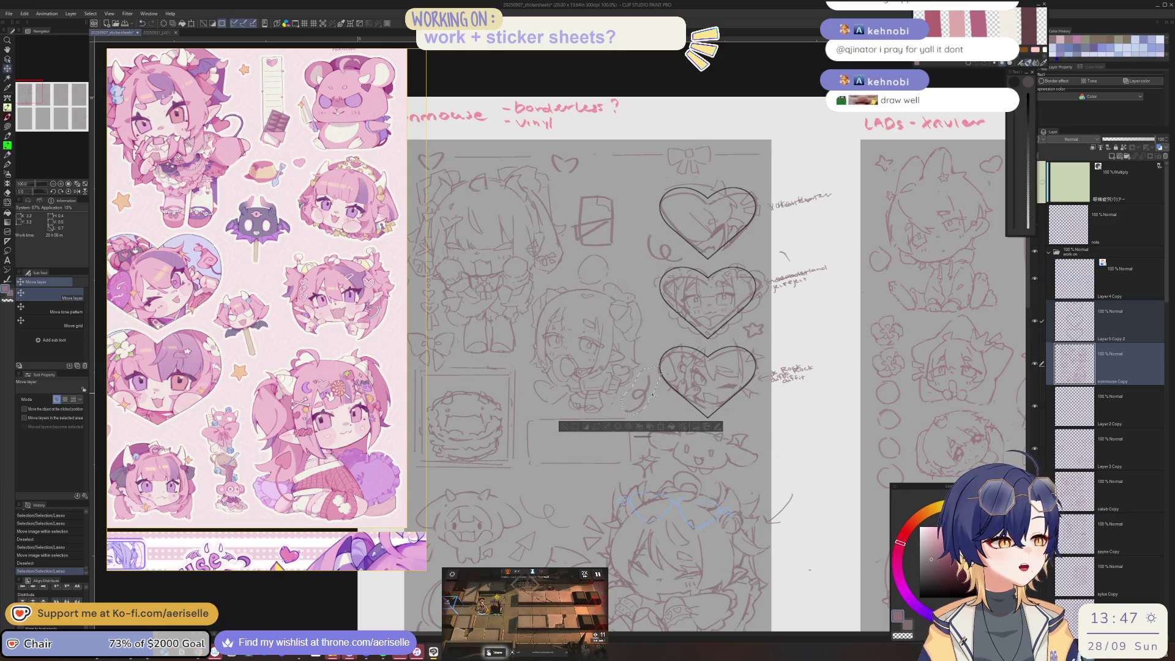
click(563, 429)
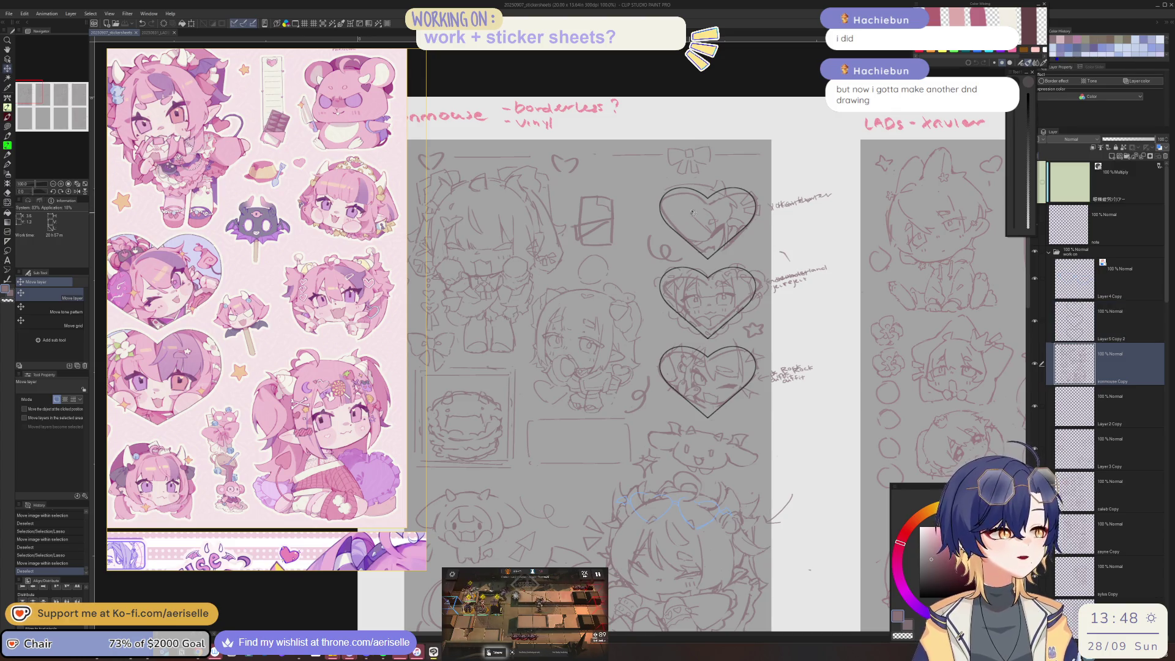
Step: Scroll the view up over the column of heart frames
scroll(693, 213, up, 2)
Step: Erase stray lines inside the top heart, shrinking the eraser for finer cleanup
key(e)
key(bracketleft)
mouse_move(655, 211)
mouse_down()
mouse_move(709, 195)
mouse_move(748, 207)
mouse_up()
key(bracketleft)
key(bracketleft)
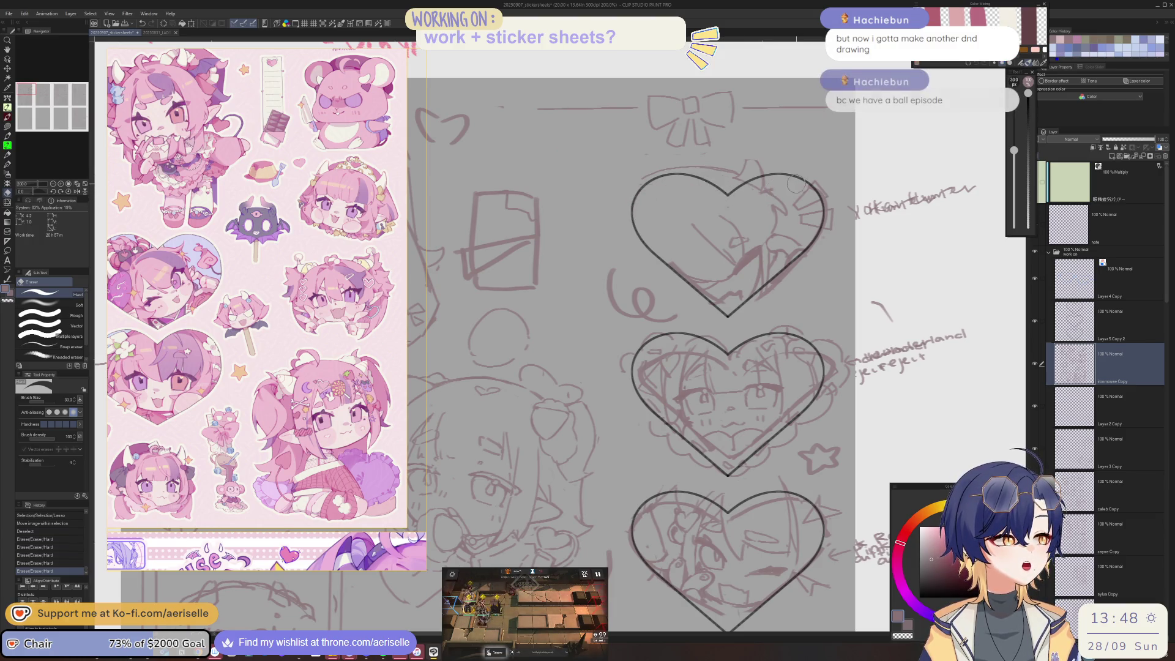
drag(762, 299, 817, 245)
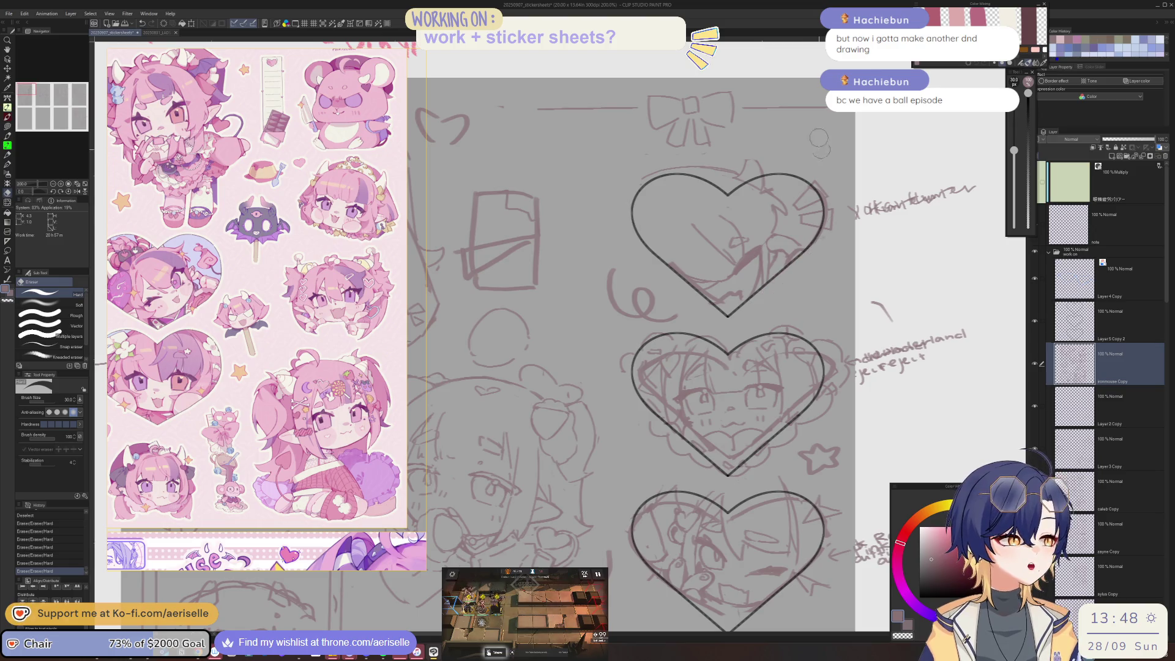
key(bracketleft)
key(bracketleft)
key(bracketleft)
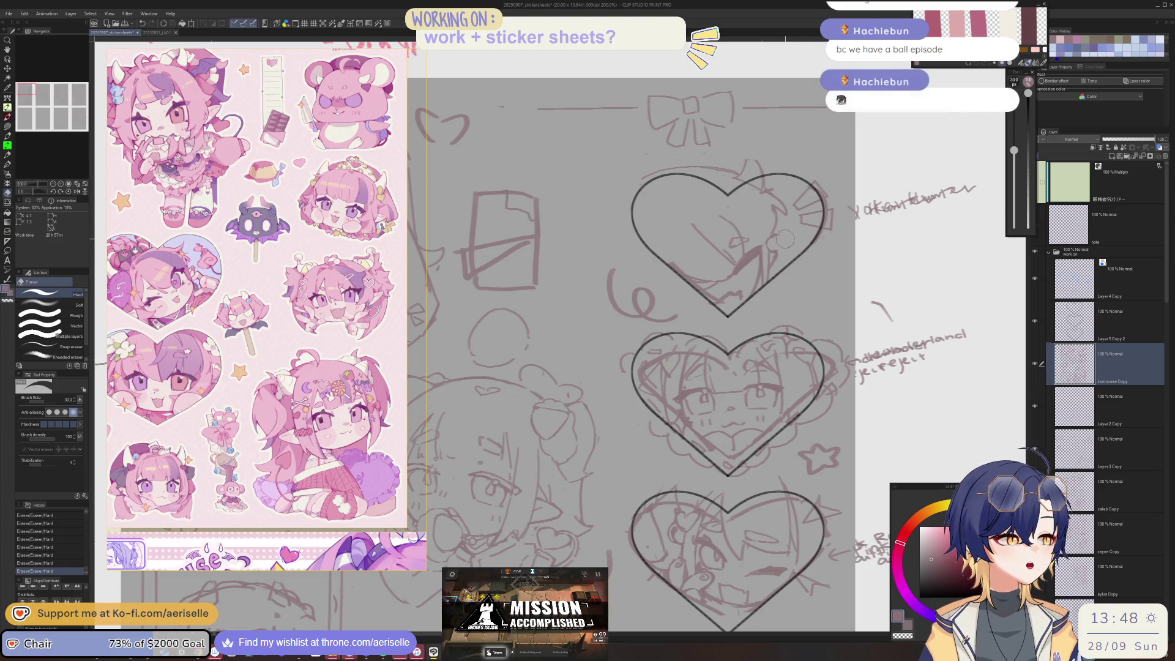
scroll(776, 242, up, 2)
Step: Draw short pen strokes along the top heart's right edge, undoing one extra stroke
key(p)
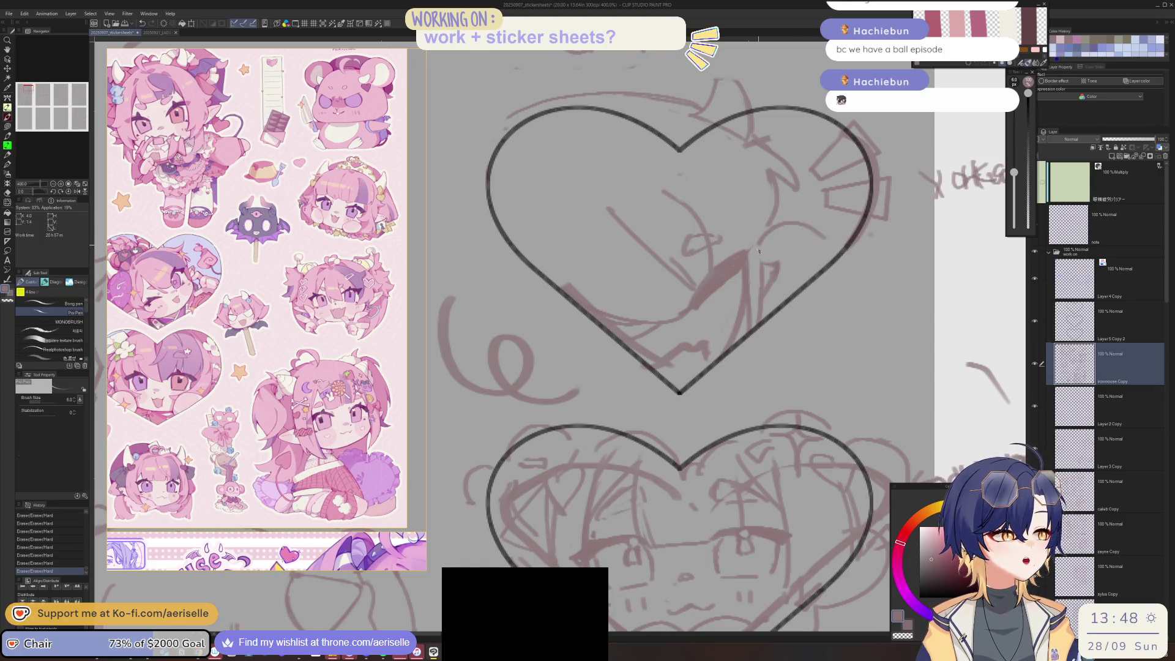
key(ctrl+z)
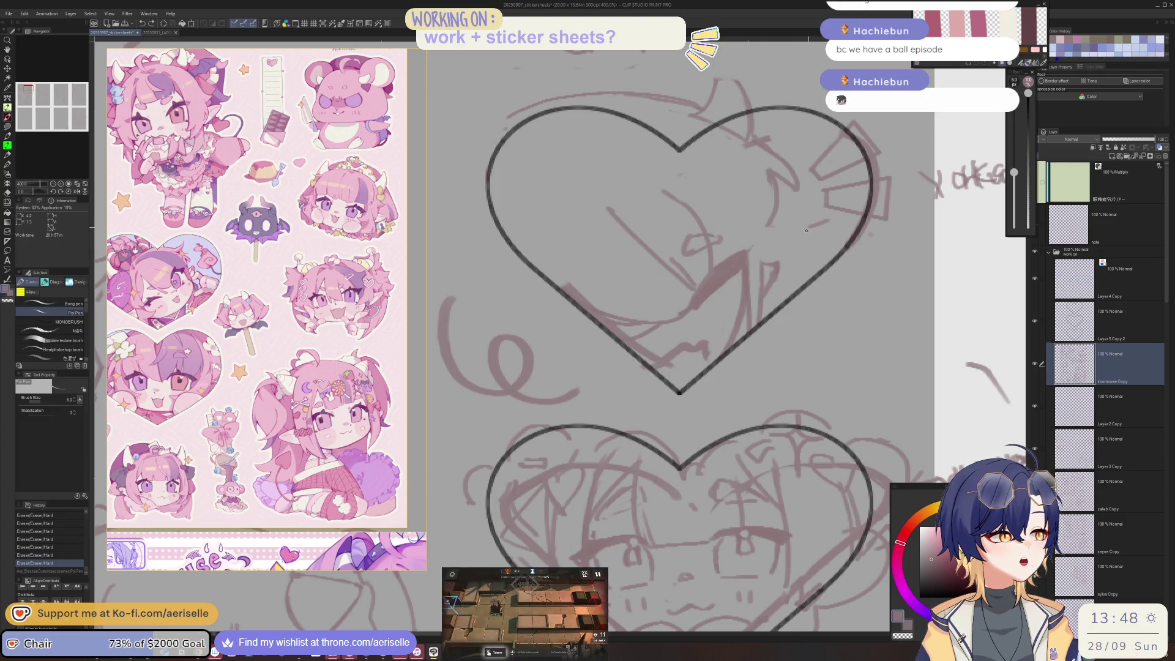
drag(766, 245, 796, 260)
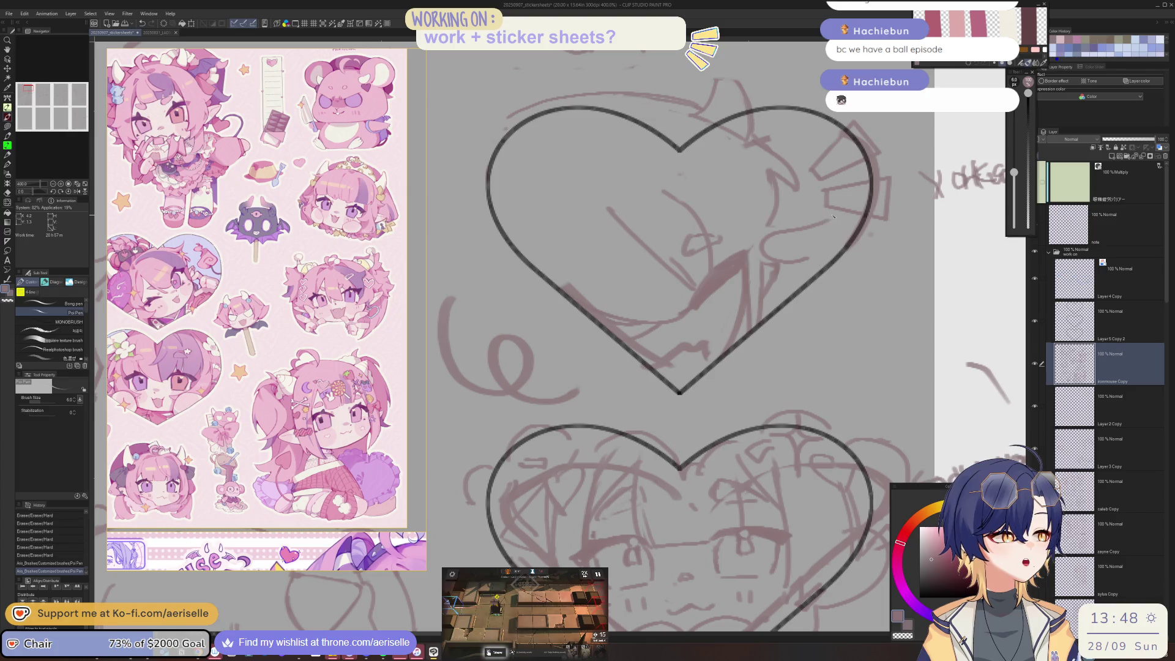
mouse_move(820, 214)
mouse_down()
mouse_move(848, 244)
mouse_move(832, 248)
mouse_move(819, 285)
mouse_move(822, 262)
mouse_up()
key(ctrl+z)
scroll(797, 300, down, 1)
scroll(765, 276, down, 1)
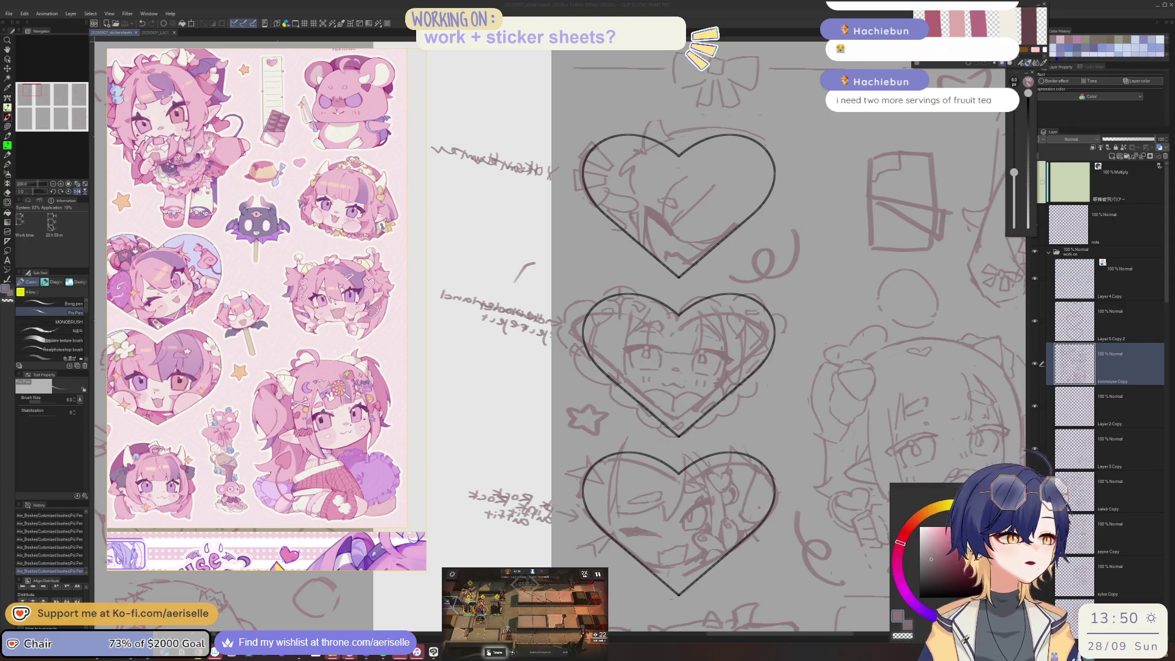
key(ctrl+minus)
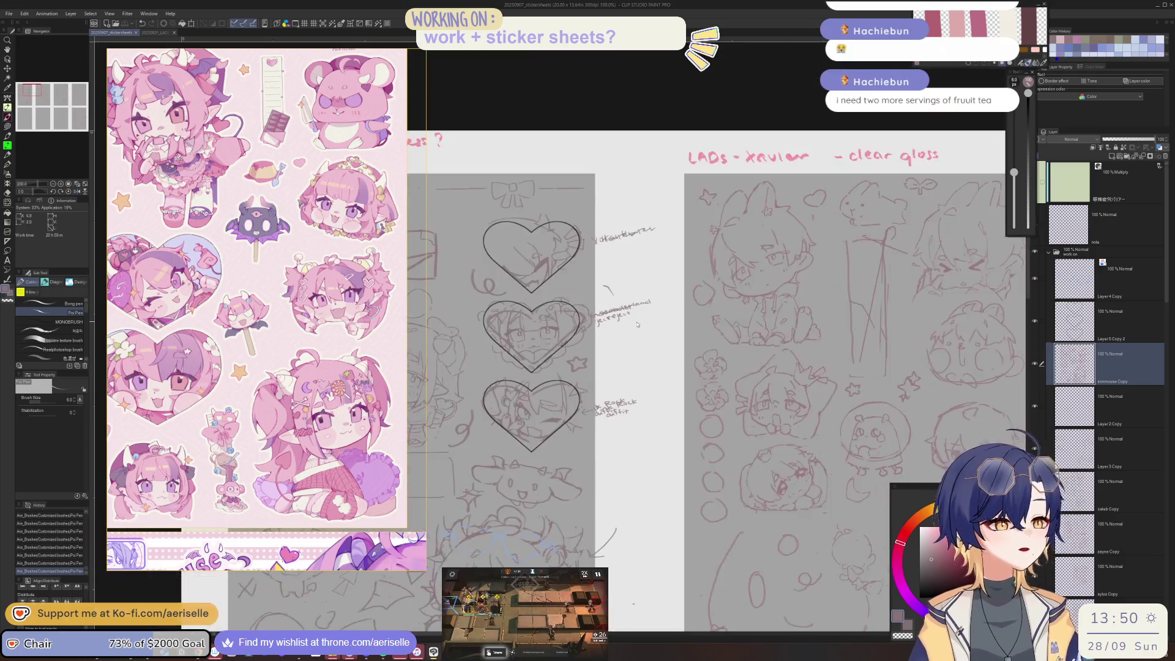
Step: Lasso the middle heart with its wonderland reject sketch and scale it to about 111%
key(ctrl+plus)
key(m)
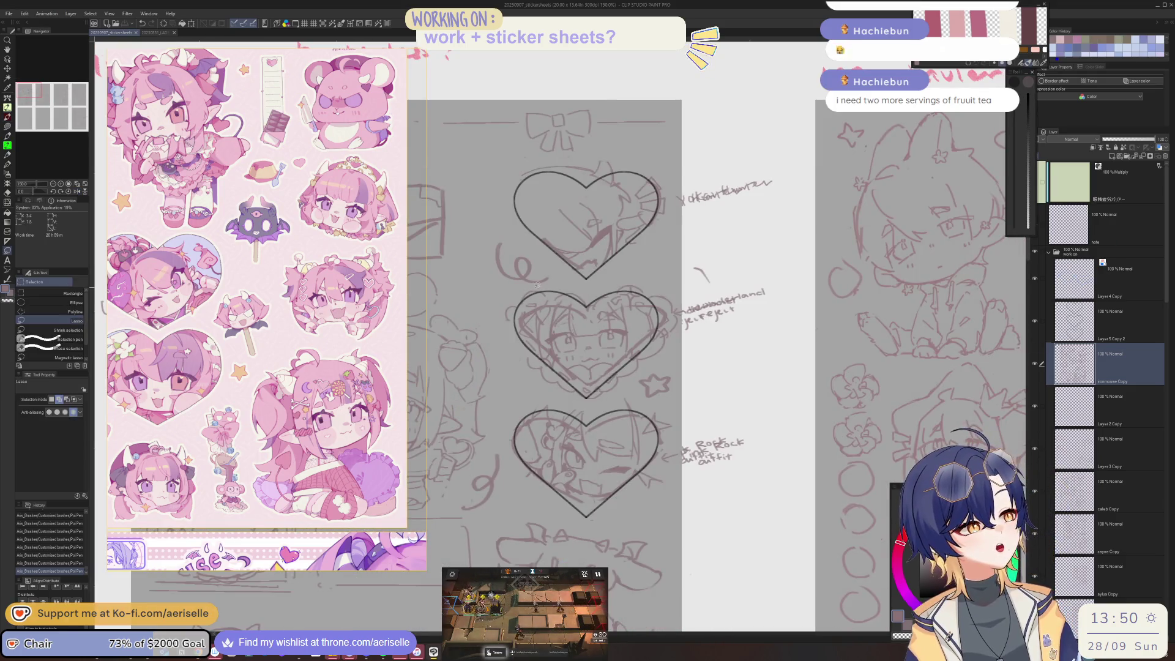
mouse_move(532, 287)
mouse_down()
mouse_move(549, 387)
mouse_move(603, 396)
mouse_up()
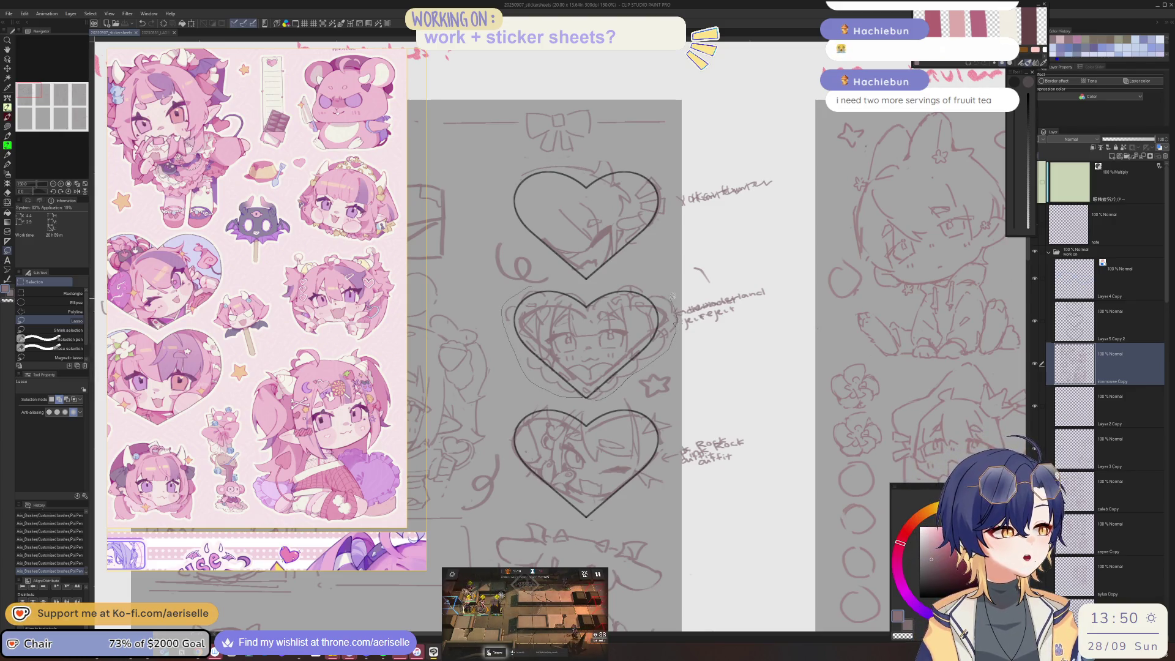
drag(672, 297, 677, 306)
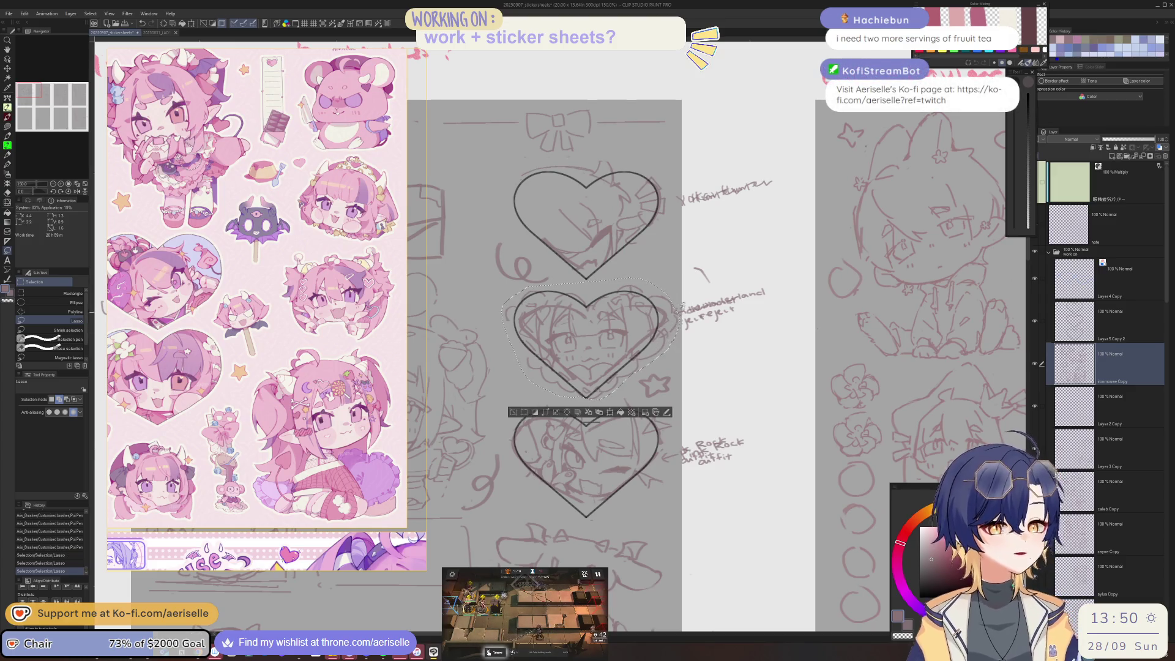
key(ctrl+t)
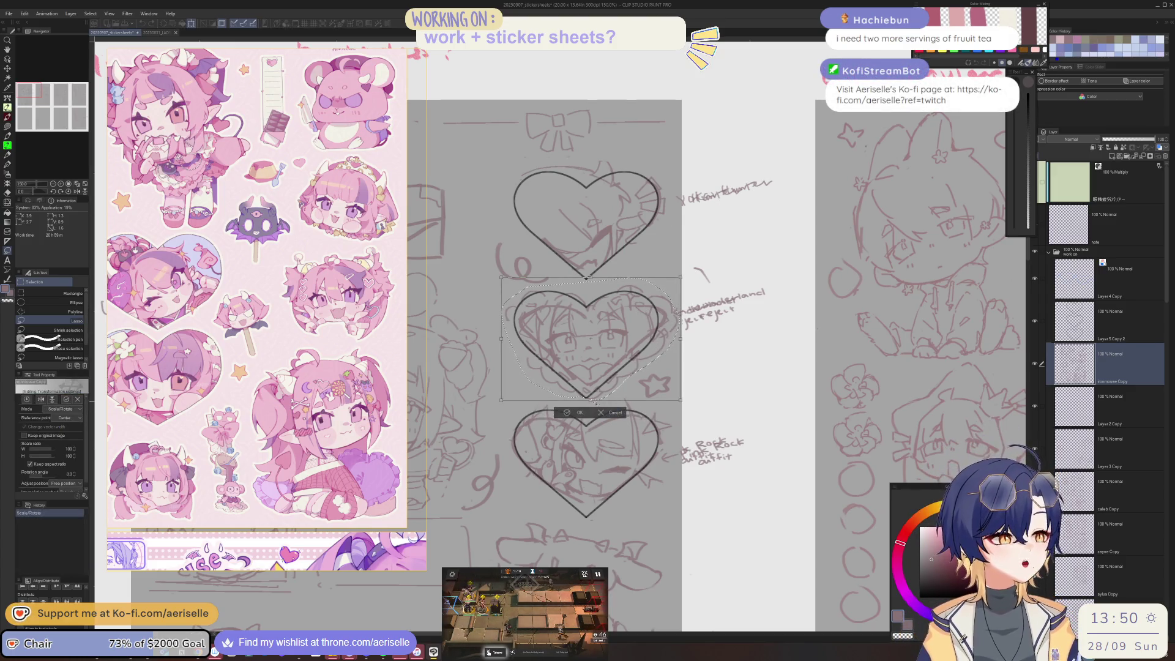
drag(592, 412, 589, 397)
click(574, 424)
key(ctrl+d)
scroll(606, 319, down, 3)
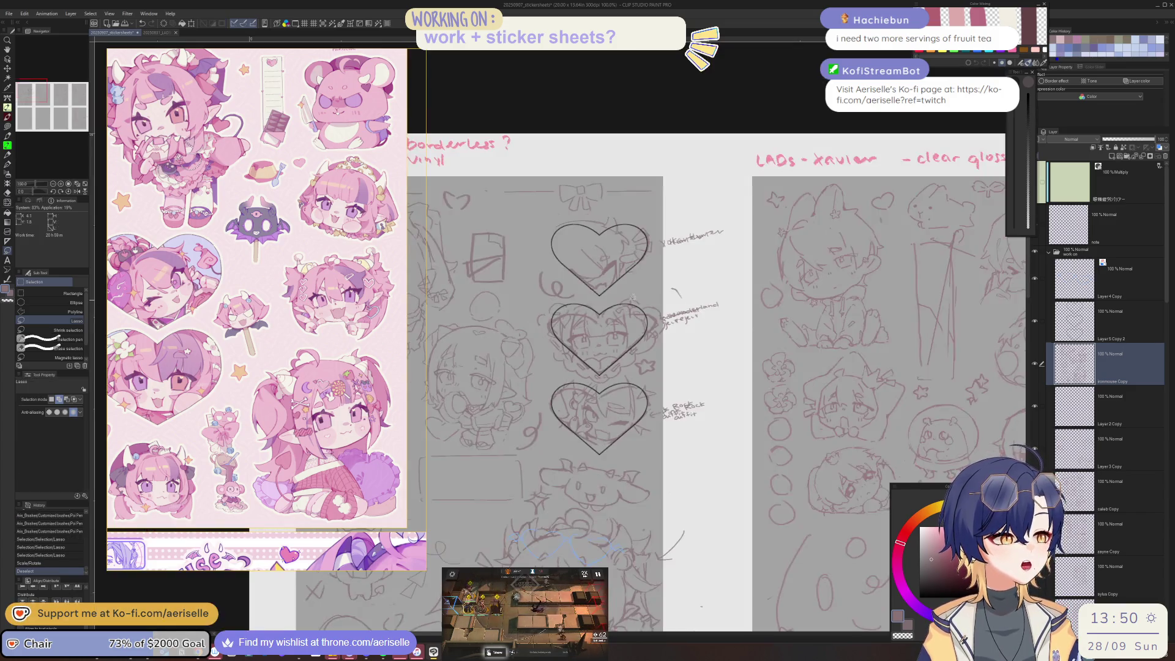
scroll(267, 307, down, 2)
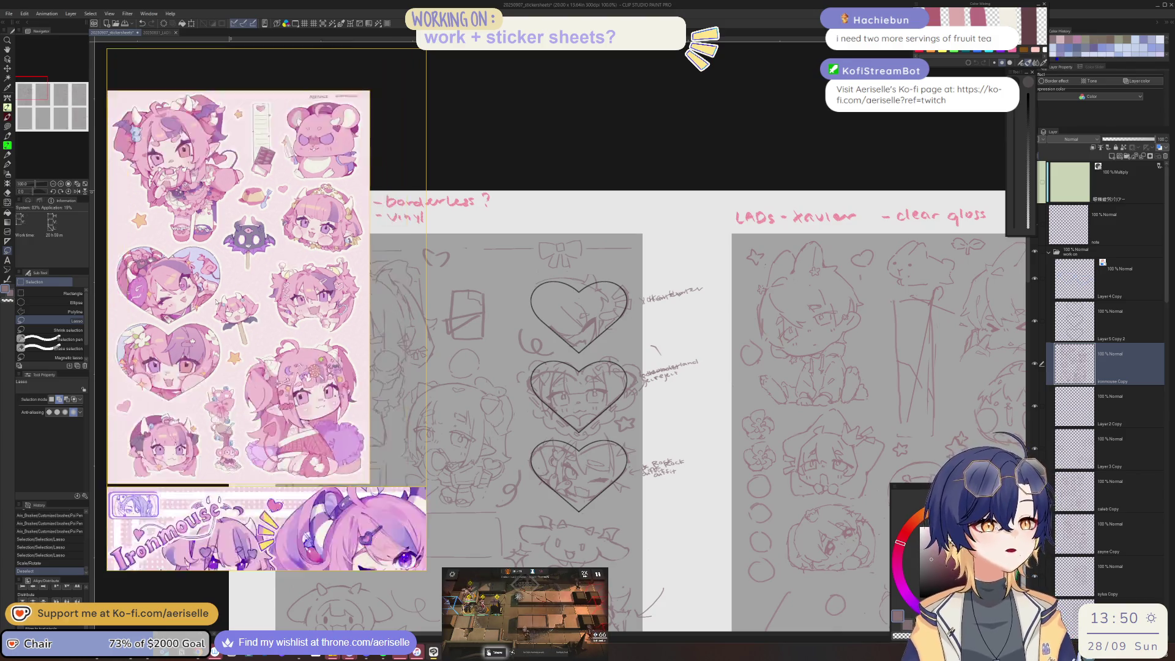
scroll(267, 306, down, 3)
scroll(154, 289, up, 2)
scroll(154, 289, up, 2)
scroll(355, 268, up, 2)
scroll(355, 268, down, 1)
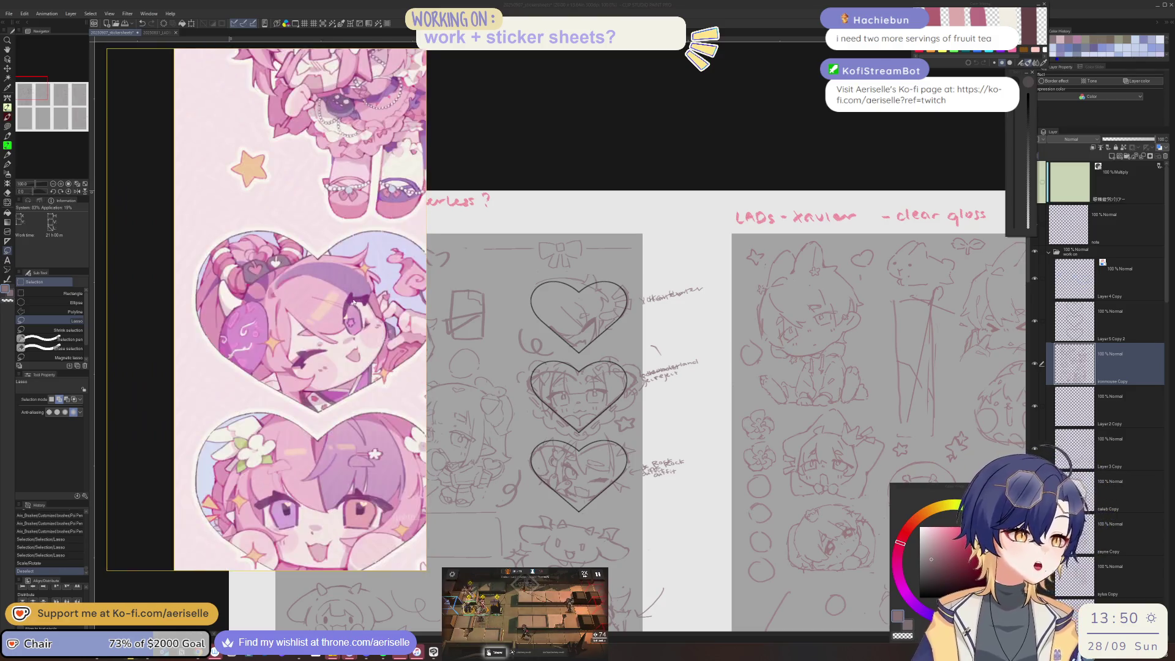
scroll(355, 268, down, 2)
scroll(356, 268, down, 2)
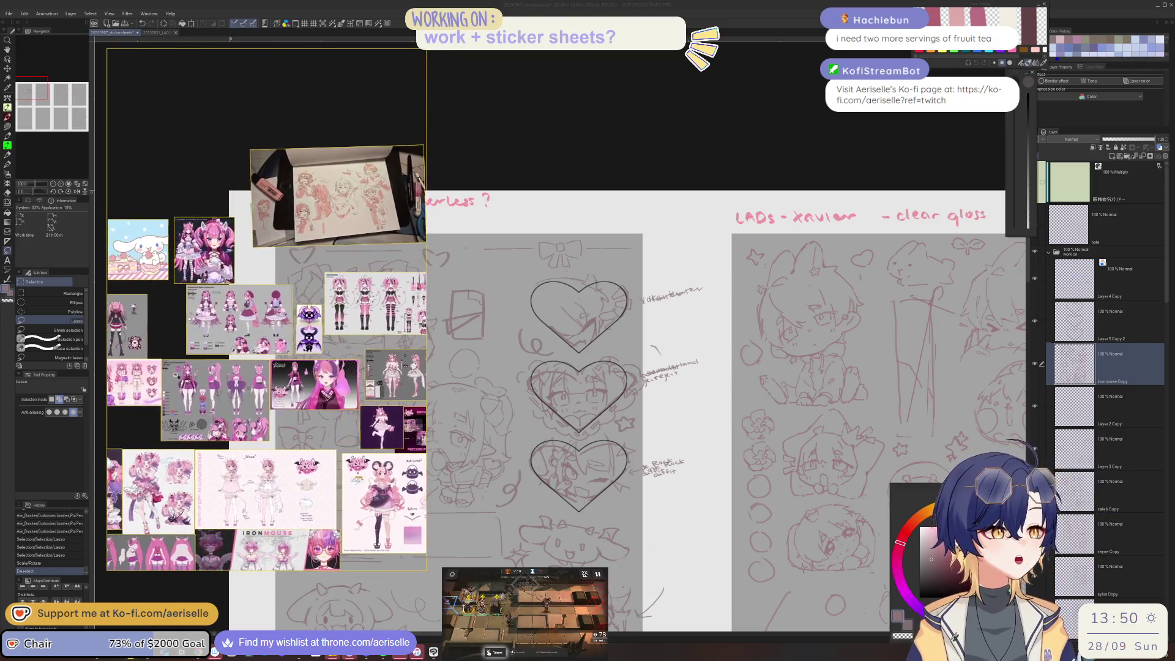
scroll(265, 333, up, 2)
scroll(265, 334, up, 2)
scroll(264, 334, up, 2)
scroll(269, 306, up, 2)
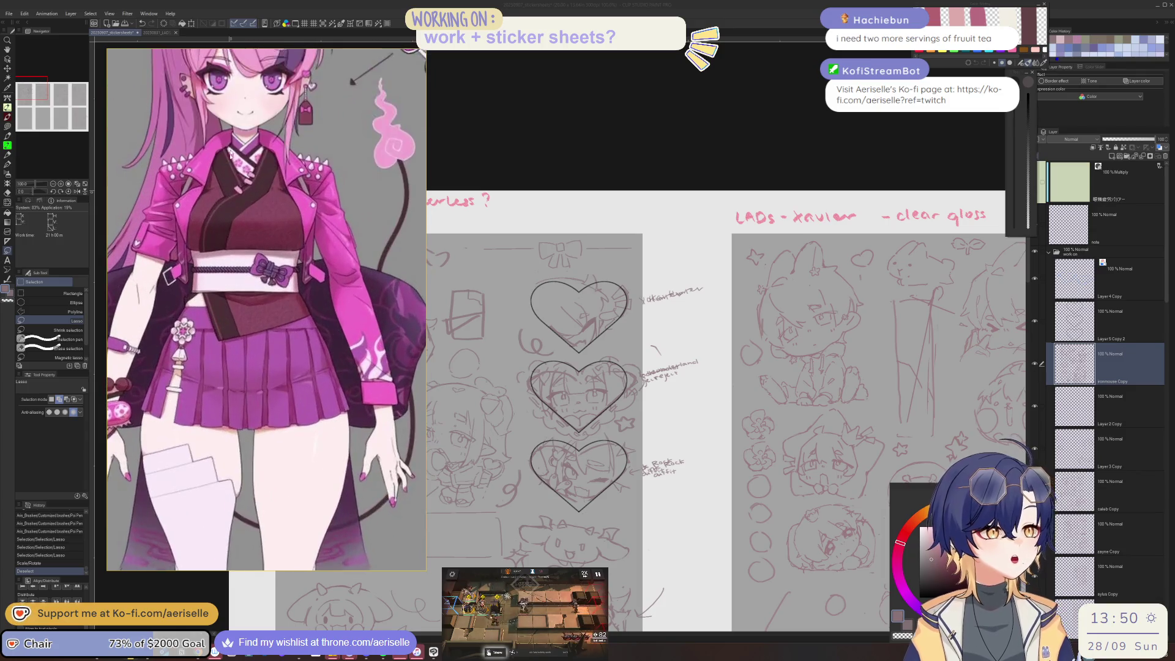
scroll(277, 256, down, 1)
scroll(277, 256, down, 3)
scroll(294, 275, down, 1)
scroll(312, 293, up, 1)
scroll(329, 313, up, 2)
scroll(328, 312, down, 3)
scroll(343, 300, down, 1)
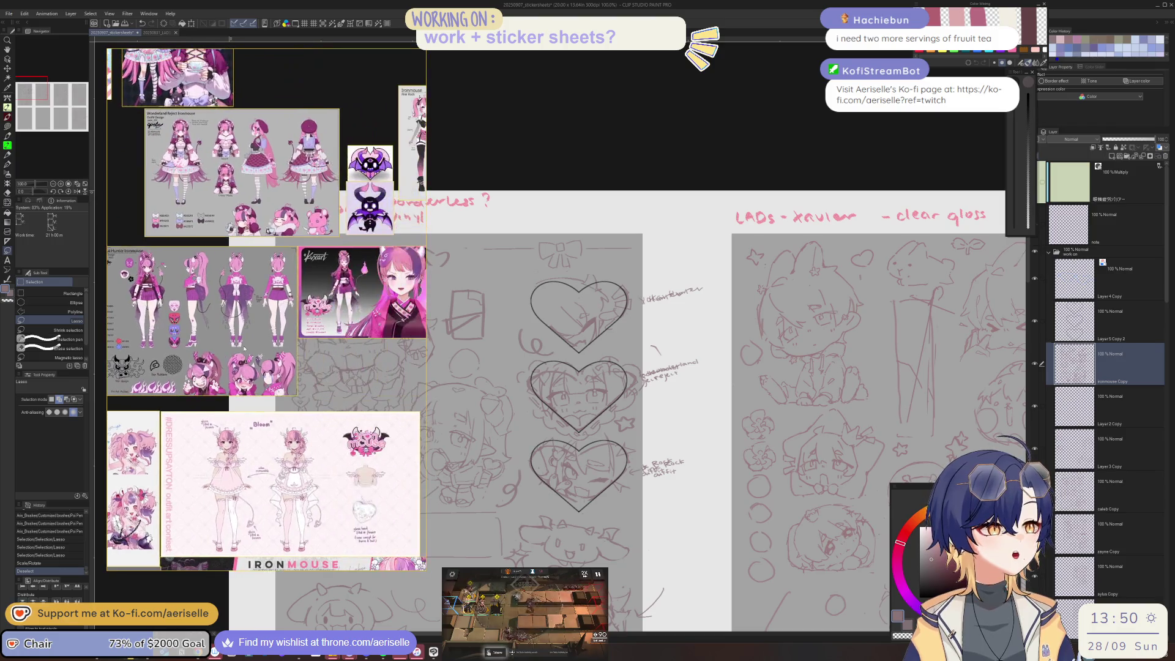
scroll(447, 288, up, 2)
scroll(395, 284, up, 4)
scroll(396, 284, up, 2)
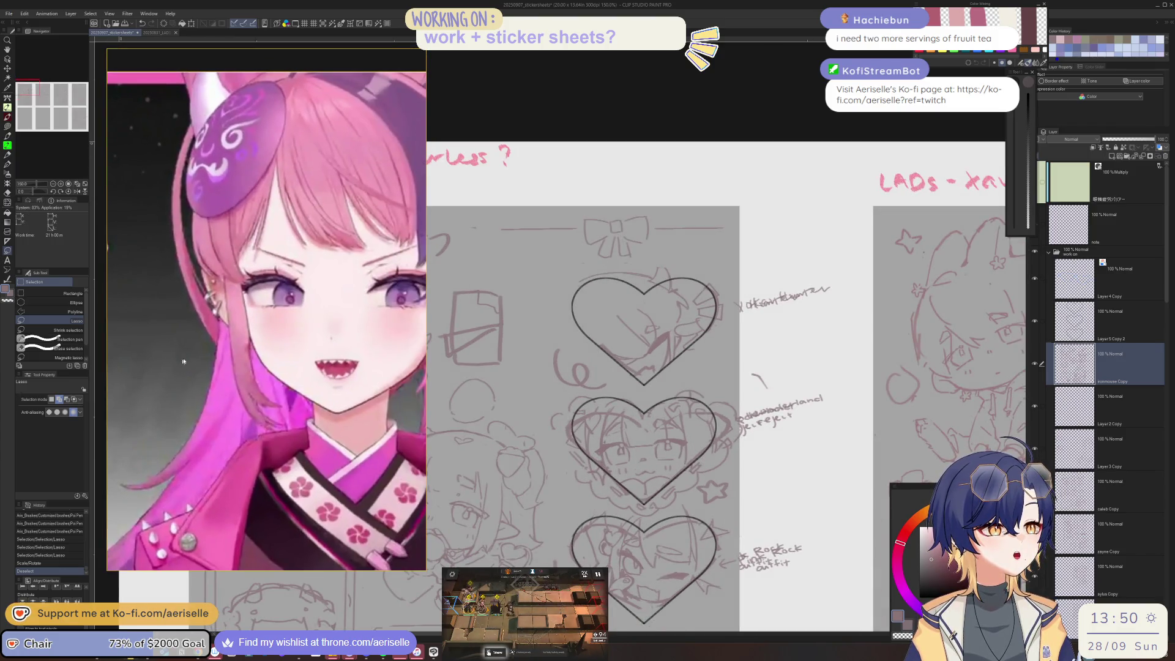
scroll(355, 263, down, 4)
scroll(323, 248, up, 1)
scroll(323, 249, up, 2)
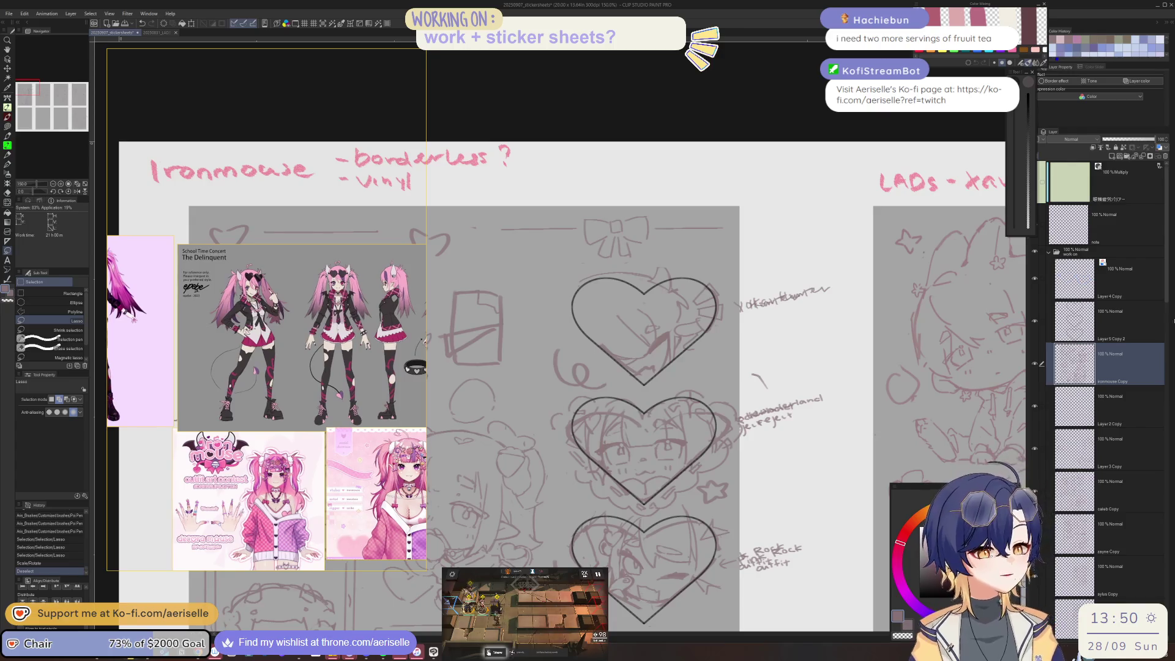
scroll(347, 194, down, 1)
scroll(276, 257, down, 3)
scroll(214, 293, up, 2)
scroll(188, 311, up, 2)
drag(187, 311, 156, 219)
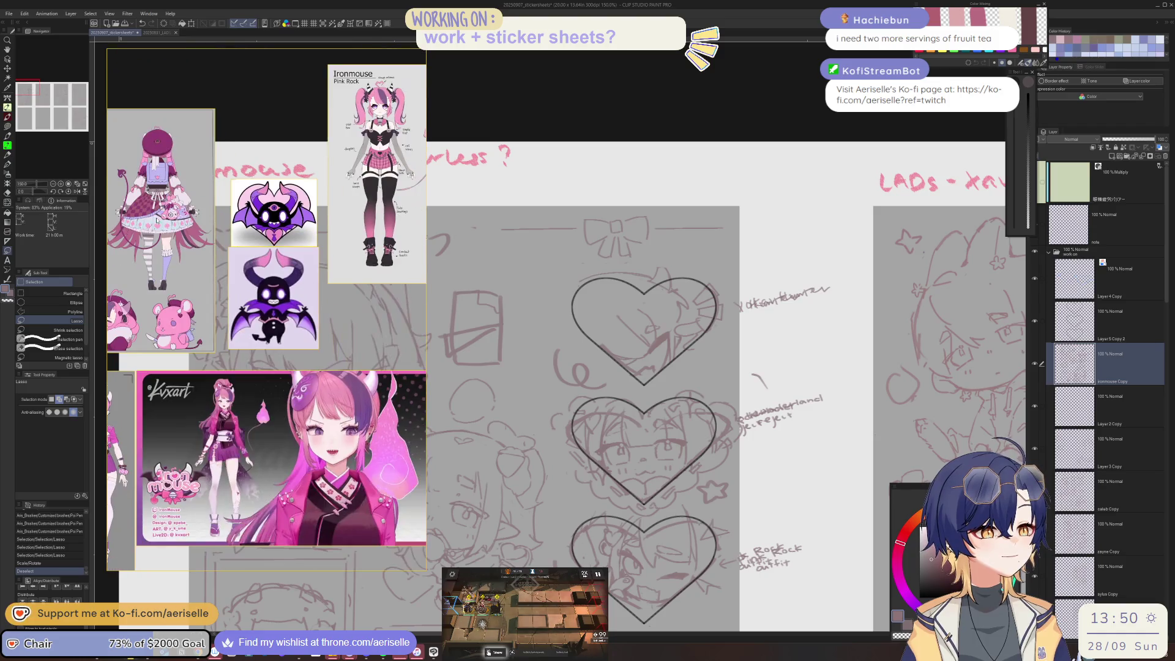
scroll(293, 251, down, 2)
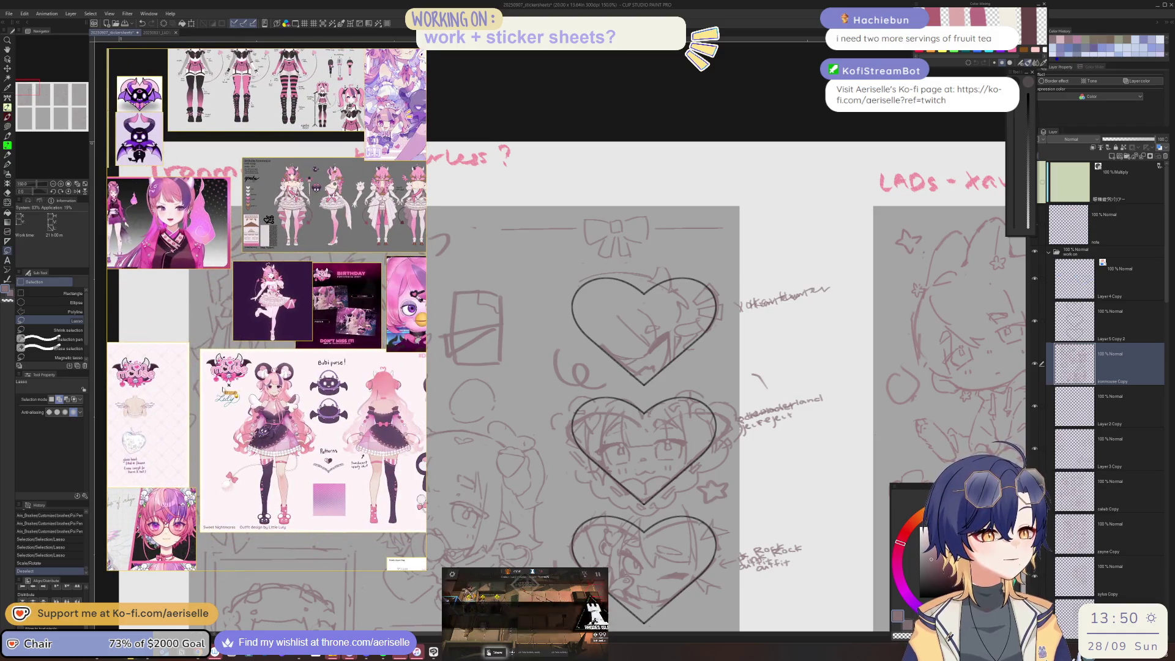
scroll(222, 390, down, 2)
scroll(222, 389, up, 4)
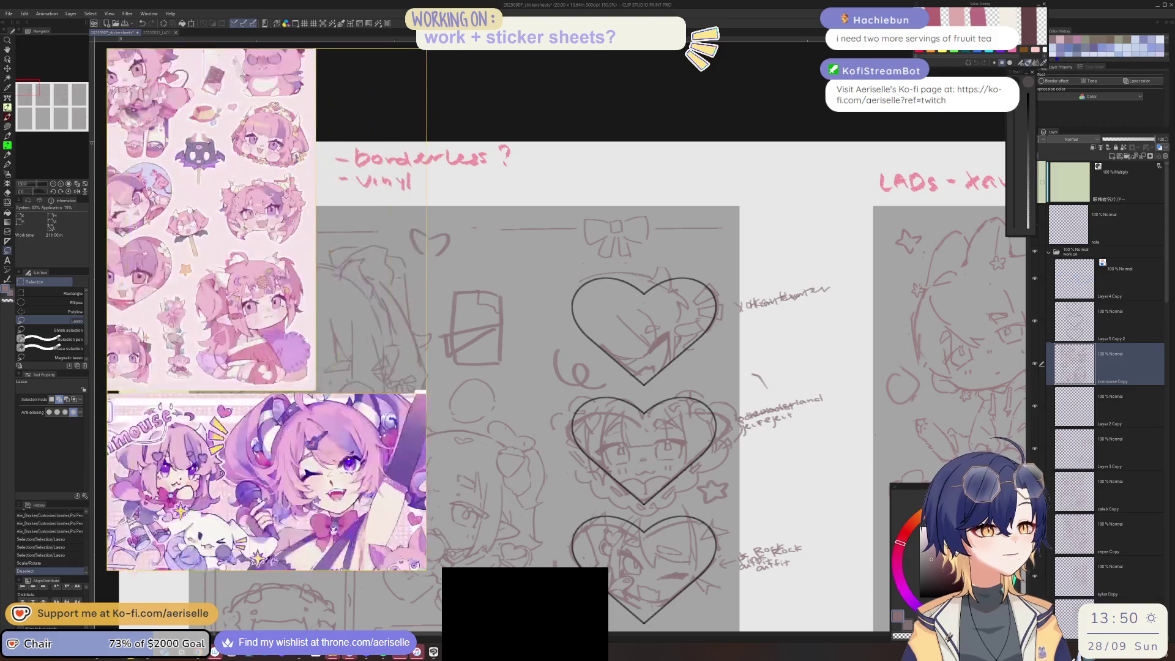
scroll(290, 273, up, 2)
scroll(290, 273, up, 2)
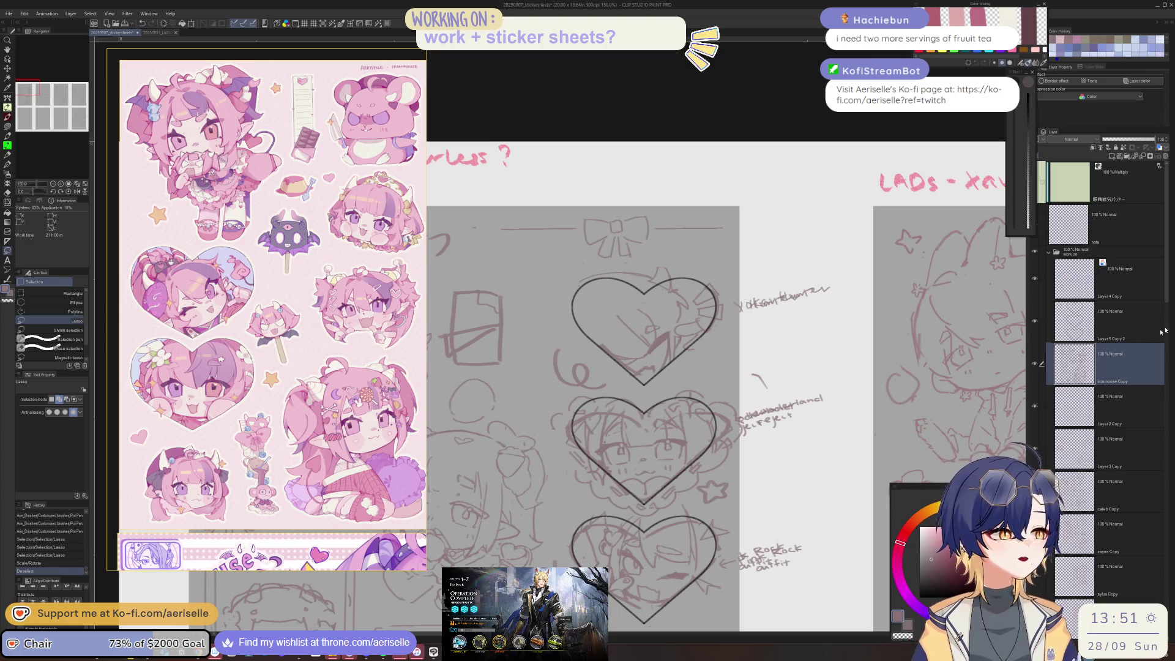
Step: Sketch strokes onto the top heart and erase stray marks near its lower left
scroll(681, 274, up, 3)
key(p)
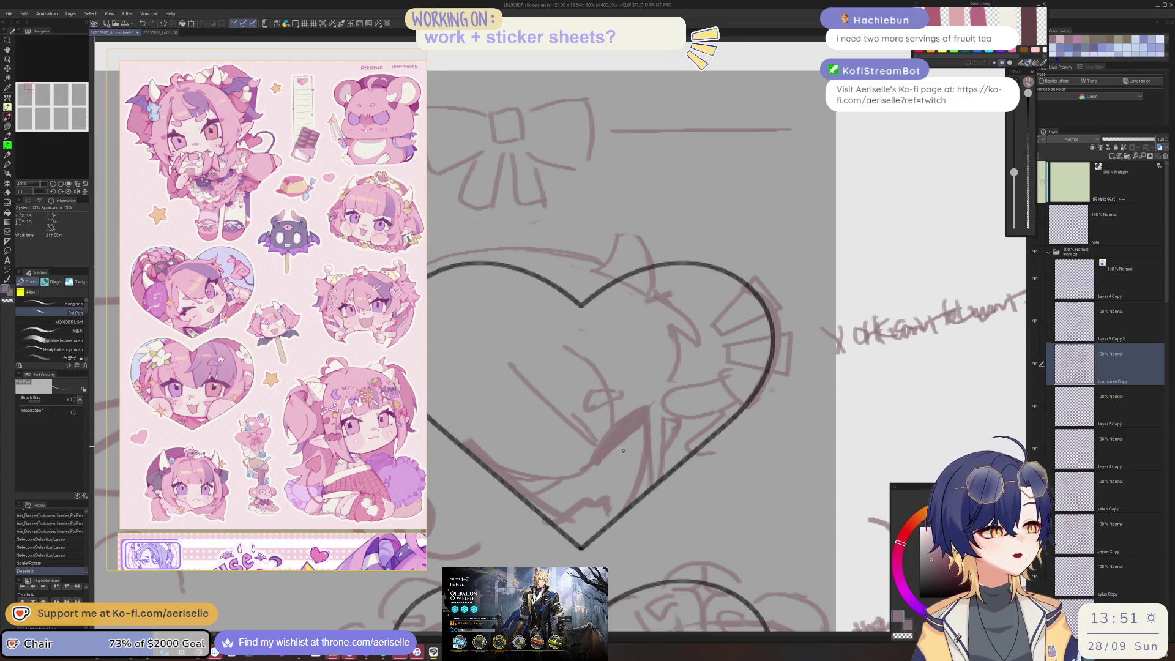
drag(605, 469, 671, 426)
key(e)
mouse_move(551, 508)
mouse_down()
mouse_move(517, 493)
mouse_move(465, 428)
mouse_up()
mouse_move(520, 490)
mouse_down()
mouse_move(502, 471)
mouse_move(512, 490)
mouse_move(514, 479)
mouse_move(564, 482)
mouse_up()
key(p)
key(e)
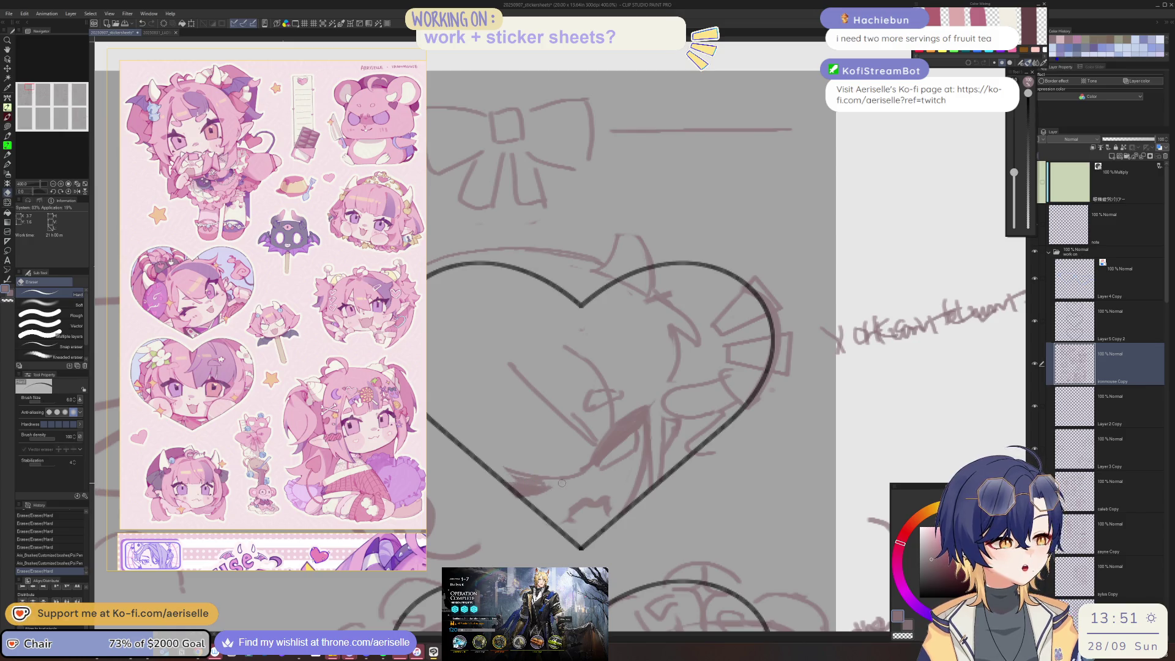
scroll(539, 409, down, 3)
scroll(545, 377, up, 5)
Step: Try a short dark stroke inside the heart, undo it, and erase a stray mark
key(p)
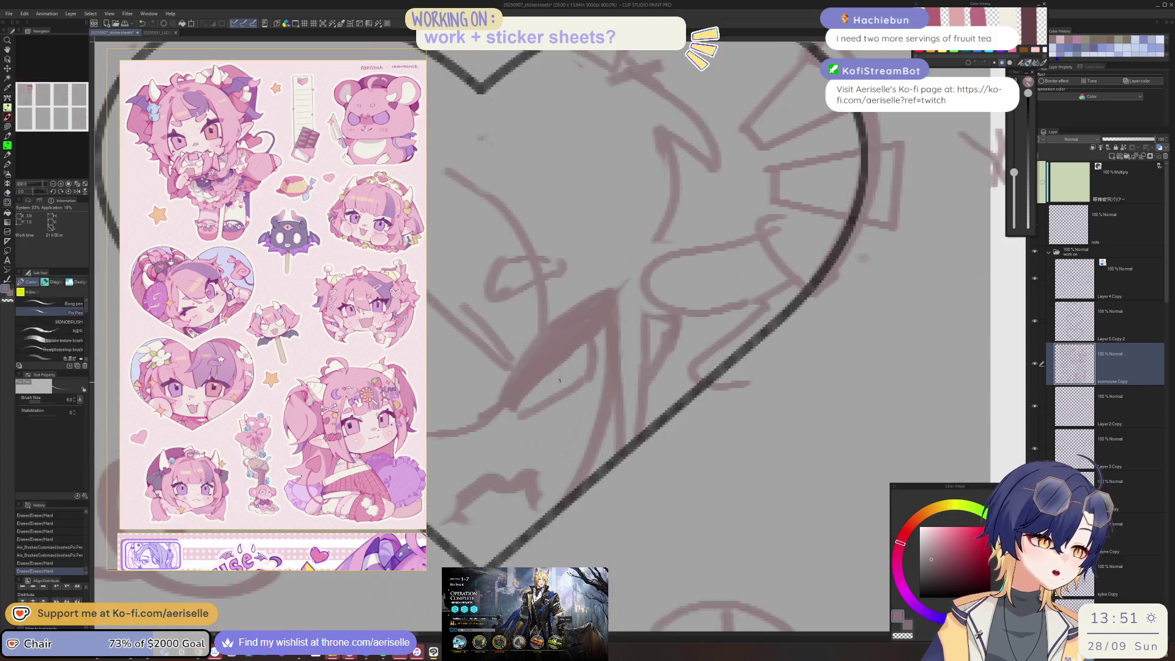
drag(553, 382, 575, 366)
scroll(577, 362, down, 5)
key(ctrl+z)
key(ctrl+z)
key(ctrl+z)
key(ctrl+z)
key(ctrl+z)
key(ctrl+z)
key(ctrl+z)
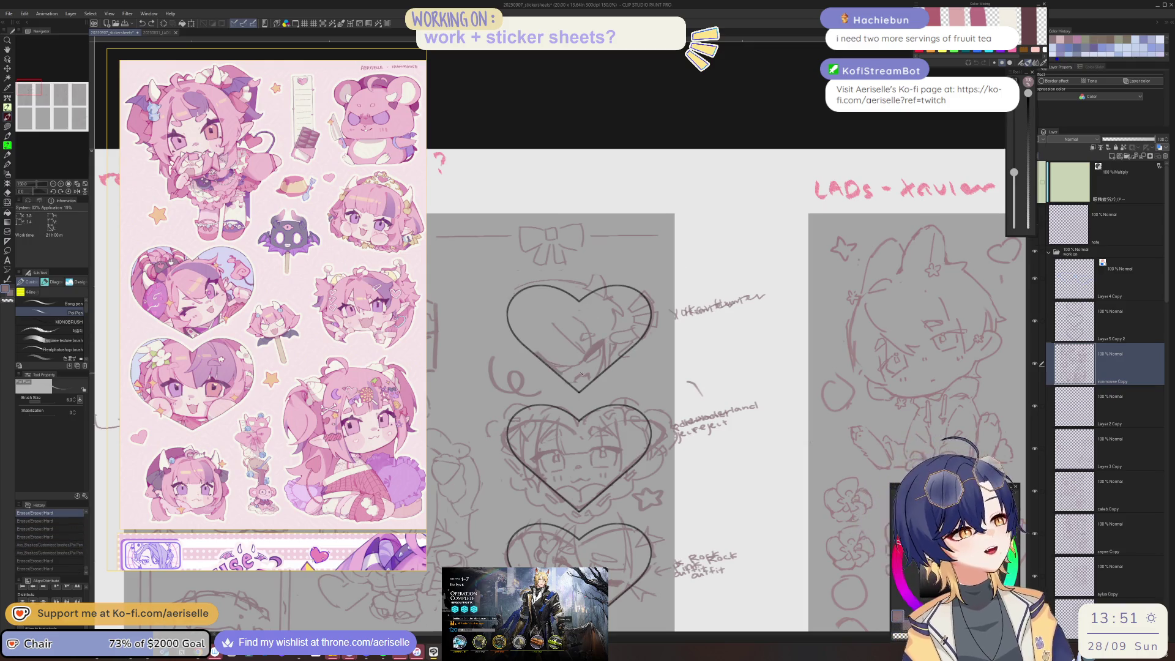
scroll(596, 363, up, 3)
key(e)
mouse_move(627, 342)
mouse_down()
mouse_move(596, 360)
mouse_move(566, 414)
mouse_move(548, 417)
mouse_move(587, 398)
mouse_move(612, 407)
mouse_up()
key(p)
key(e)
key(p)
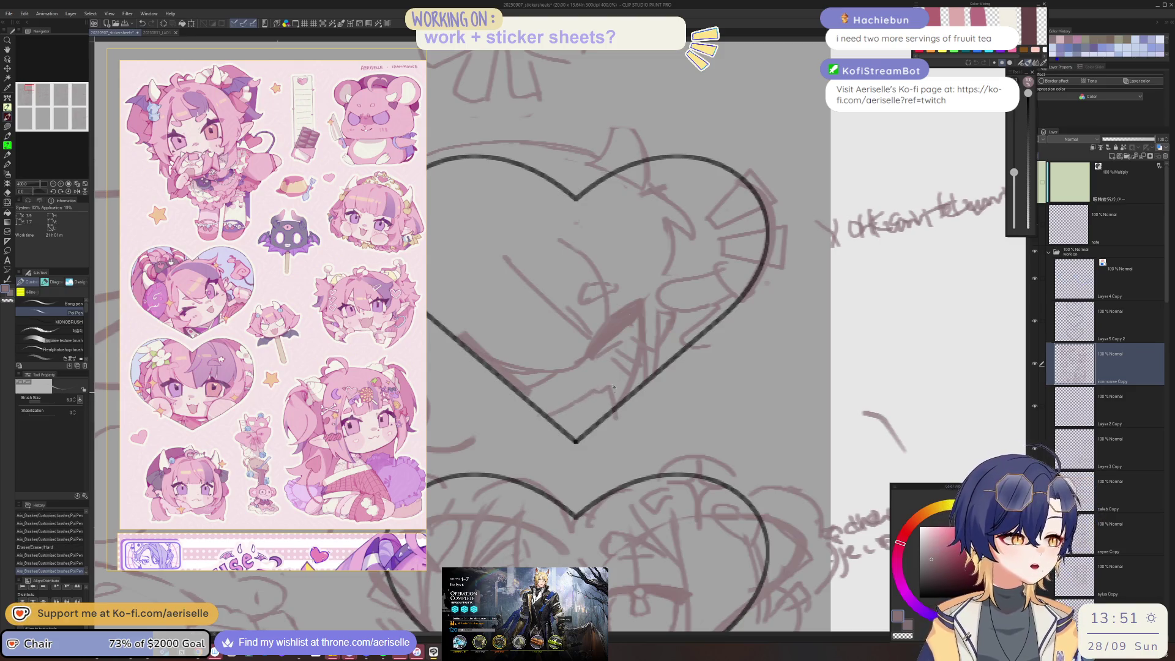
Step: Mirror the canvas, erase stray lines along the top heart with a smaller eraser, then flip back
key(h)
key(e)
key(bracketleft)
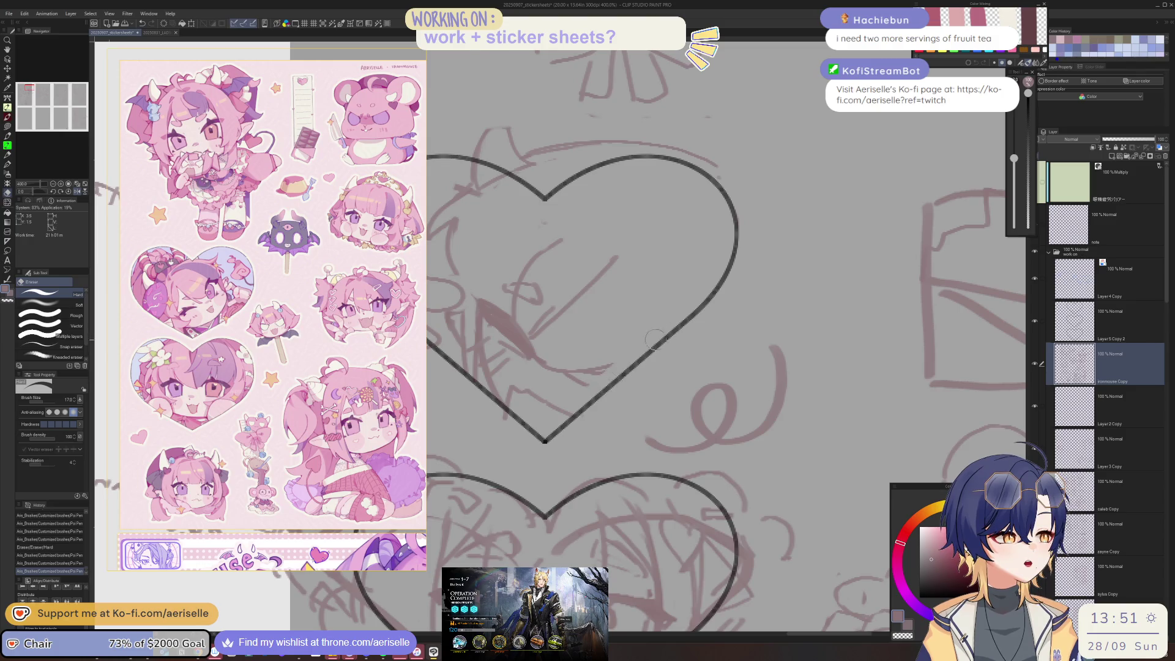
drag(655, 339, 680, 301)
key(h)
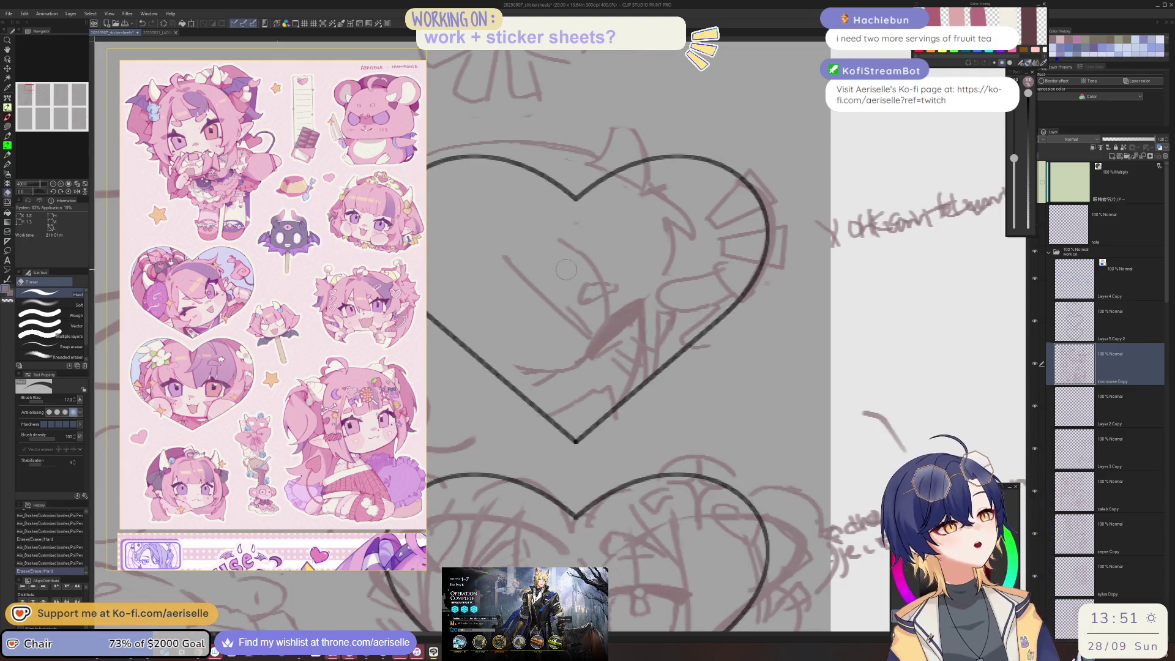
scroll(569, 284, down, 2)
key(p)
mouse_move(524, 306)
mouse_down()
mouse_move(545, 349)
mouse_move(567, 355)
mouse_up()
key(ctrl+z)
key(e)
key(p)
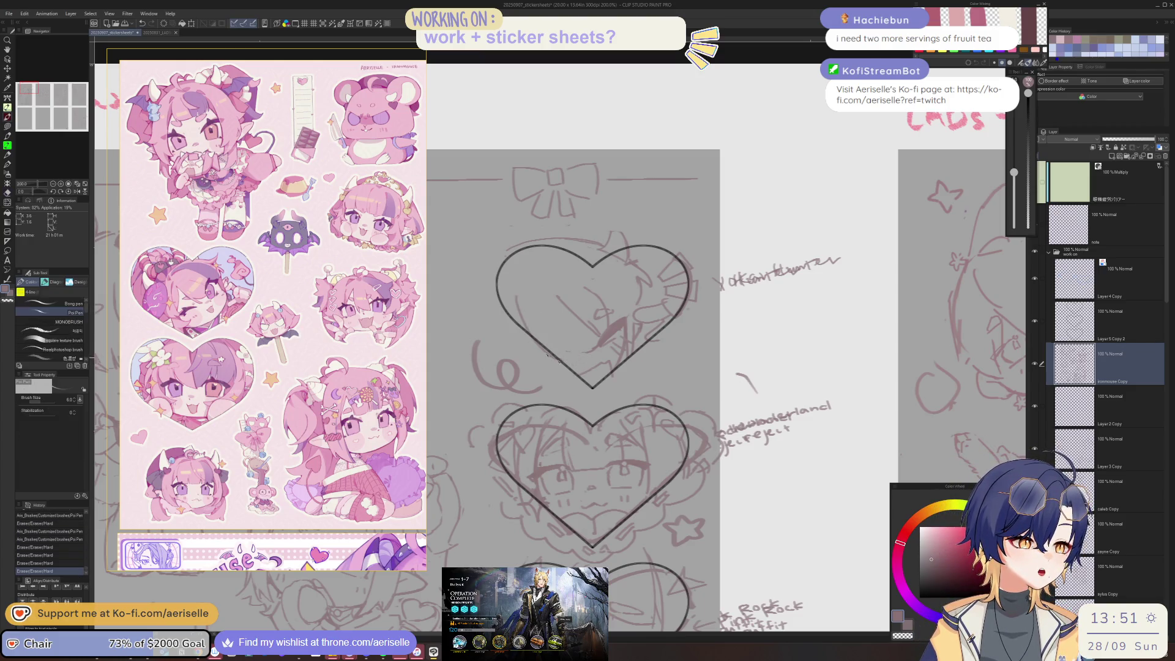
Step: Add small pen strokes and erase small patches of the top heart's chibi sketch
mouse_move(568, 354)
mouse_down()
mouse_move(591, 352)
mouse_move(556, 344)
mouse_up()
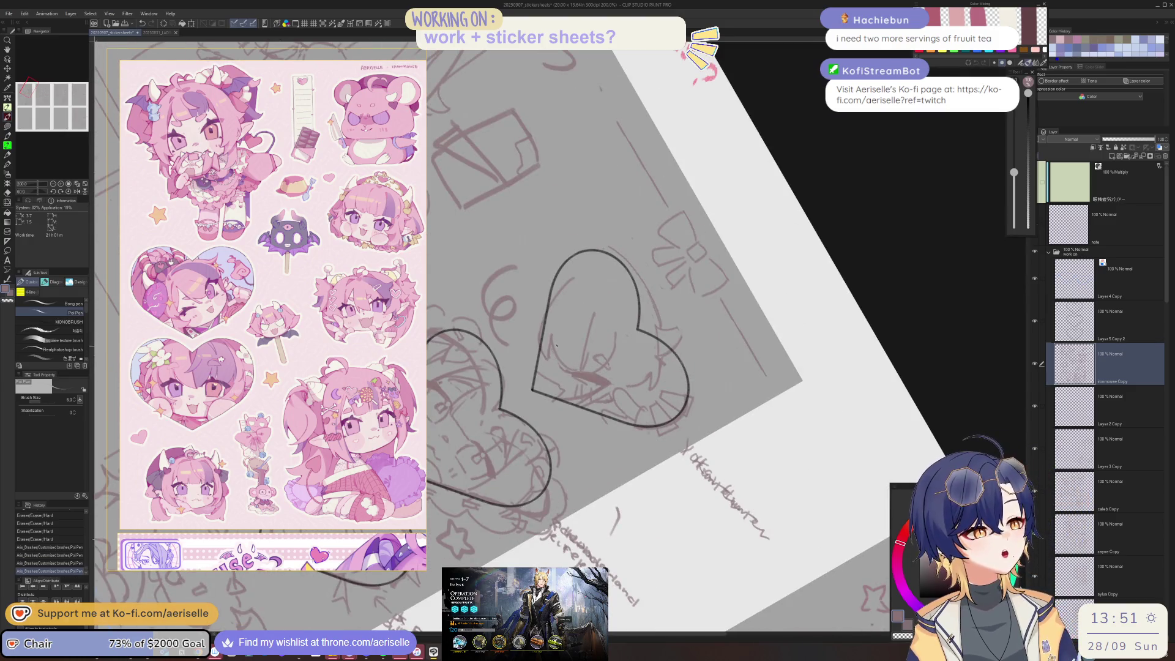
key(e)
drag(568, 364, 682, 121)
key(p)
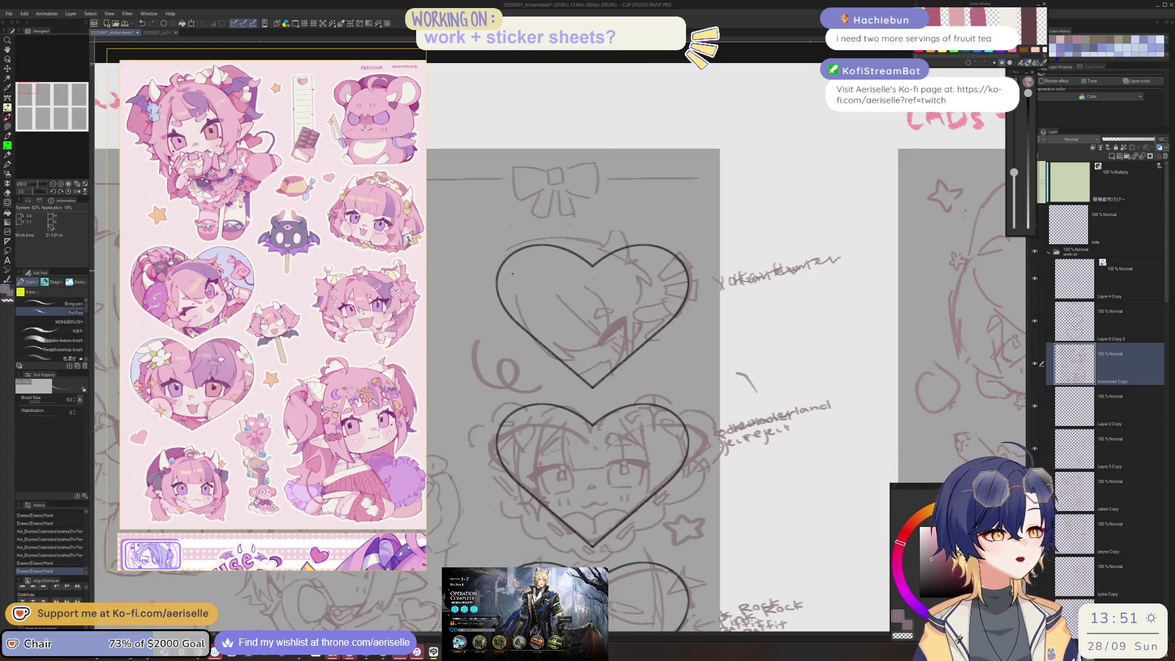
mouse_move(515, 261)
mouse_down()
mouse_move(527, 277)
mouse_move(552, 268)
mouse_up()
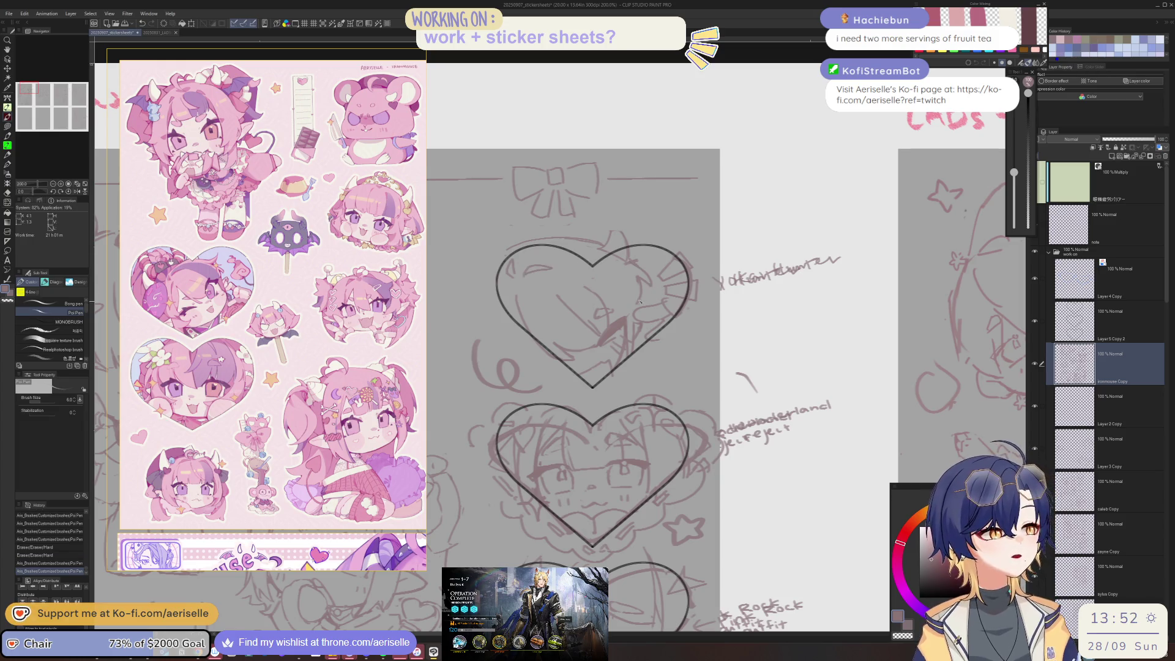
key(e)
mouse_move(631, 272)
mouse_down()
mouse_move(641, 298)
mouse_move(651, 292)
mouse_up()
key(p)
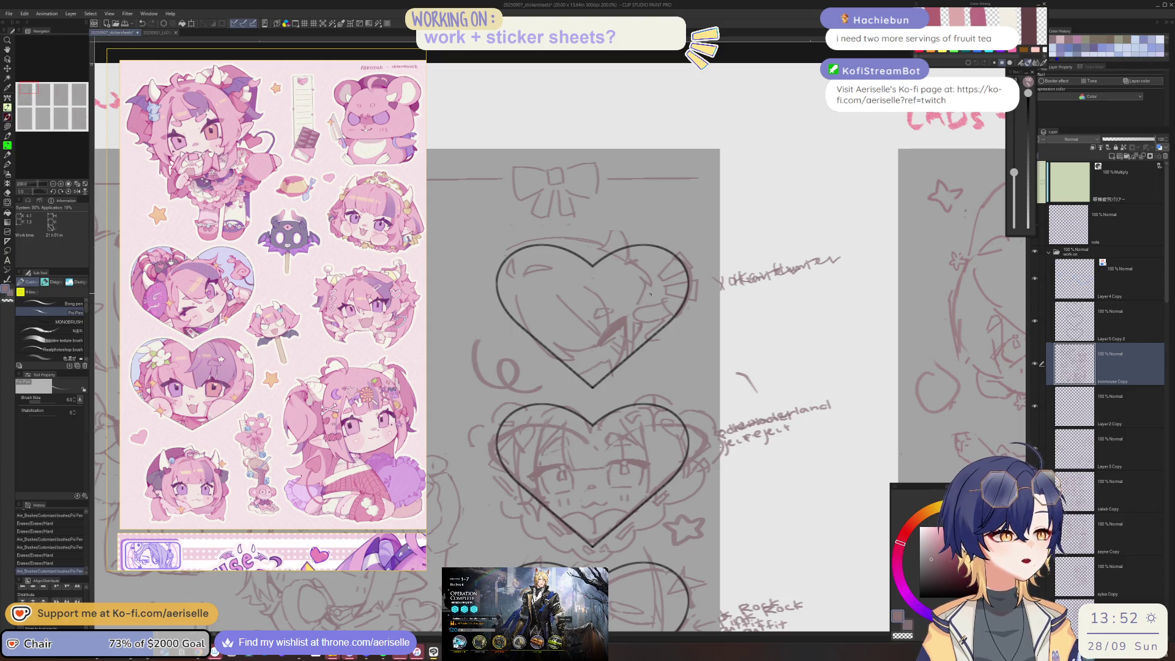
Step: Zoom out and dab small erasures and pen marks onto the top heart sketch
key(ctrl+minus)
scroll(521, 315, up, 5)
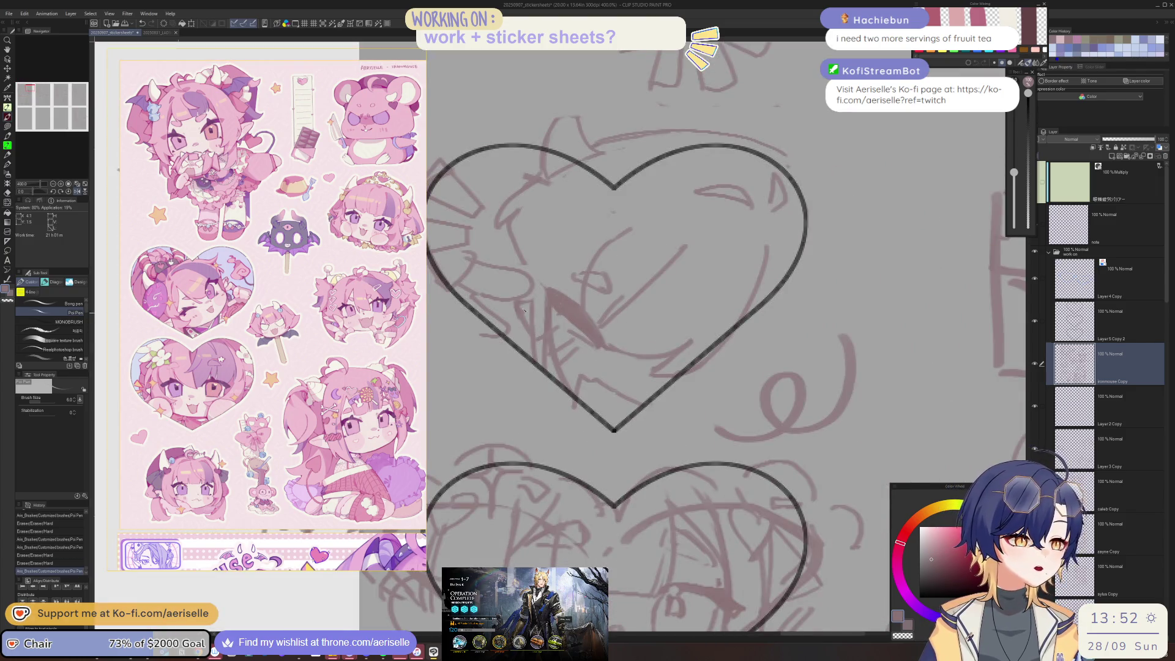
key(e)
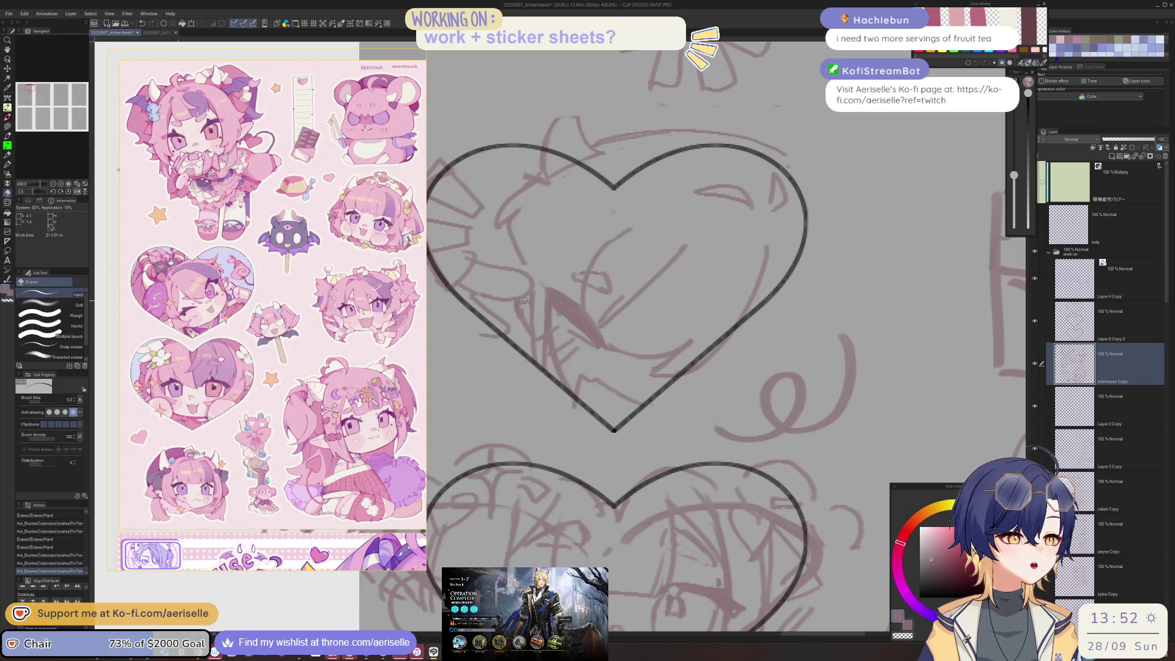
click(527, 305)
click(529, 322)
click(526, 281)
key(p)
click(524, 262)
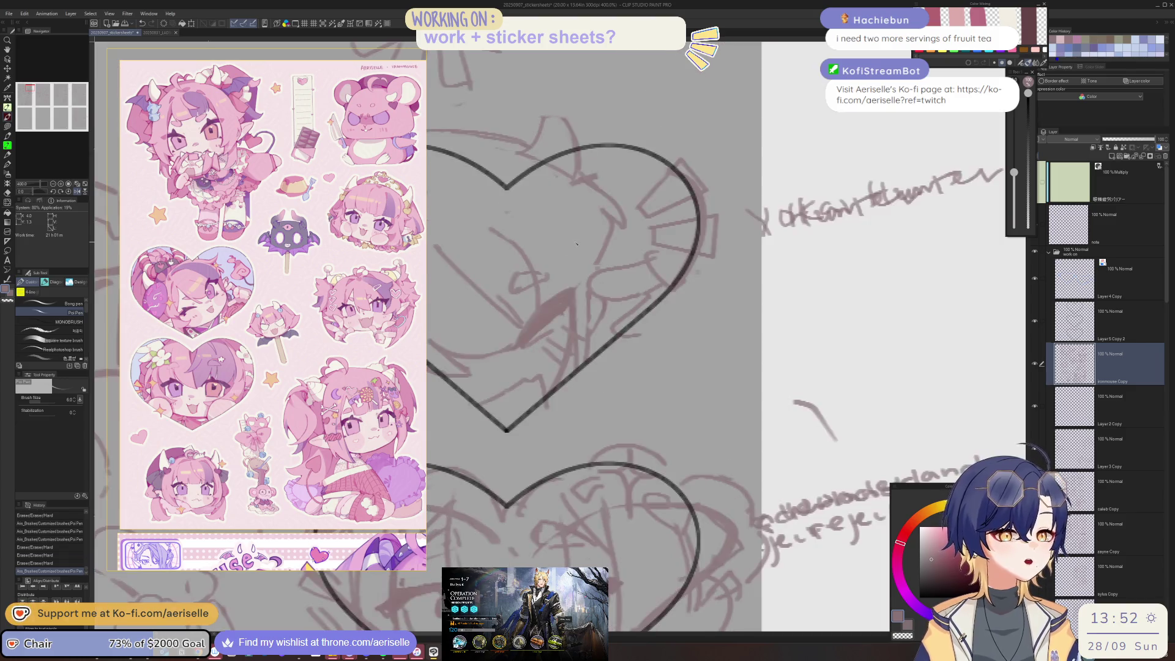
scroll(524, 262, down, 5)
click(595, 246)
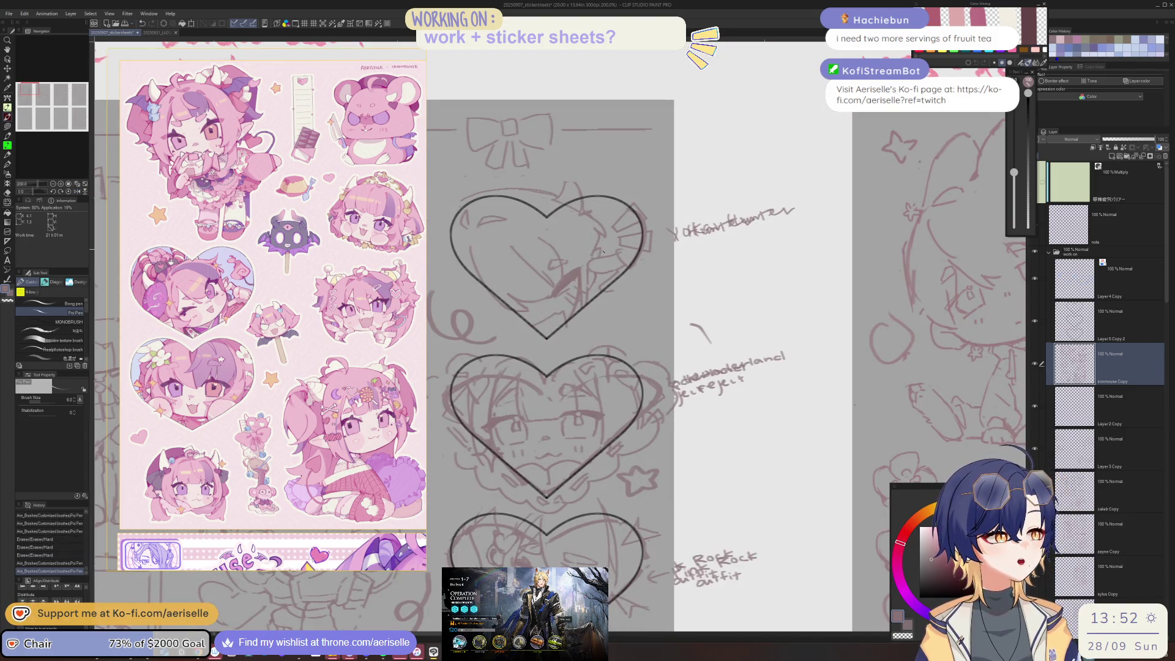
scroll(595, 246, down, 1)
scroll(595, 246, down, 1)
scroll(593, 251, up, 2)
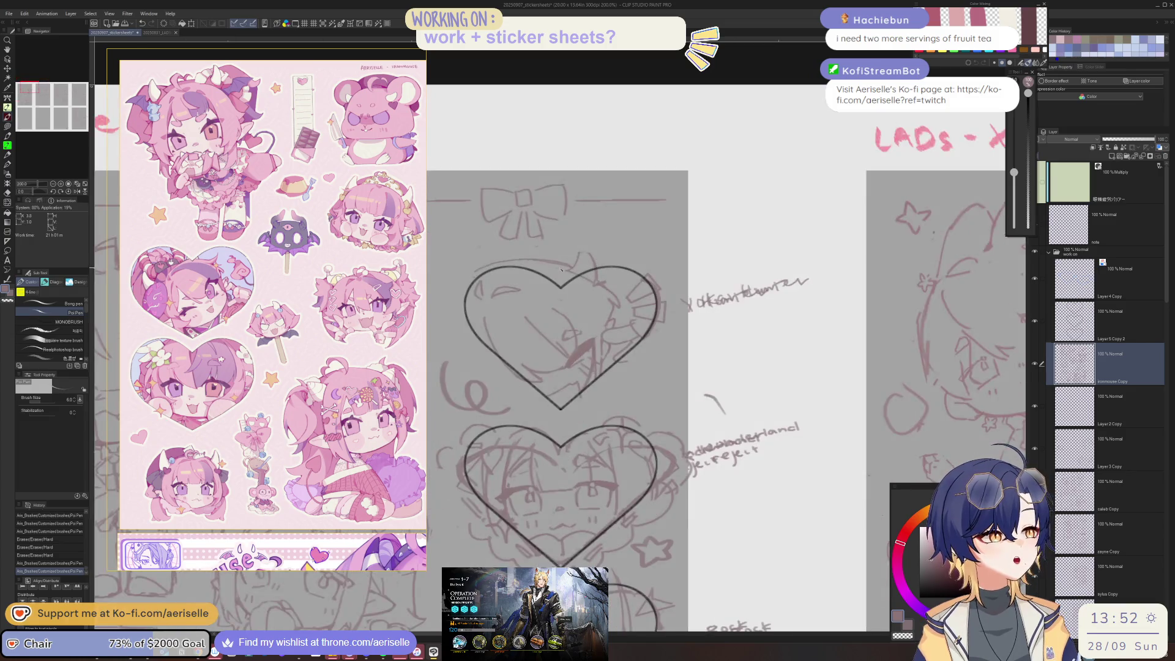
scroll(593, 254, up, 5)
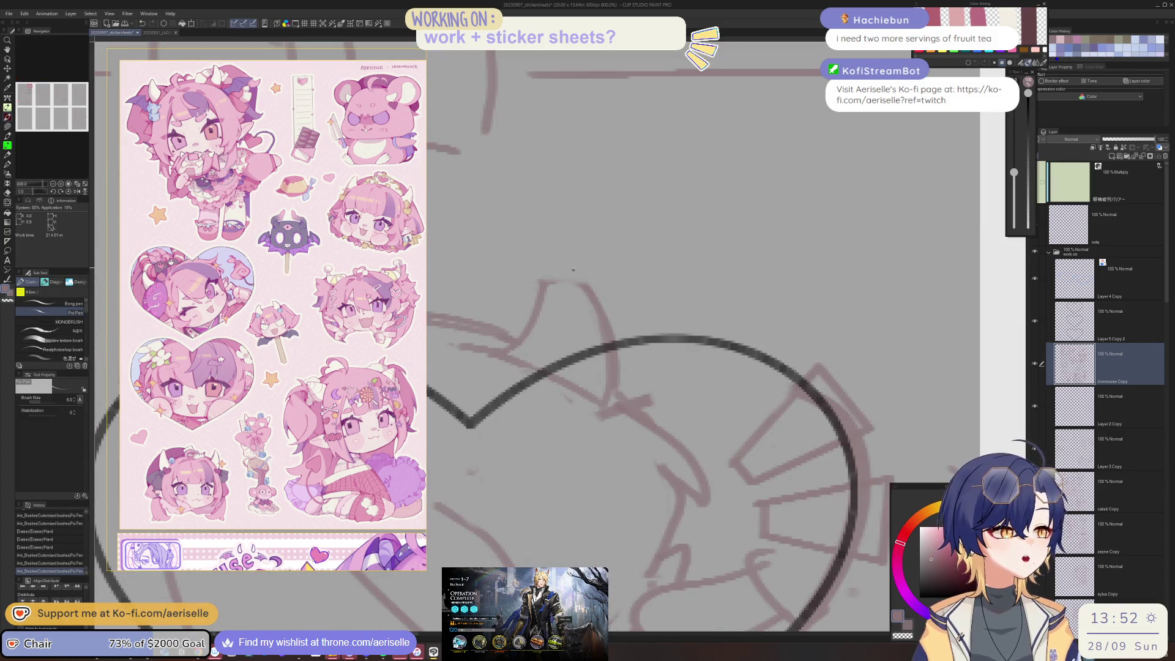
Step: Draw a pointed peak on the character's head and un-flip the canvas, undoing extra marks
mouse_move(541, 285)
mouse_down()
mouse_move(548, 260)
mouse_move(580, 286)
mouse_move(601, 353)
mouse_up()
key(e)
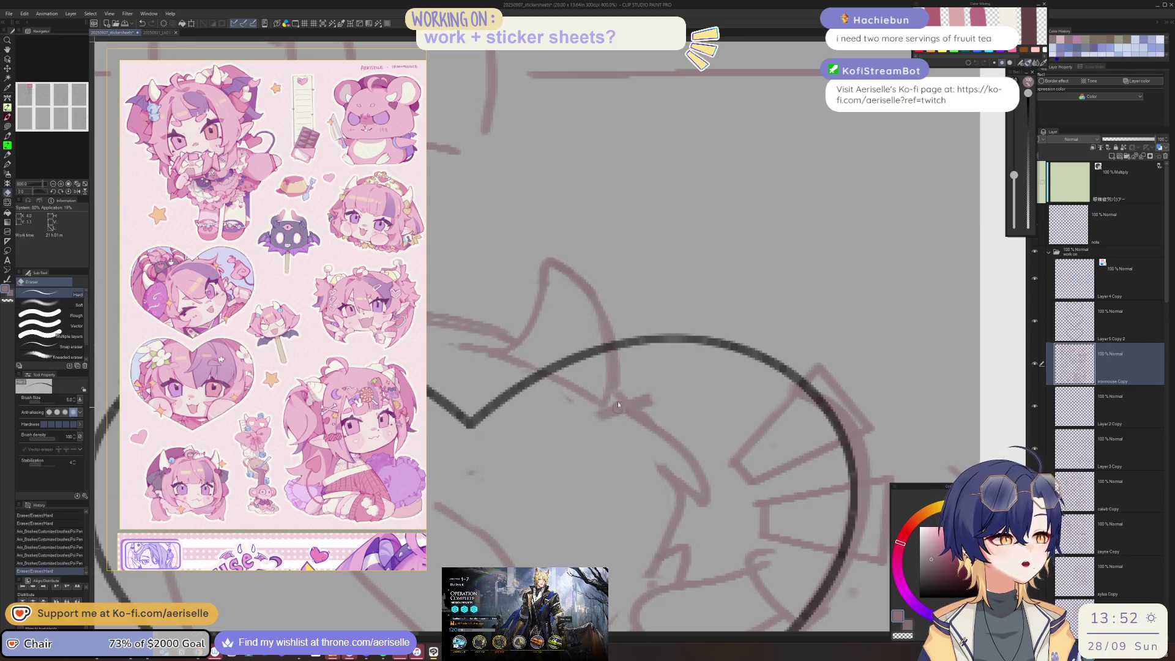
scroll(600, 353, down, 5)
key(h)
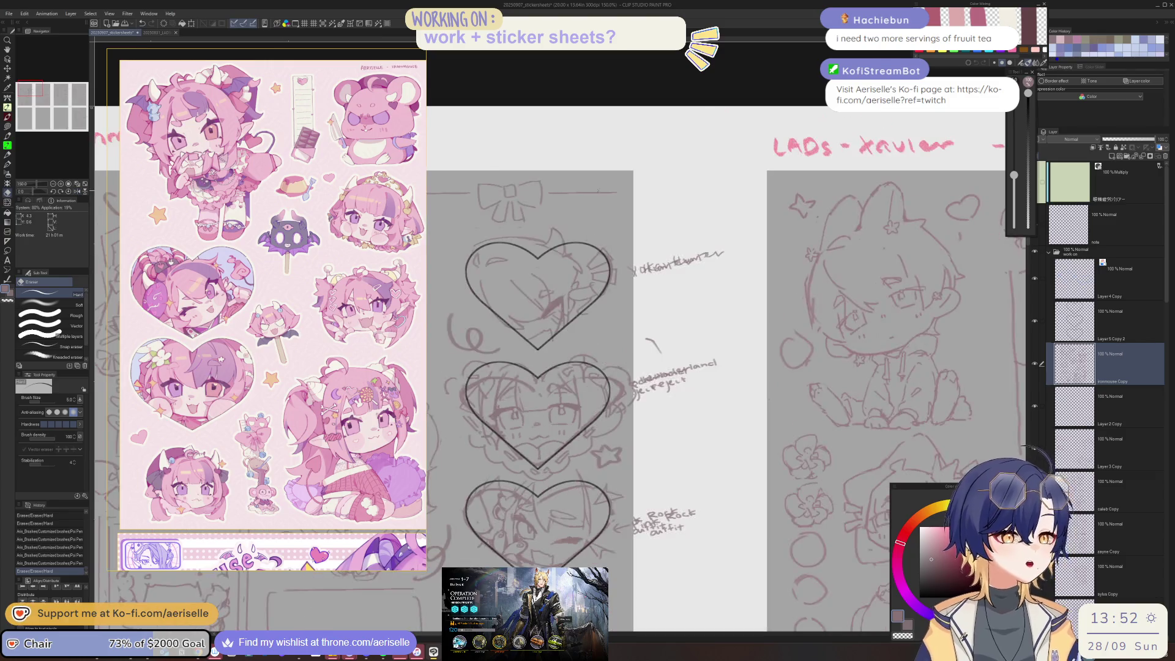
scroll(603, 225, up, 3)
key(p)
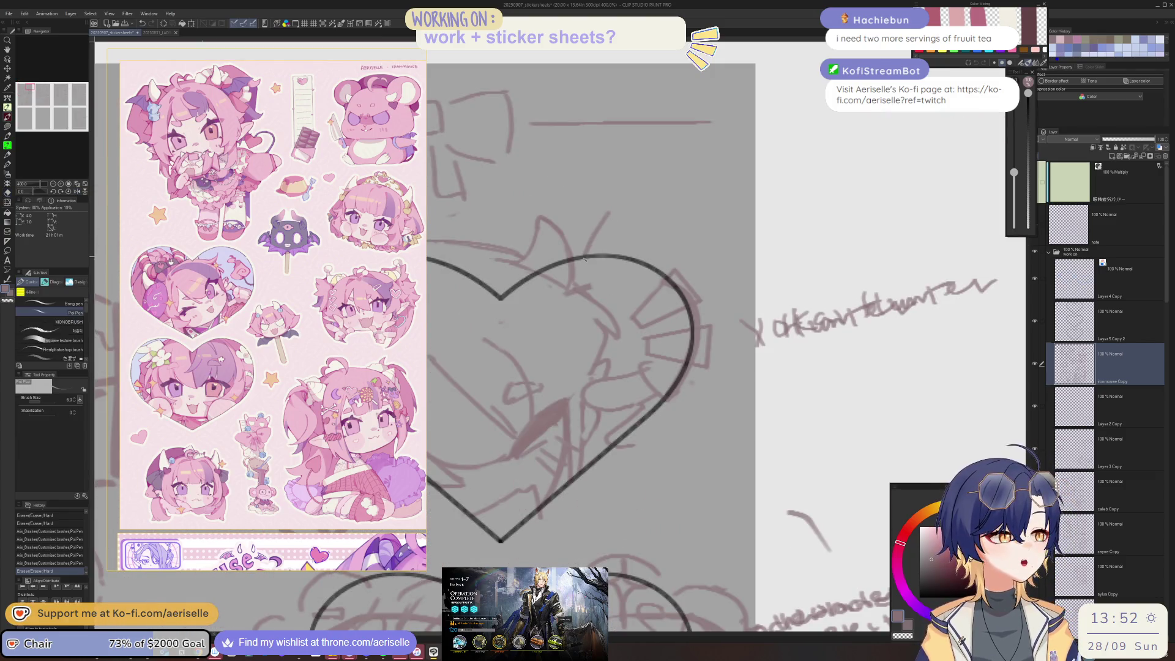
key(ctrl+z)
mouse_move(605, 293)
mouse_down()
mouse_move(627, 279)
mouse_move(629, 256)
mouse_up()
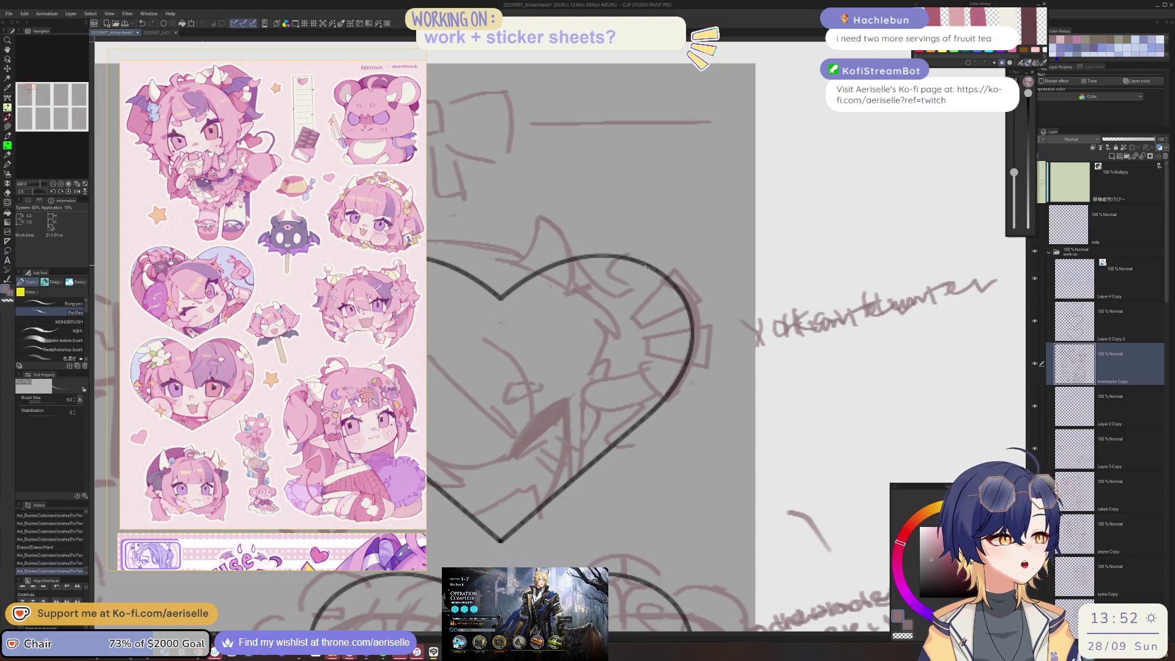
mouse_move(644, 296)
mouse_down()
mouse_move(627, 312)
mouse_move(642, 309)
mouse_up()
key(ctrl+z)
key(ctrl+z)
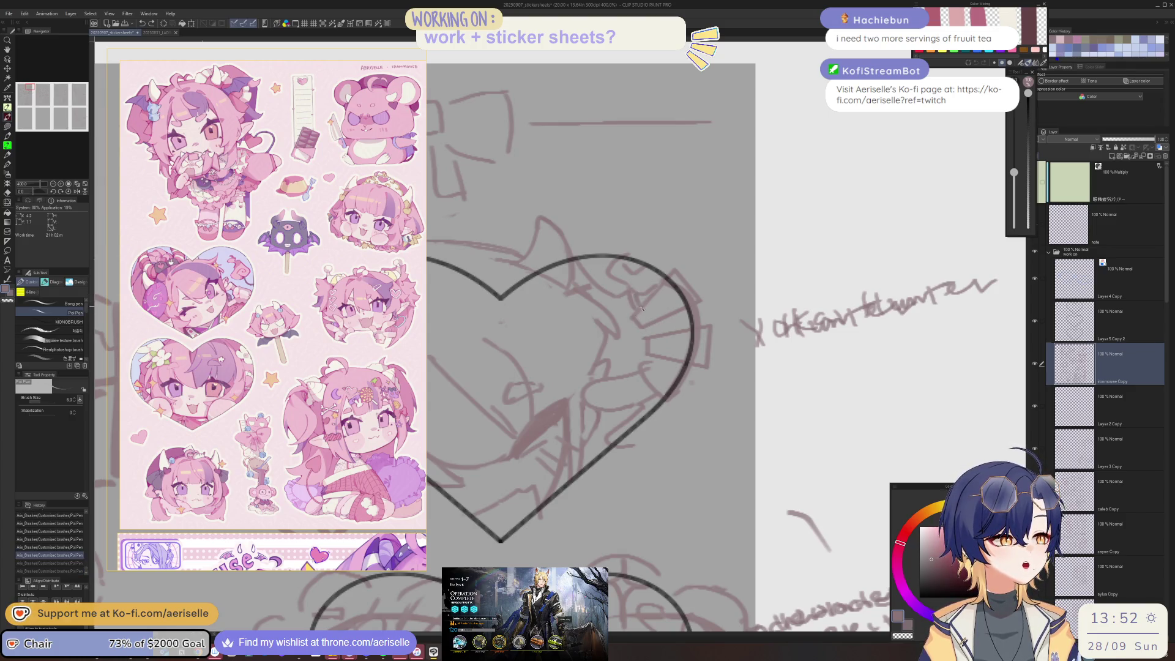
Step: Erase the lines overlapping the top heart's right edge and redraw them
key(e)
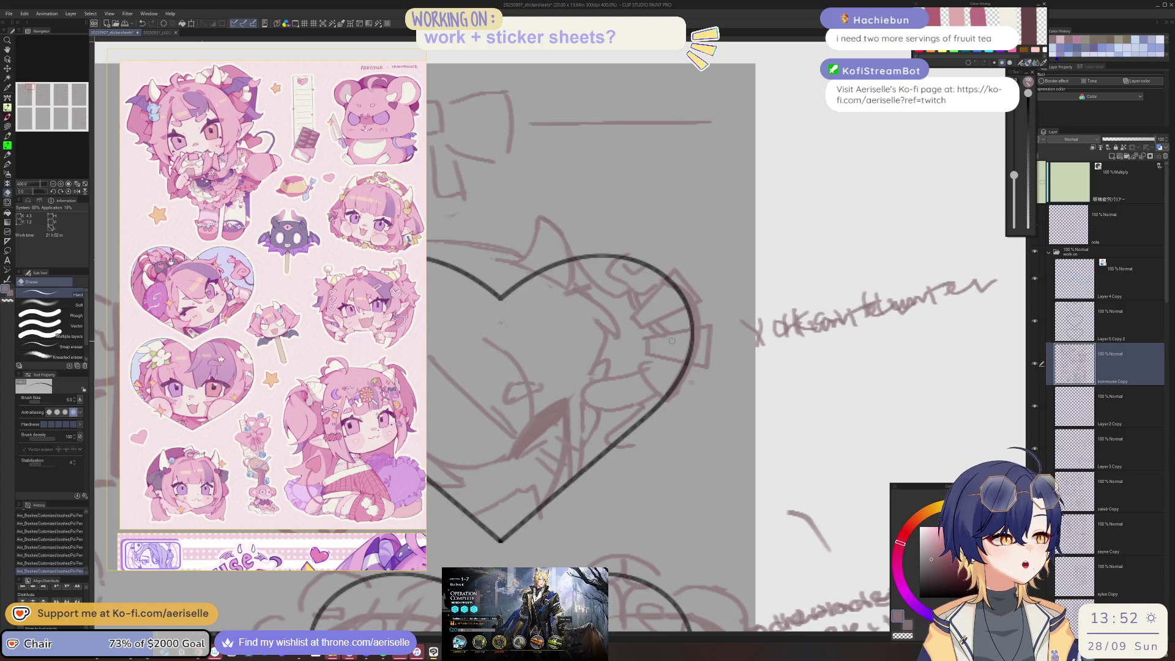
scroll(676, 388, down, 2)
scroll(661, 361, up, 2)
scroll(649, 343, up, 2)
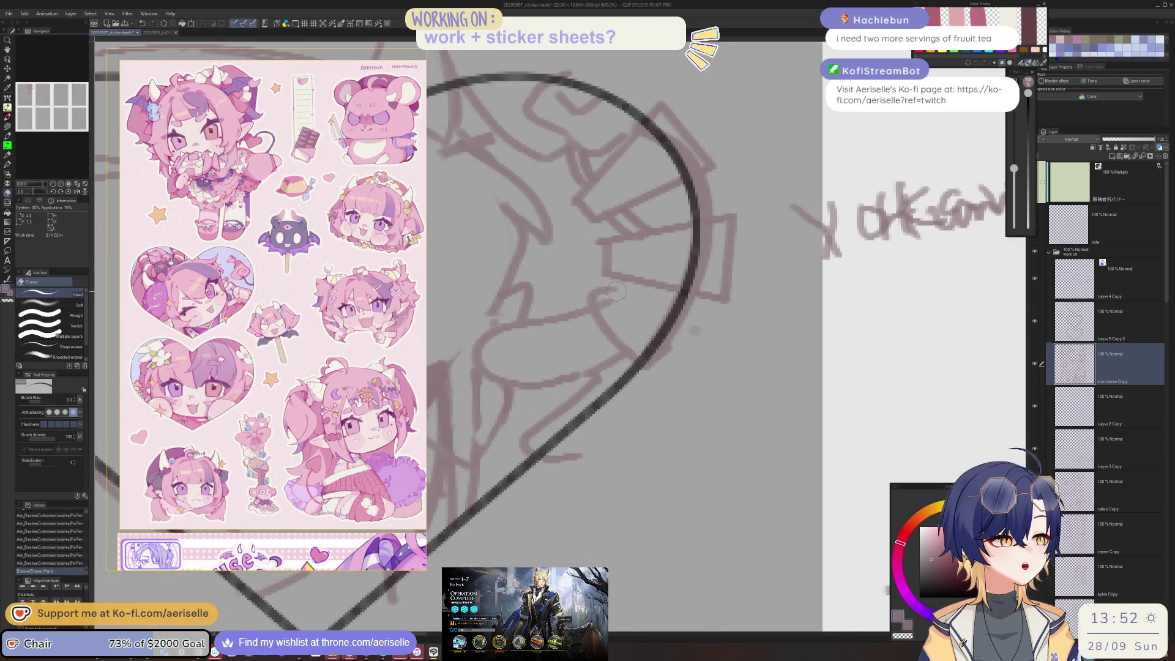
drag(643, 333, 664, 361)
key(p)
drag(594, 276, 612, 333)
drag(643, 288, 665, 322)
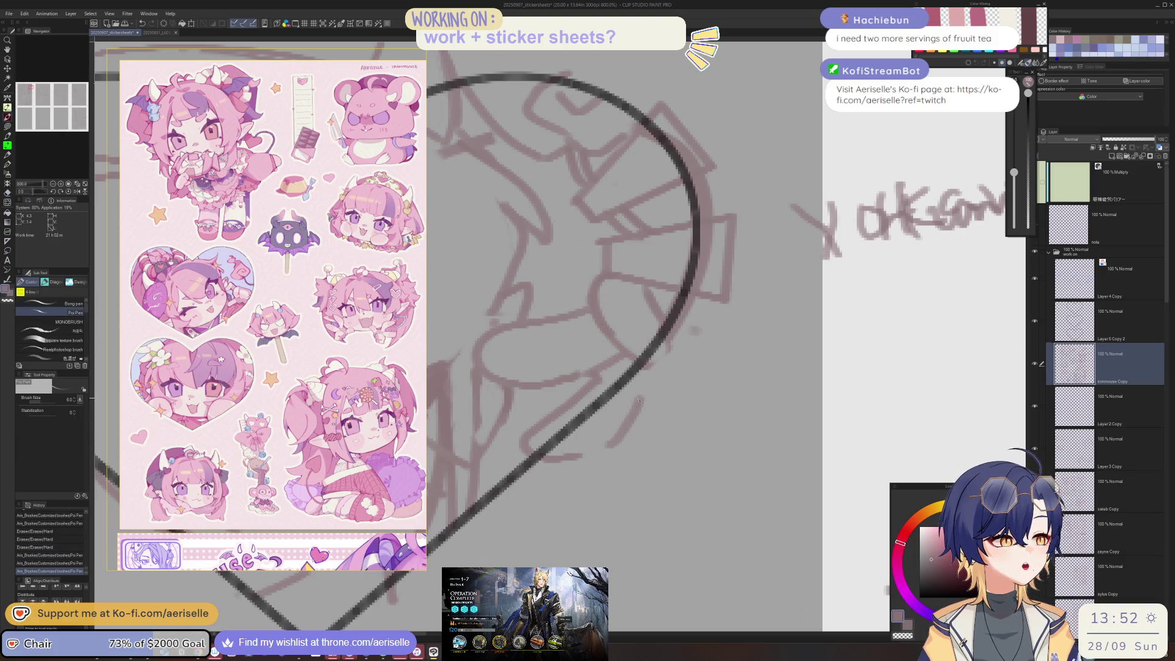
scroll(611, 442, down, 5)
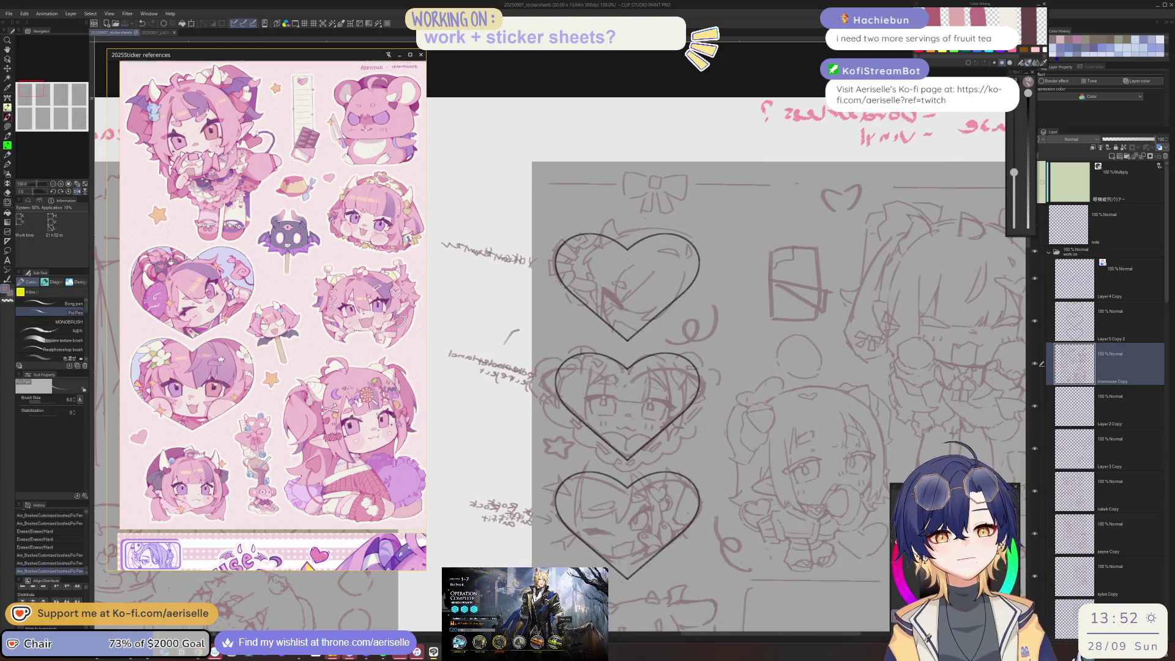
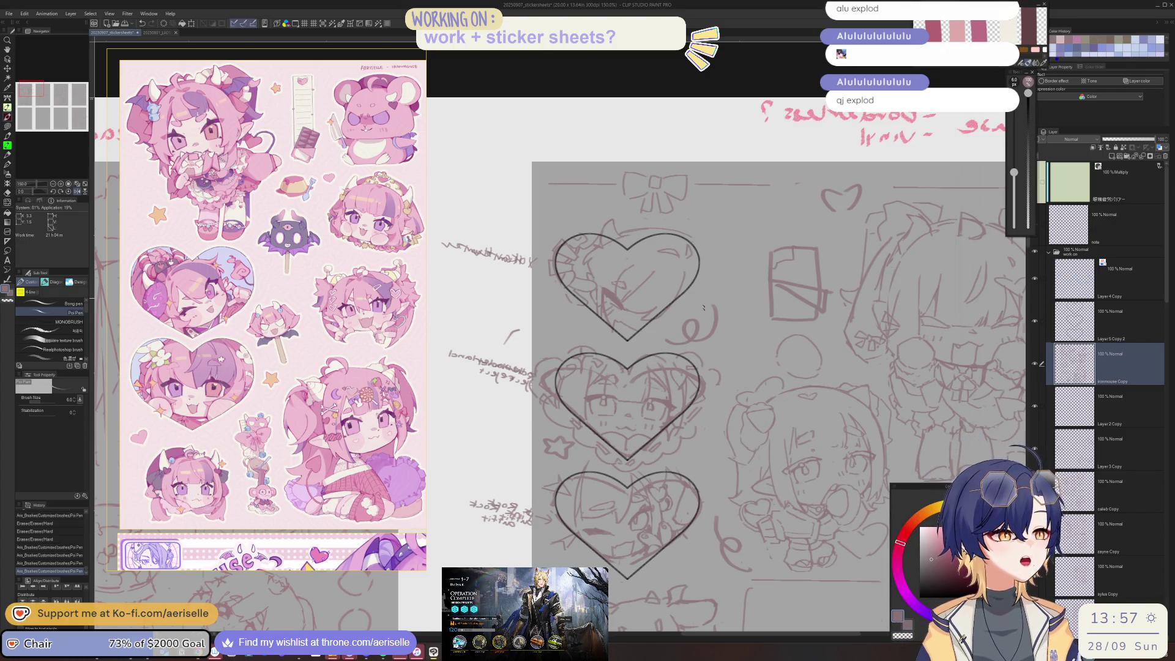
Step: Flip the canvas, then erase stray sketch lines along the top of the middle heart with a shrinking eraser
key(h)
scroll(597, 292, up, 4)
key(e)
mouse_move(549, 317)
mouse_down()
mouse_move(586, 283)
mouse_move(726, 306)
mouse_move(621, 327)
mouse_up()
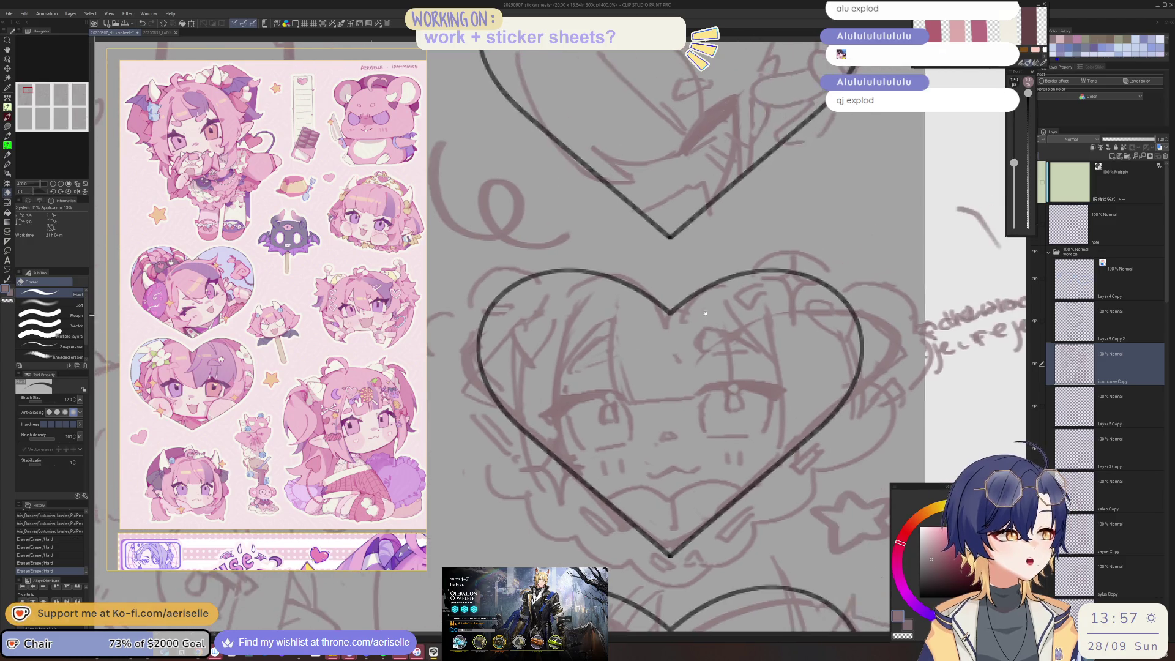
drag(689, 288, 679, 318)
mouse_move(617, 263)
mouse_down()
mouse_move(569, 282)
mouse_move(649, 293)
mouse_up()
drag(694, 269, 710, 281)
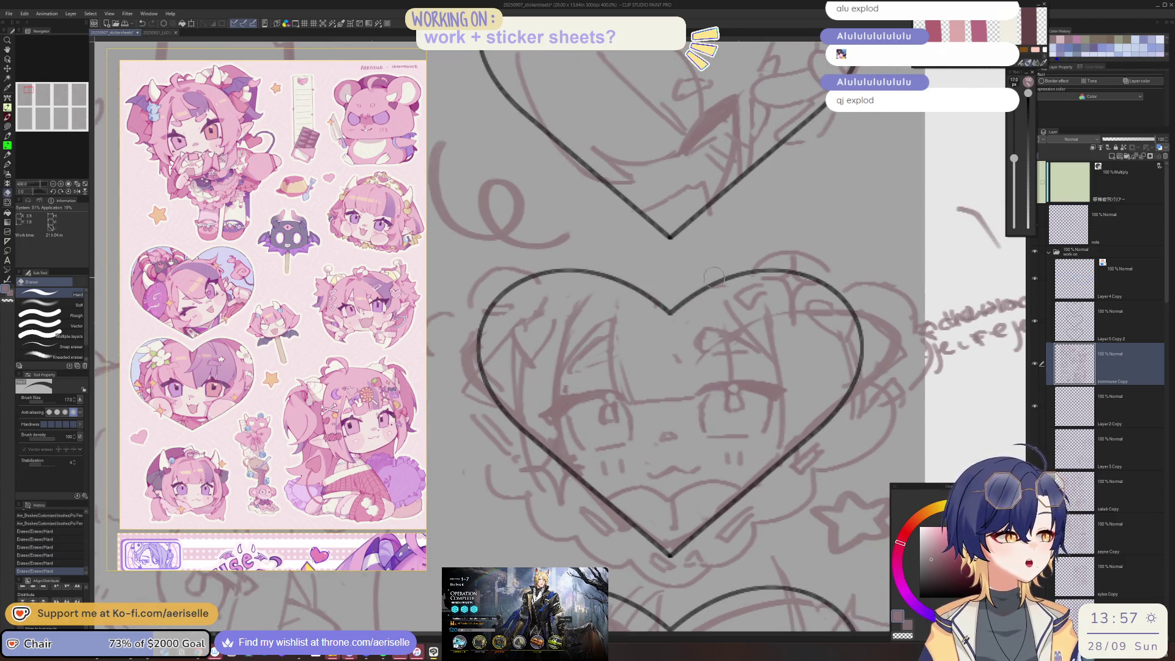
key(bracketleft)
key(bracketleft)
key(bracketleft)
drag(748, 323, 771, 315)
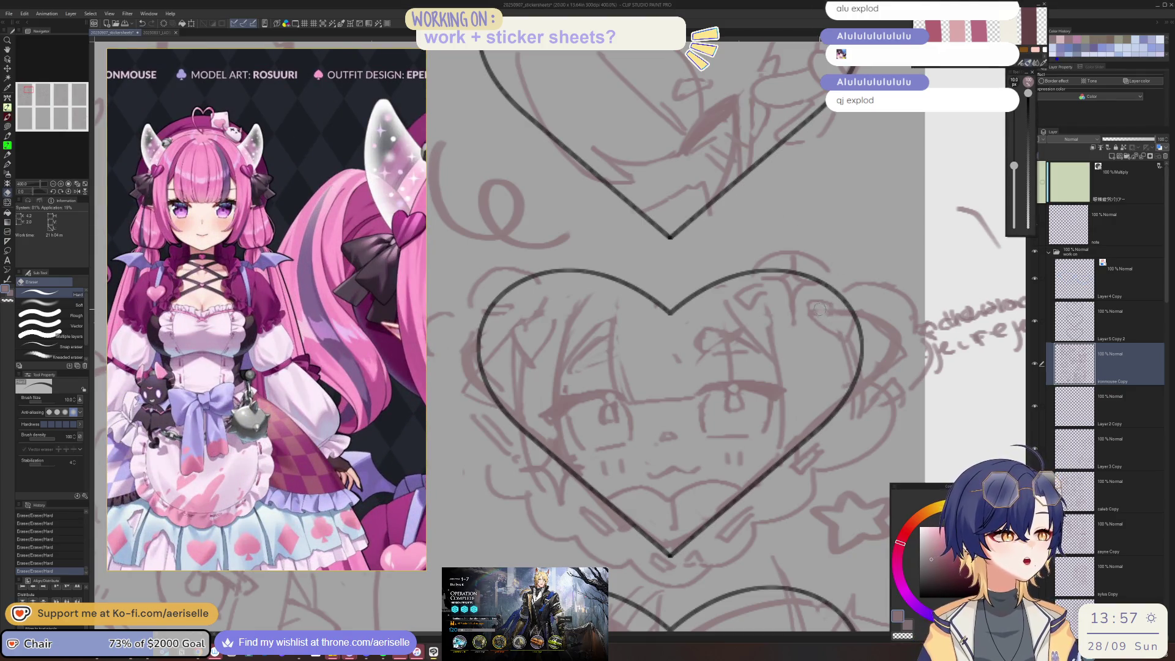
Step: Restore the undone pen stroke and erase small marks on the face near the eye
key(p)
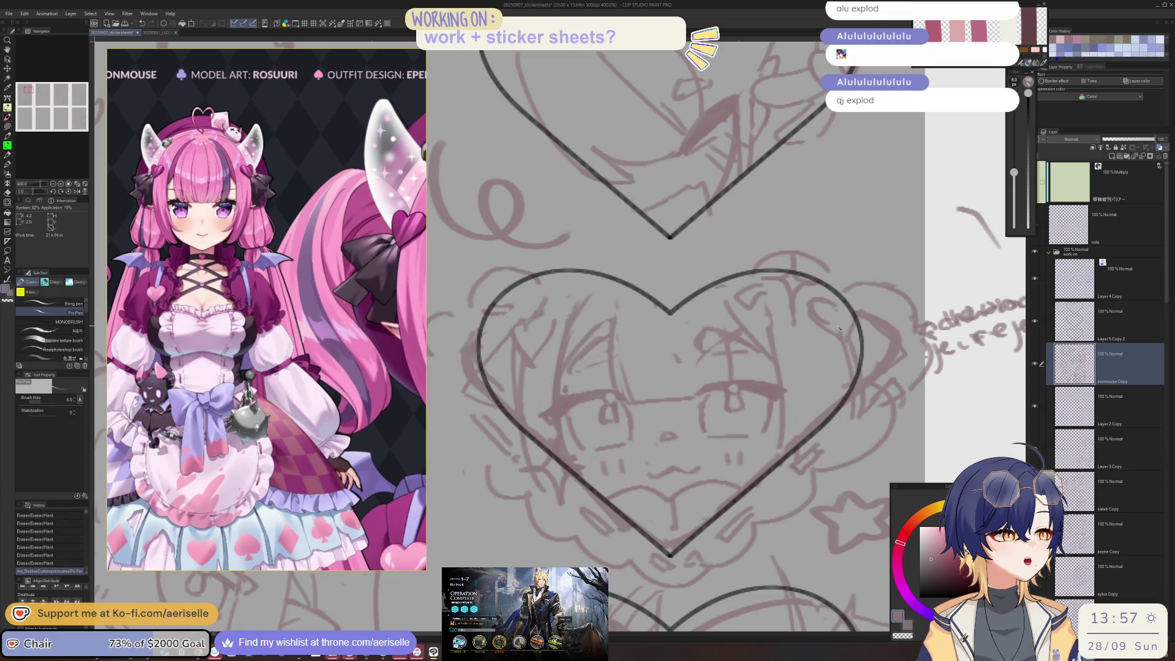
key(ctrl+y)
key(ctrl+y)
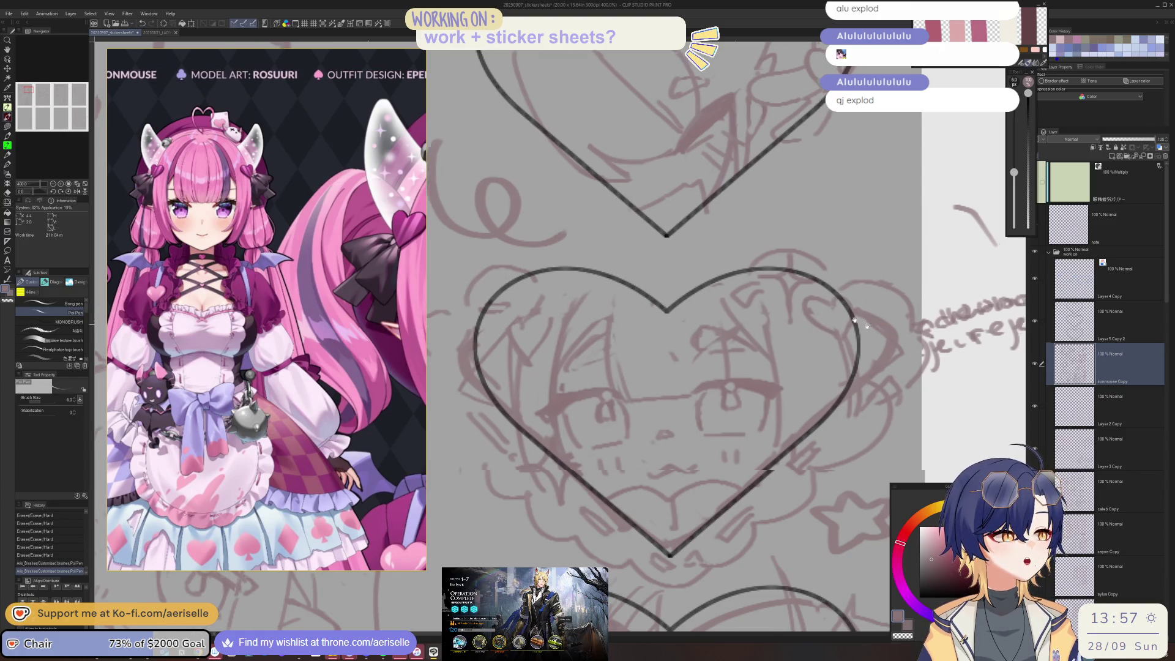
drag(854, 328, 784, 290)
key(e)
drag(818, 331, 788, 355)
scroll(789, 349, down, 5)
scroll(789, 348, up, 2)
scroll(565, 329, up, 3)
key(bracketleft)
drag(576, 312, 594, 349)
mouse_move(588, 319)
mouse_down()
mouse_move(619, 328)
mouse_move(598, 344)
mouse_up()
Step: Erase faint face marks and add a short pen line, rotating the canvas for easier strokes
key(e)
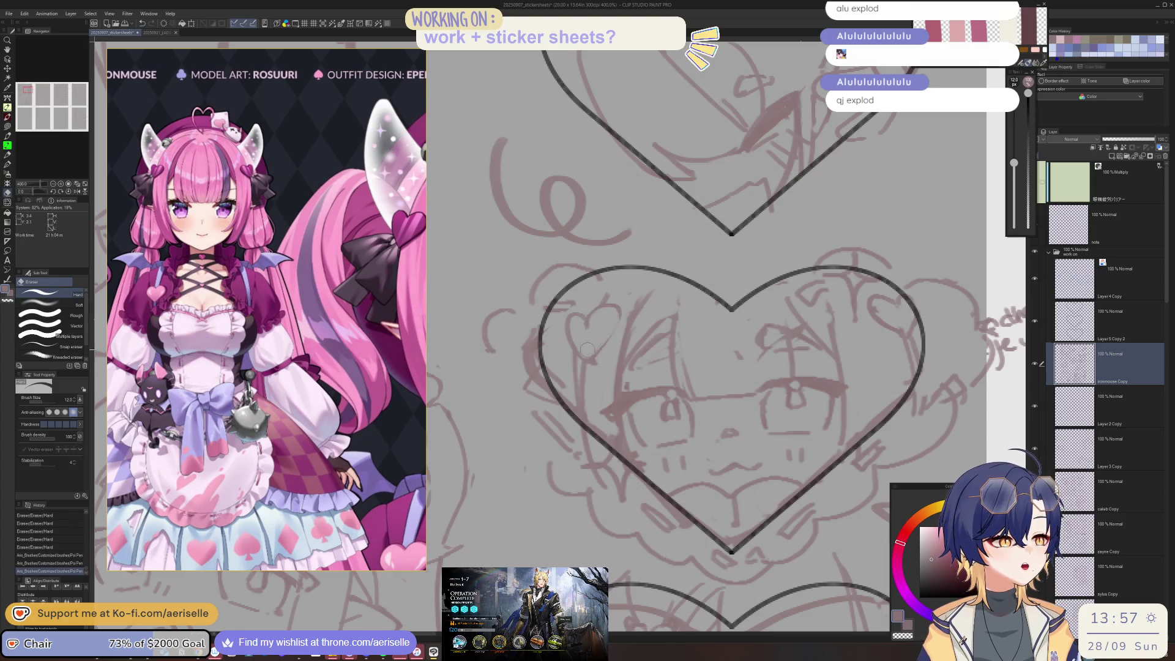
scroll(594, 370, down, 2)
scroll(624, 343, down, 1)
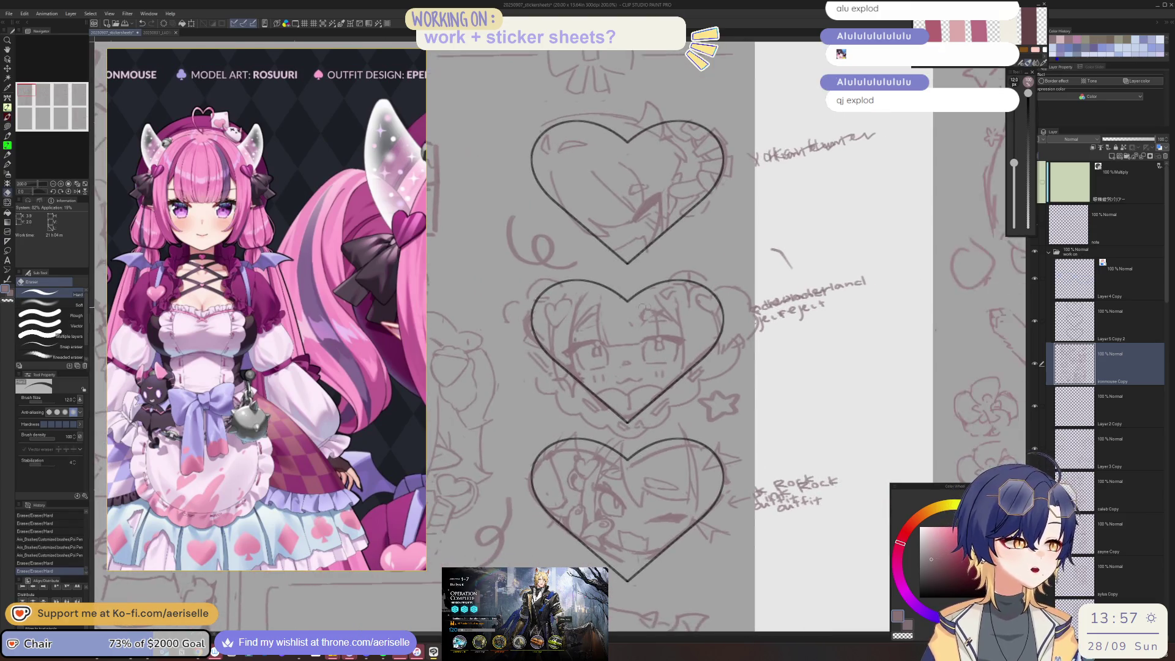
scroll(658, 322, up, 4)
mouse_move(630, 319)
mouse_down()
mouse_move(600, 351)
mouse_move(649, 370)
mouse_up()
key(p)
mouse_move(652, 294)
mouse_down()
mouse_move(597, 319)
mouse_move(691, 276)
mouse_up()
key(minus)
key(e)
drag(618, 310, 612, 325)
Step: Reset the canvas rotation to upright and draw a longer pen stroke on the face
scroll(741, 155, down, 2)
key(asciicircum)
scroll(741, 156, down, 2)
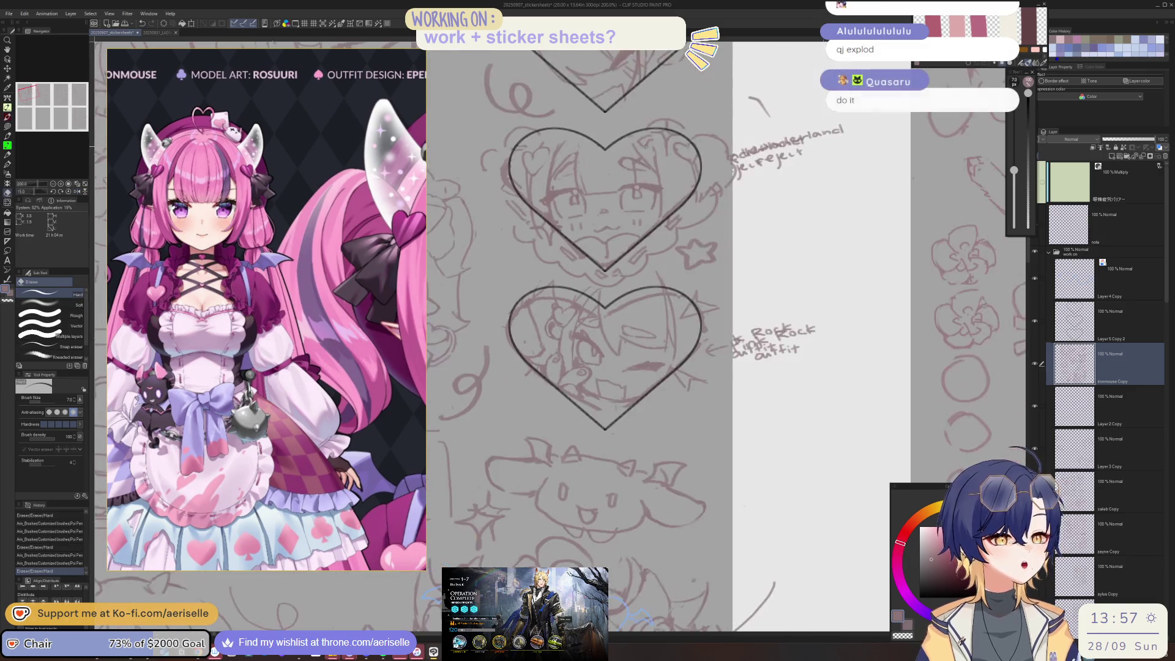
scroll(687, 257, up, 1)
scroll(687, 257, up, 2)
scroll(687, 257, up, 2)
key(p)
mouse_move(689, 245)
mouse_down()
mouse_move(704, 374)
mouse_move(709, 360)
mouse_up()
Step: Add small marks at the heart's top and redraw the heart's upper-left outline
key(e)
key(p)
scroll(709, 360, down, 4)
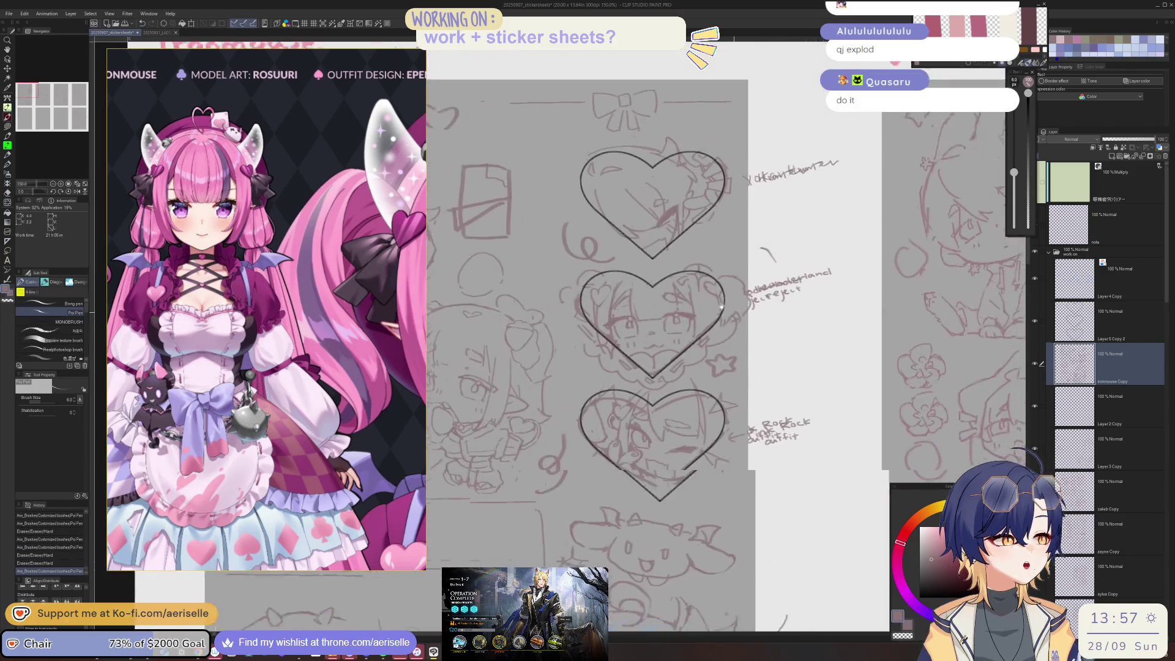
scroll(629, 323, up, 3)
scroll(638, 254, up, 3)
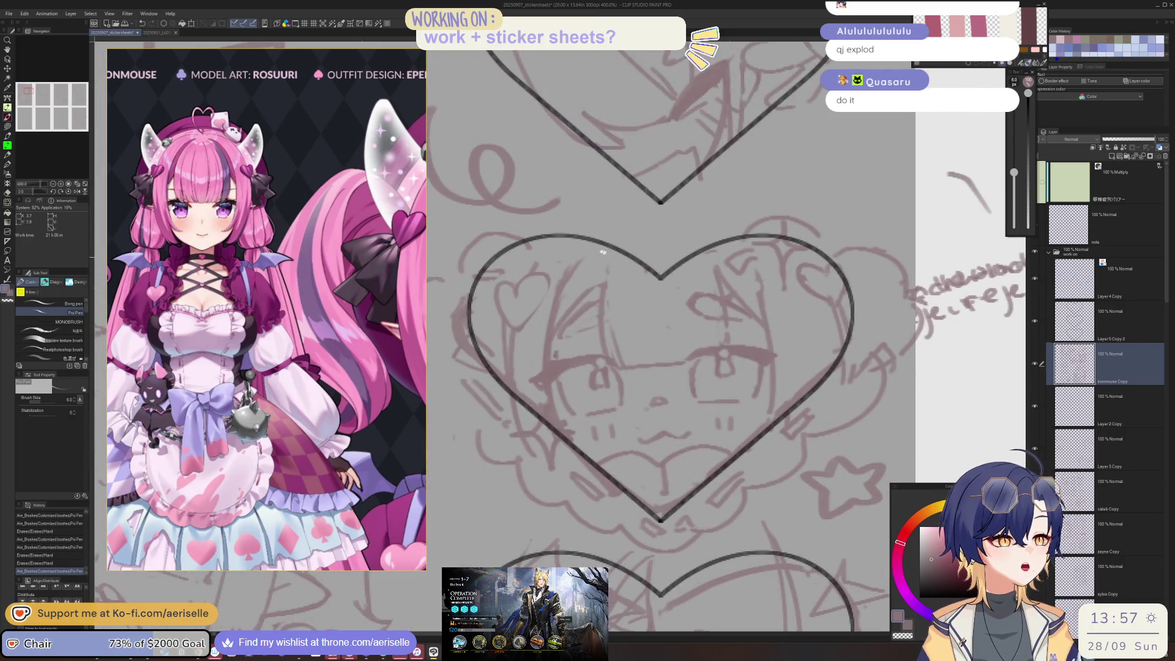
drag(588, 251, 588, 253)
mouse_move(502, 315)
mouse_down()
mouse_move(523, 282)
mouse_move(529, 331)
mouse_up()
key(e)
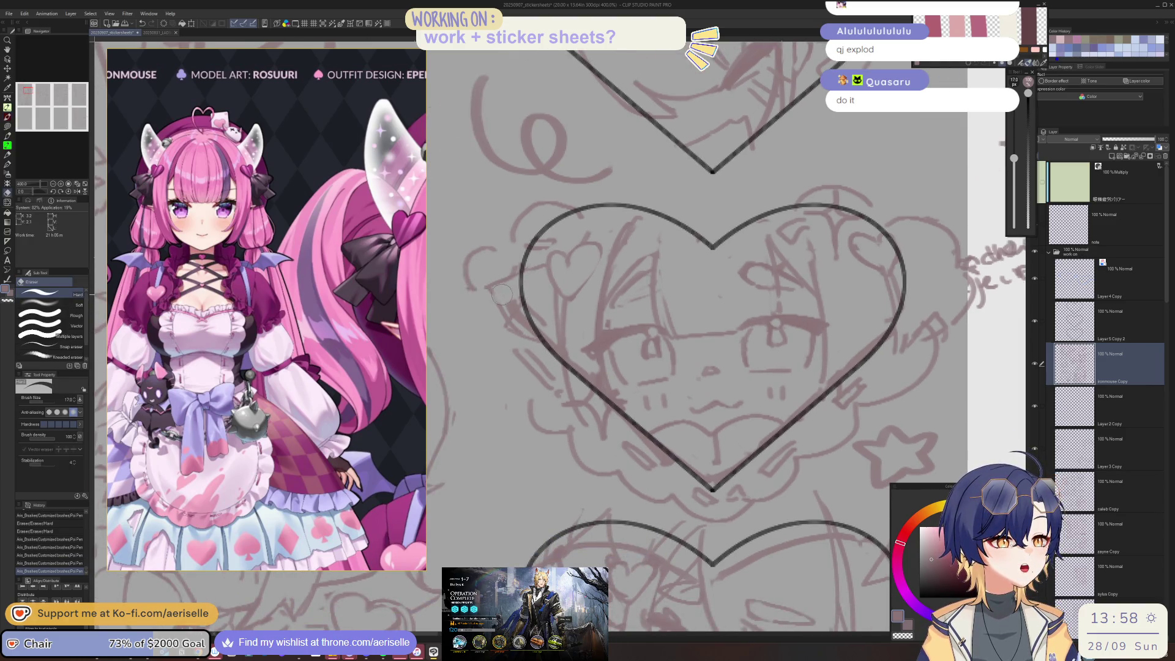
key(p)
mouse_move(519, 287)
mouse_down()
mouse_move(530, 331)
mouse_move(569, 381)
mouse_up()
Step: Add short pen strokes to the face, undoing and retrying until one sits right
scroll(569, 381, down, 3)
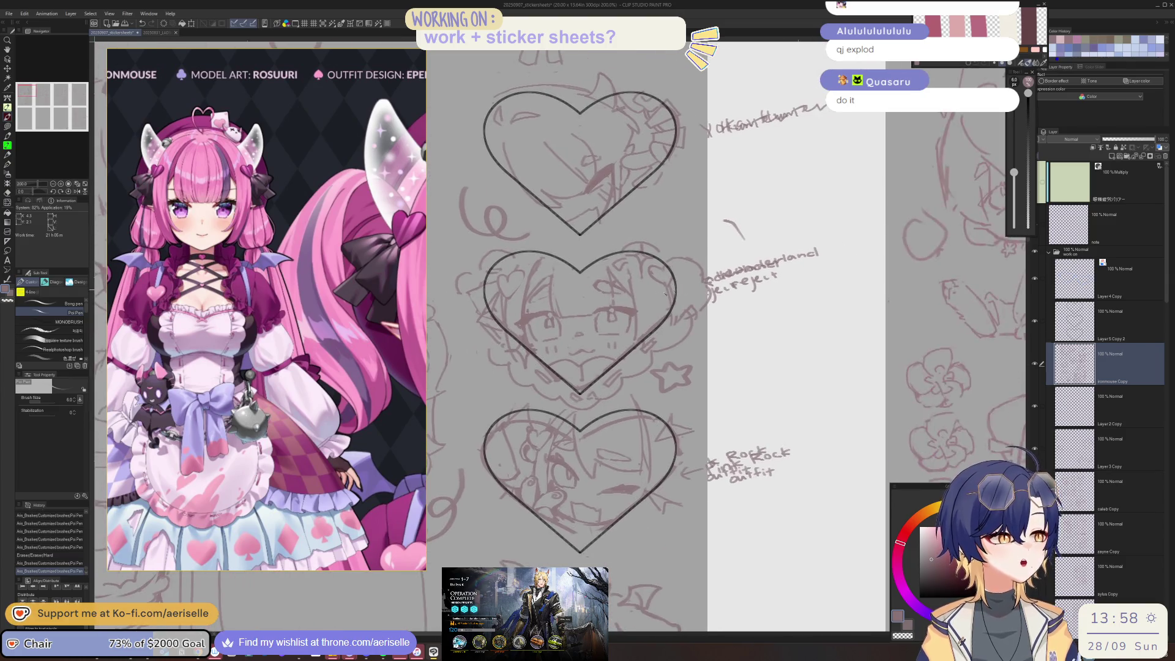
scroll(694, 324, up, 3)
scroll(694, 325, down, 2)
drag(704, 264, 719, 300)
scroll(719, 286, down, 2)
scroll(602, 274, up, 3)
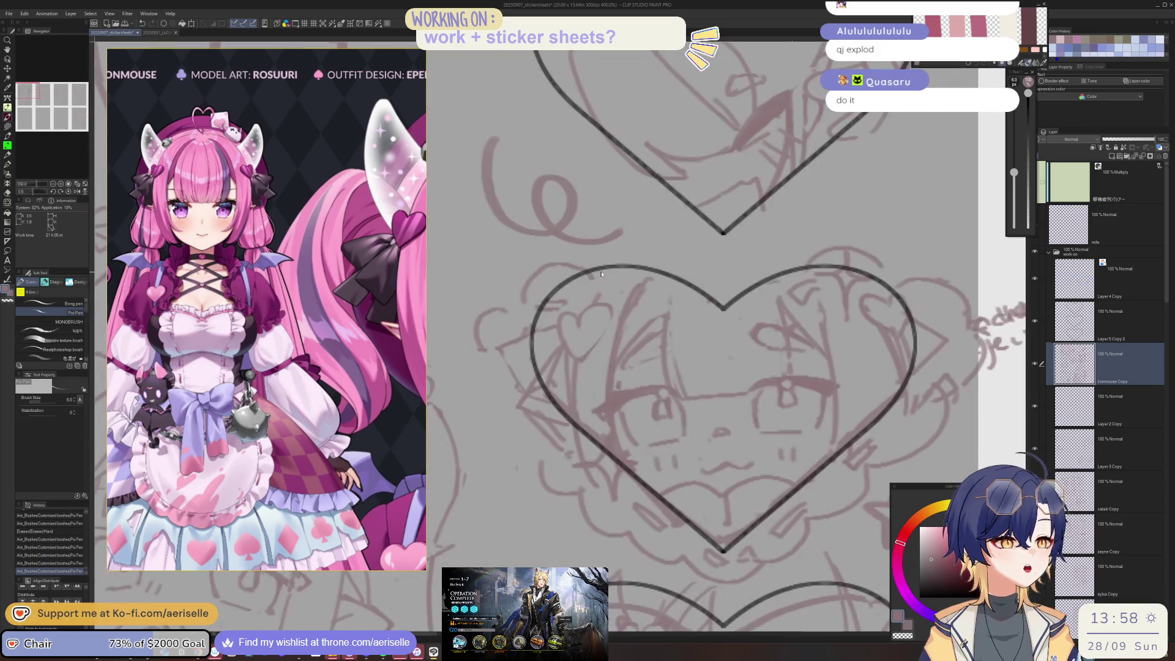
drag(560, 267, 575, 312)
key(ctrl+z)
drag(554, 269, 576, 311)
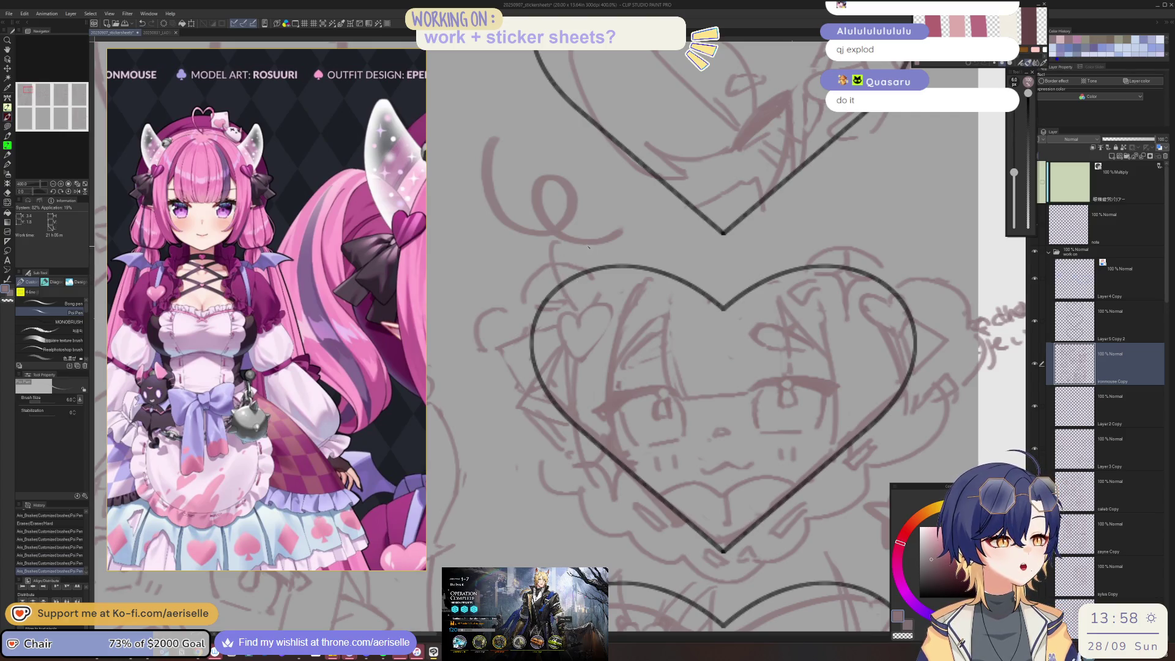
key(ctrl+z)
mouse_move(581, 248)
mouse_down()
mouse_move(624, 270)
mouse_move(597, 297)
mouse_up()
key(ctrl+z)
key(ctrl+y)
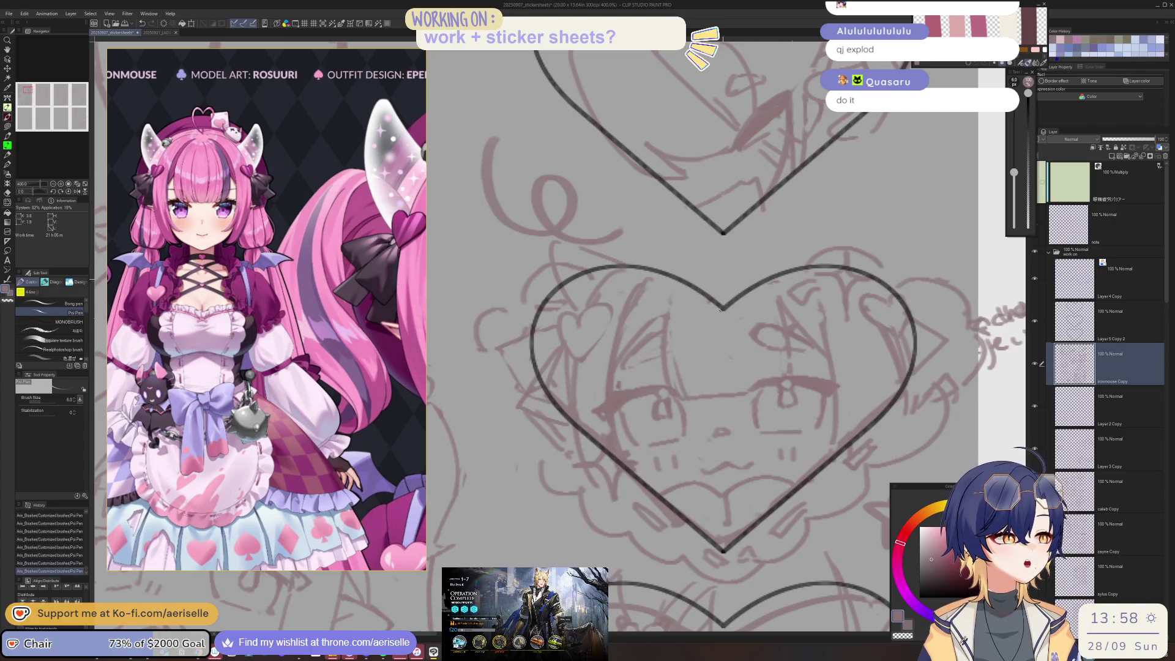
Step: Erase leftover small marks on the face, including one near the mouth
drag(721, 310, 642, 184)
key(e)
drag(625, 417, 646, 404)
key(p)
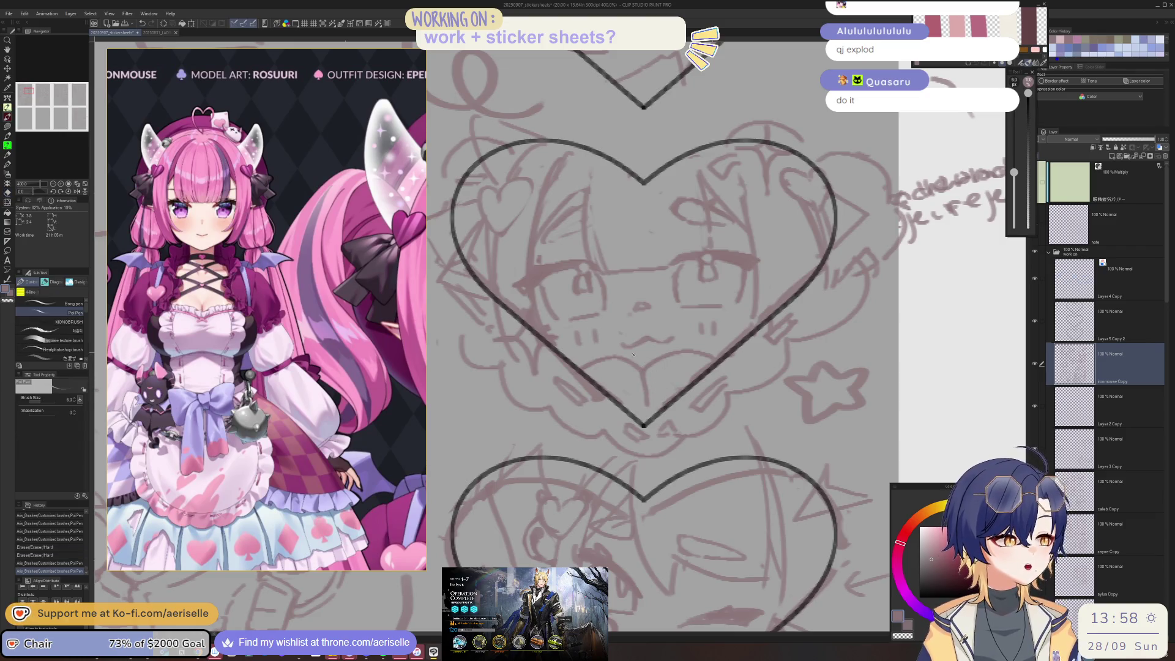
scroll(726, 317, down, 3)
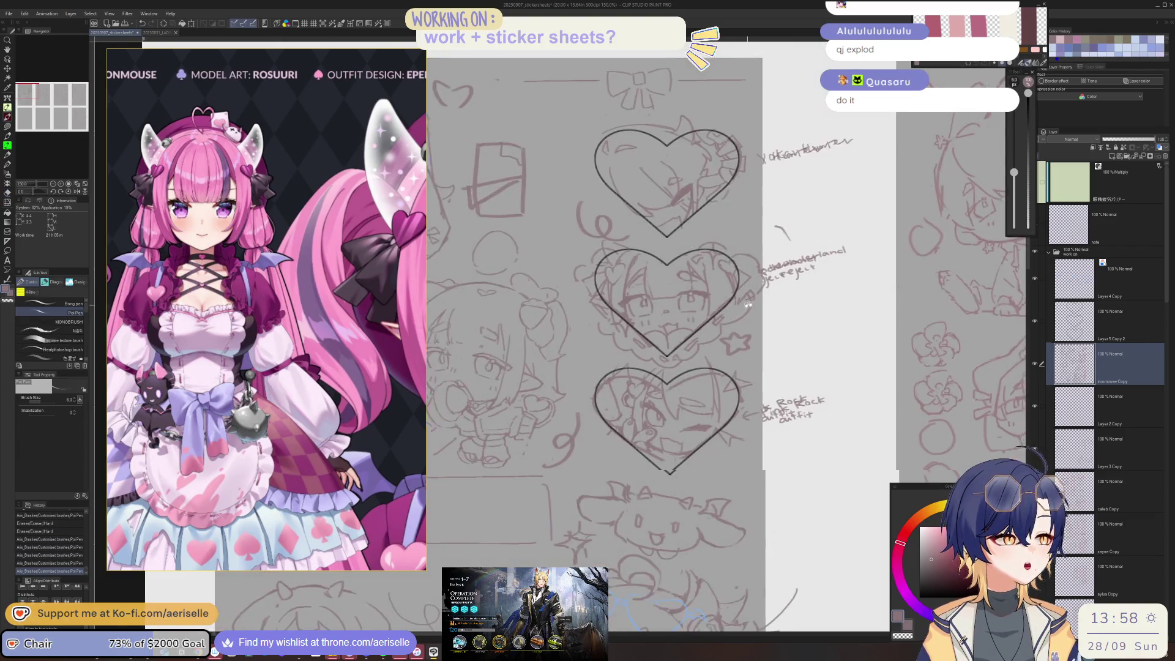
scroll(645, 330, up, 5)
key(ctrl+z)
key(ctrl+z)
key(ctrl+z)
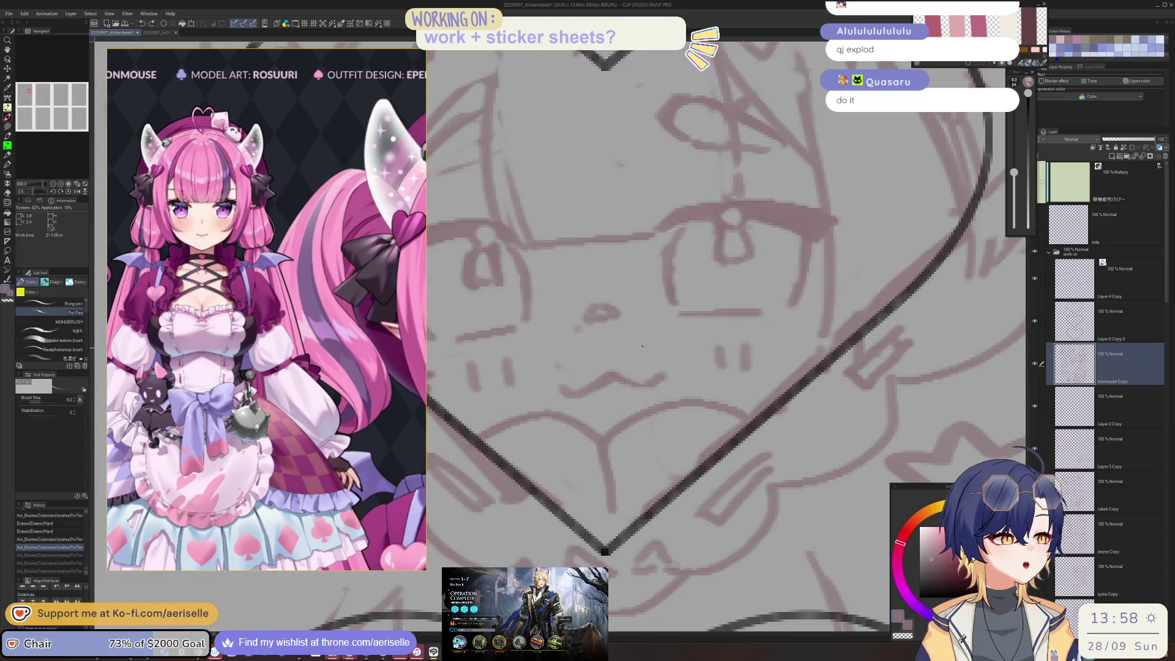
key(e)
drag(575, 345, 570, 325)
scroll(626, 304, down, 4)
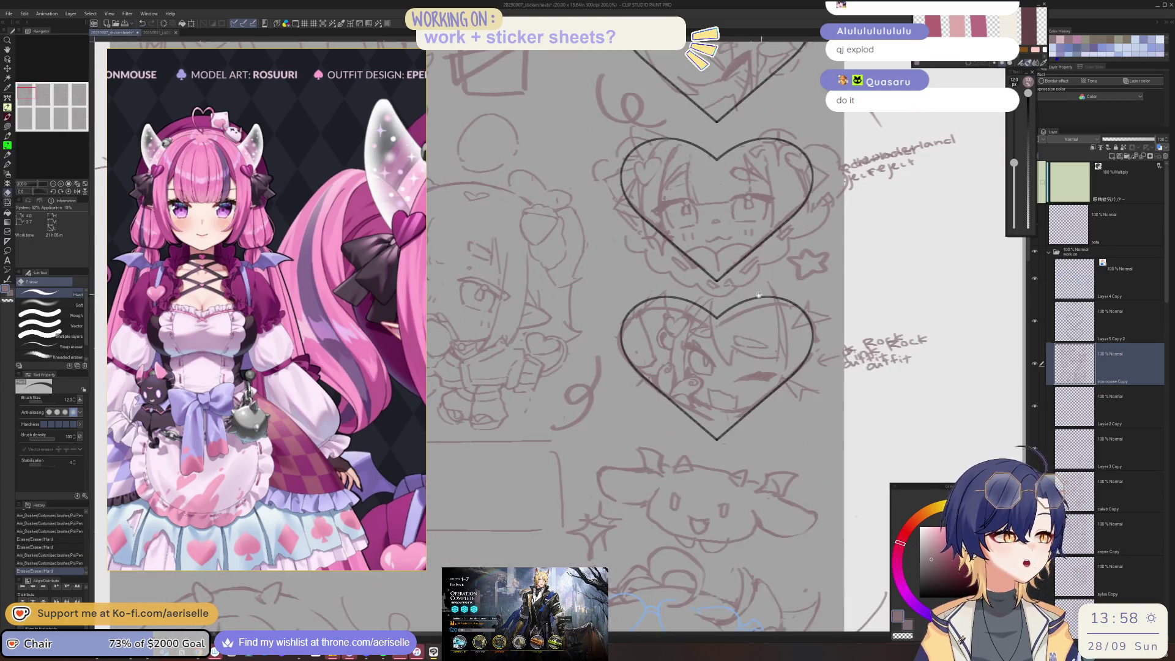
scroll(627, 303, up, 4)
Step: Draw whiskers on both cheeks, replacing old vertical marks on the right cheek
key(p)
mouse_move(588, 293)
mouse_down()
mouse_move(637, 290)
mouse_move(632, 310)
mouse_up()
key(e)
mouse_move(854, 281)
mouse_down()
mouse_move(881, 297)
mouse_move(895, 266)
mouse_up()
key(p)
drag(849, 289, 896, 285)
scroll(898, 290, down, 4)
scroll(676, 275, up, 1)
scroll(676, 275, up, 1)
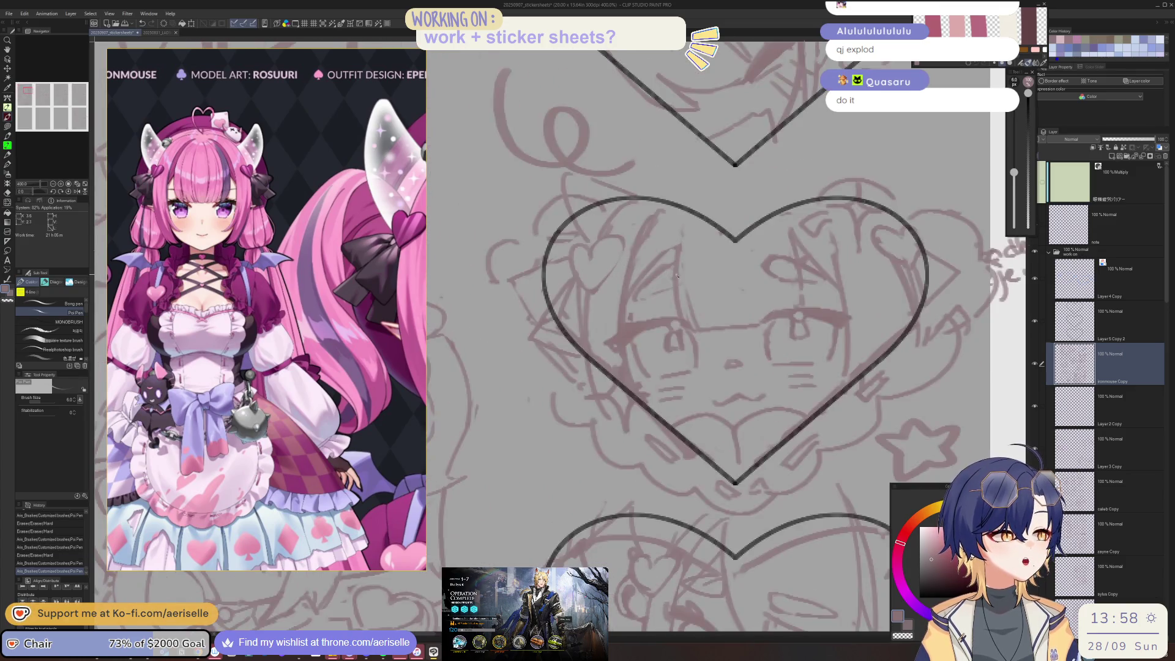
drag(672, 268, 668, 270)
drag(669, 269, 664, 272)
drag(665, 270, 661, 271)
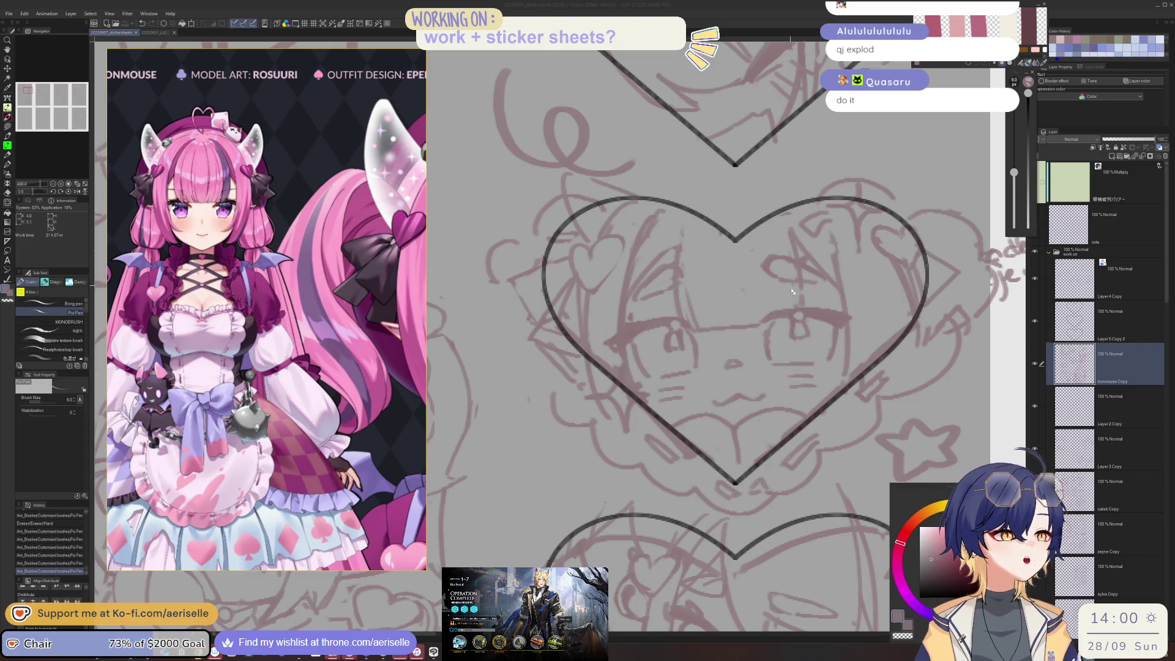
Step: Erase faint marks across the sketch and beside the middle heart, adding a small pen mark
key(e)
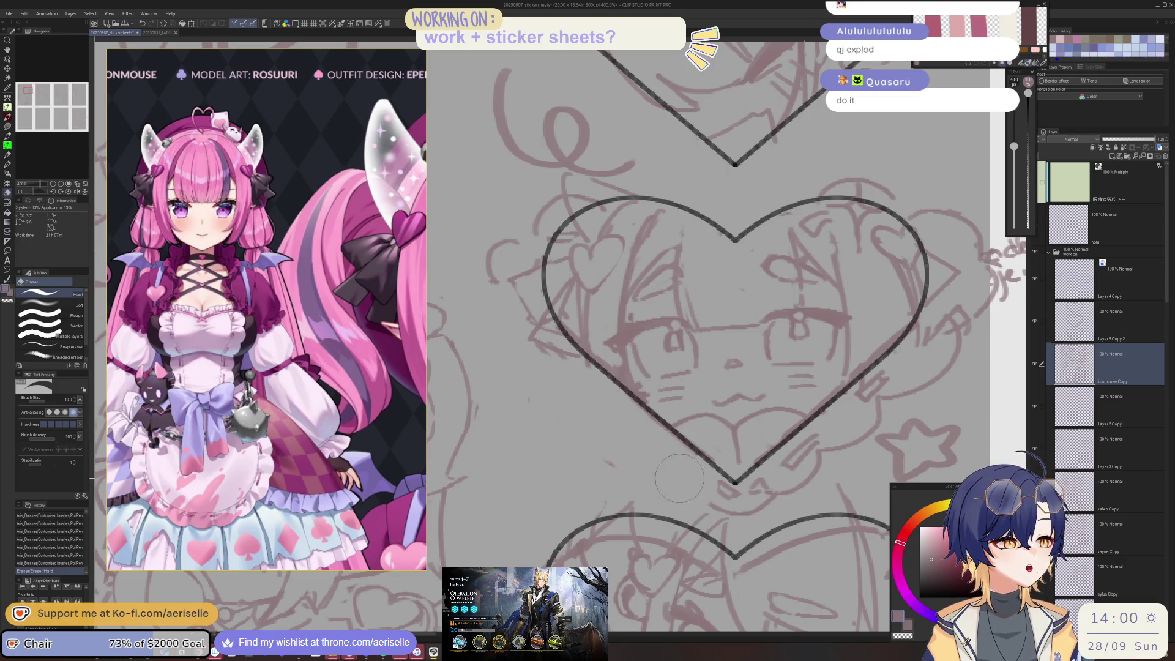
drag(725, 498, 838, 441)
mouse_move(887, 379)
mouse_down()
mouse_move(972, 333)
mouse_move(816, 328)
mouse_up()
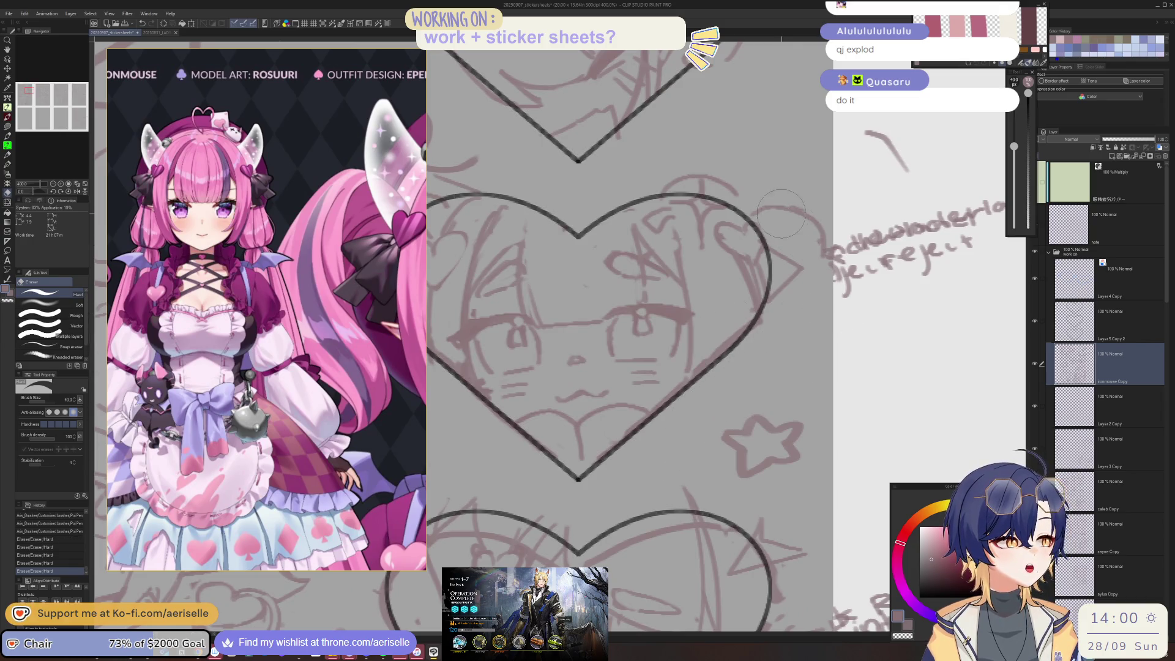
drag(820, 230, 829, 285)
mouse_move(768, 211)
mouse_down()
mouse_move(744, 168)
mouse_move(799, 260)
mouse_move(860, 291)
mouse_up()
key(p)
click(761, 266)
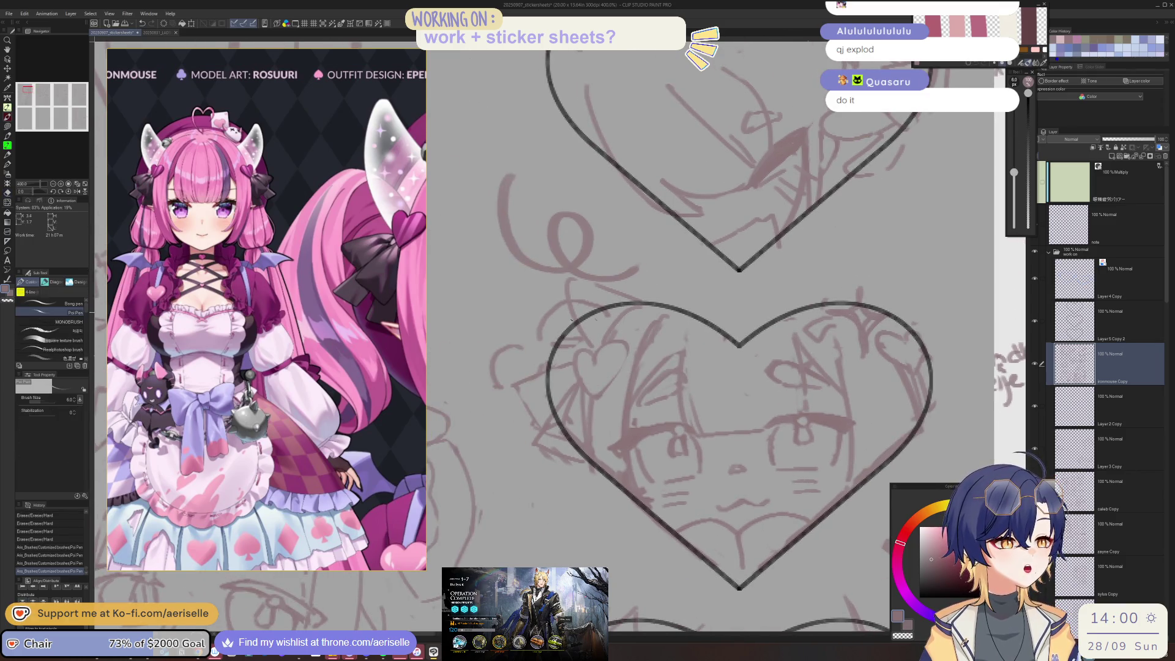
key(e)
Step: Lasso the swirl doodle between the top hearts and move it up and left
scroll(603, 244, down, 2)
key(m)
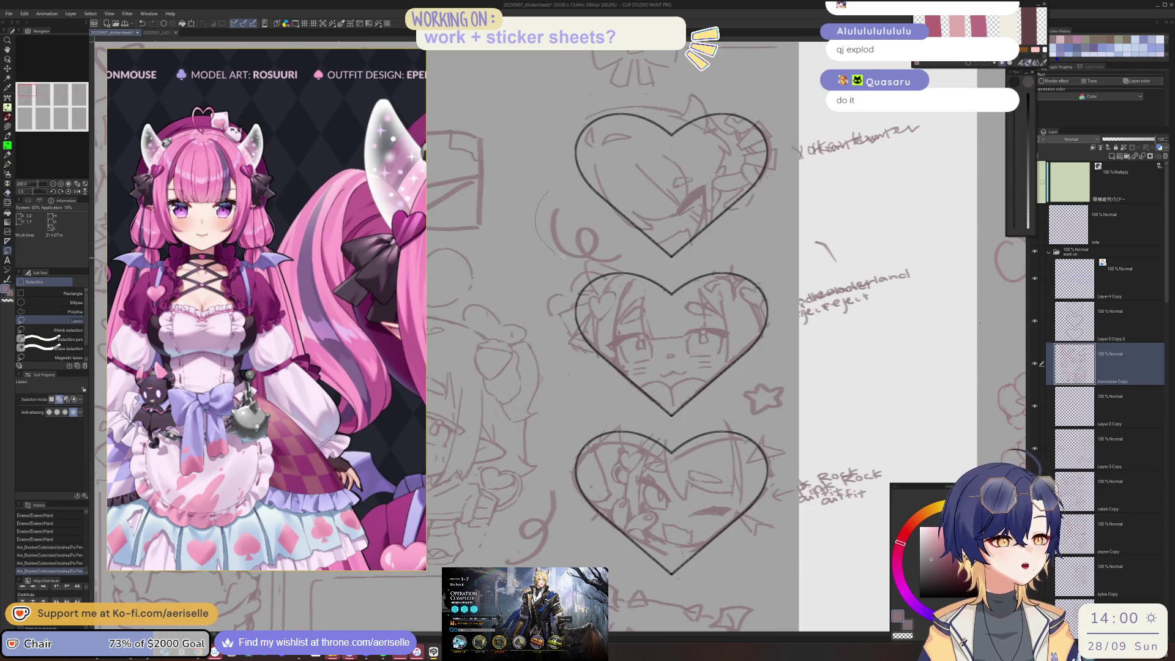
drag(638, 251, 720, 333)
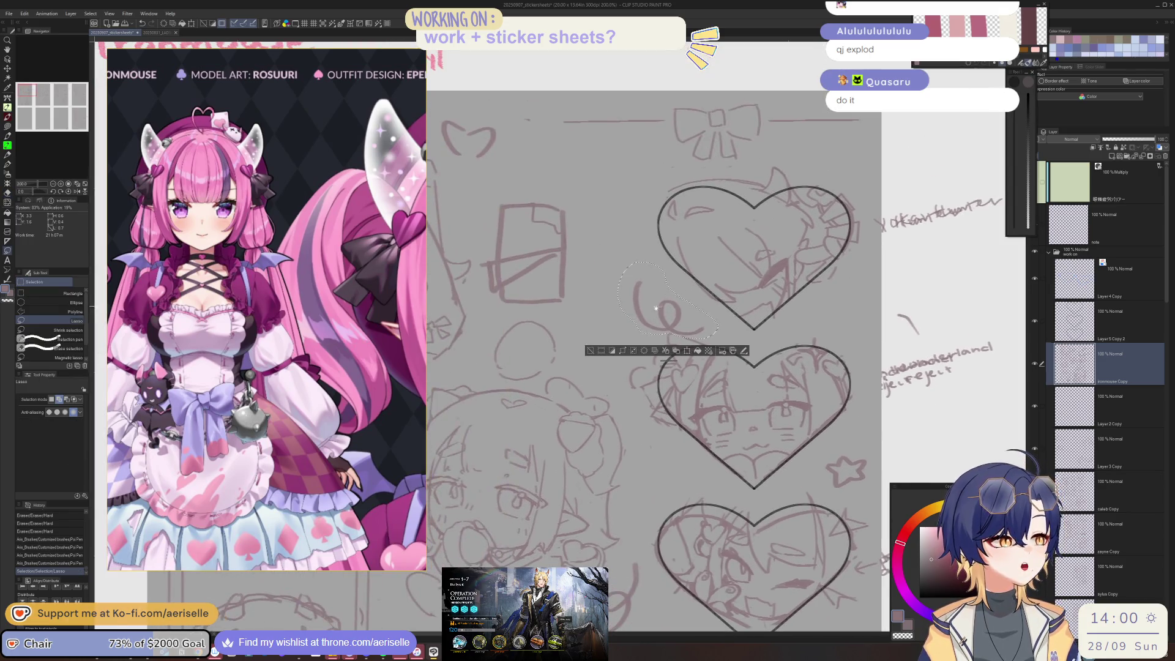
key(k)
drag(587, 355, 533, 302)
key(ctrl+d)
Step: Erase stray pixels and add small pen marks and a short dark stroke on the face
drag(668, 347, 641, 265)
key(e)
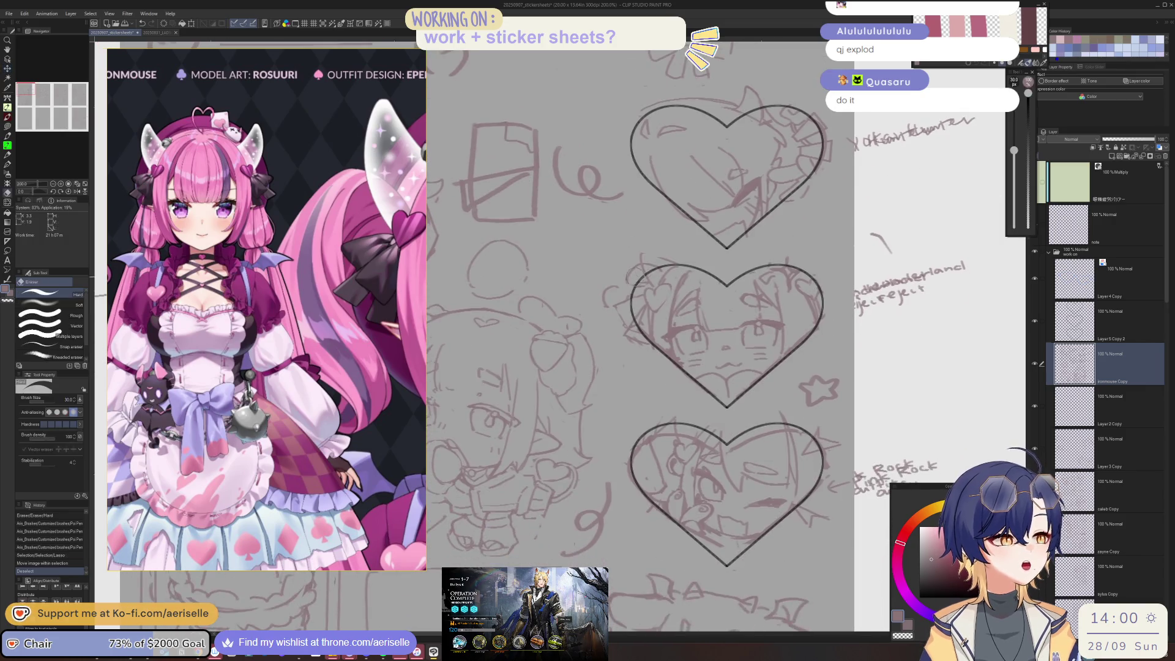
drag(638, 347, 652, 345)
click(687, 283)
scroll(647, 334, up, 2)
key(p)
click(627, 341)
click(628, 341)
click(627, 341)
mouse_move(614, 328)
mouse_down()
mouse_move(587, 334)
mouse_move(608, 370)
mouse_move(661, 380)
mouse_move(598, 350)
mouse_up()
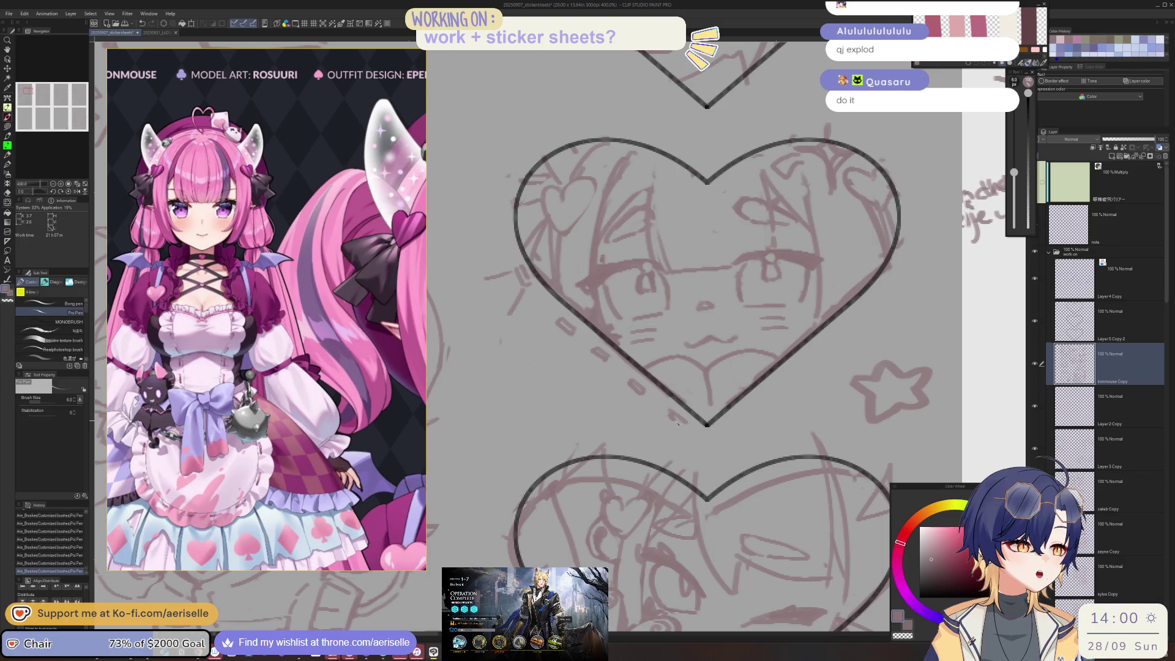
drag(692, 428, 662, 400)
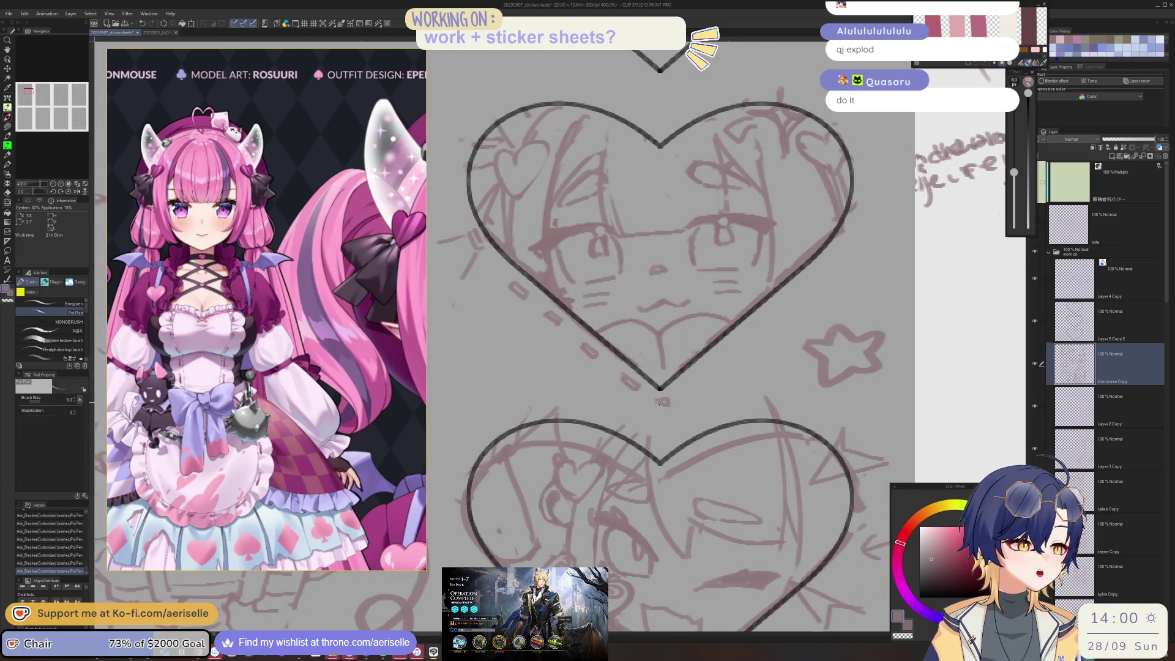
Step: Add a short stroke by the heart's bottom tip and another small stroke beside the heart
drag(702, 371, 706, 379)
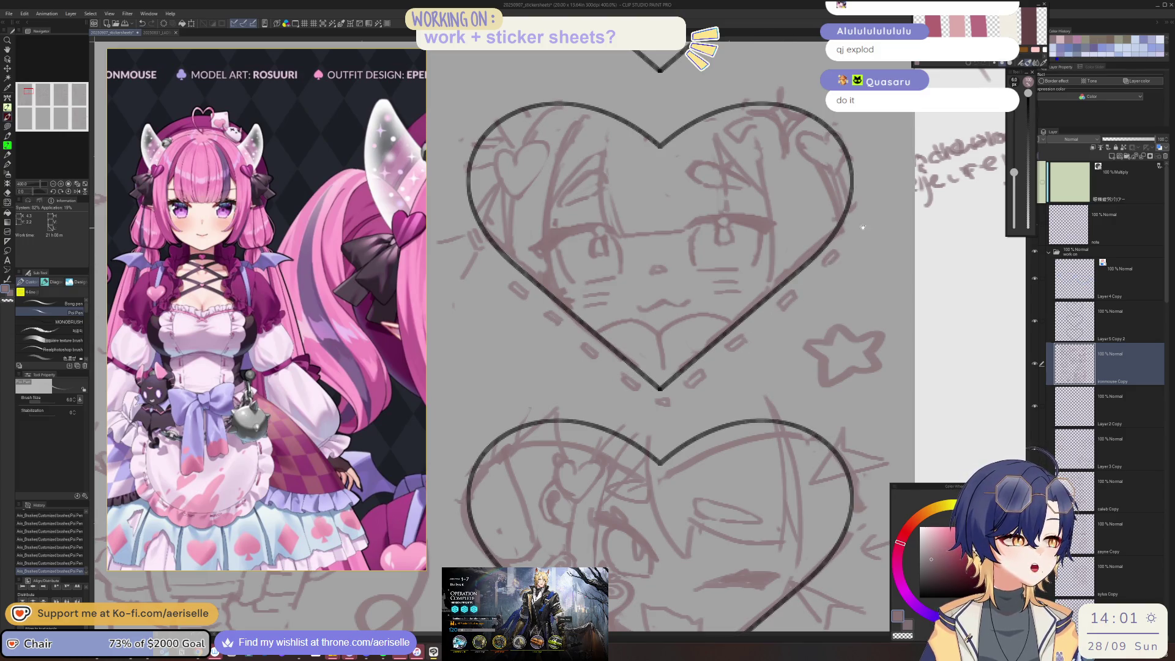
drag(831, 262, 812, 326)
key(e)
key(p)
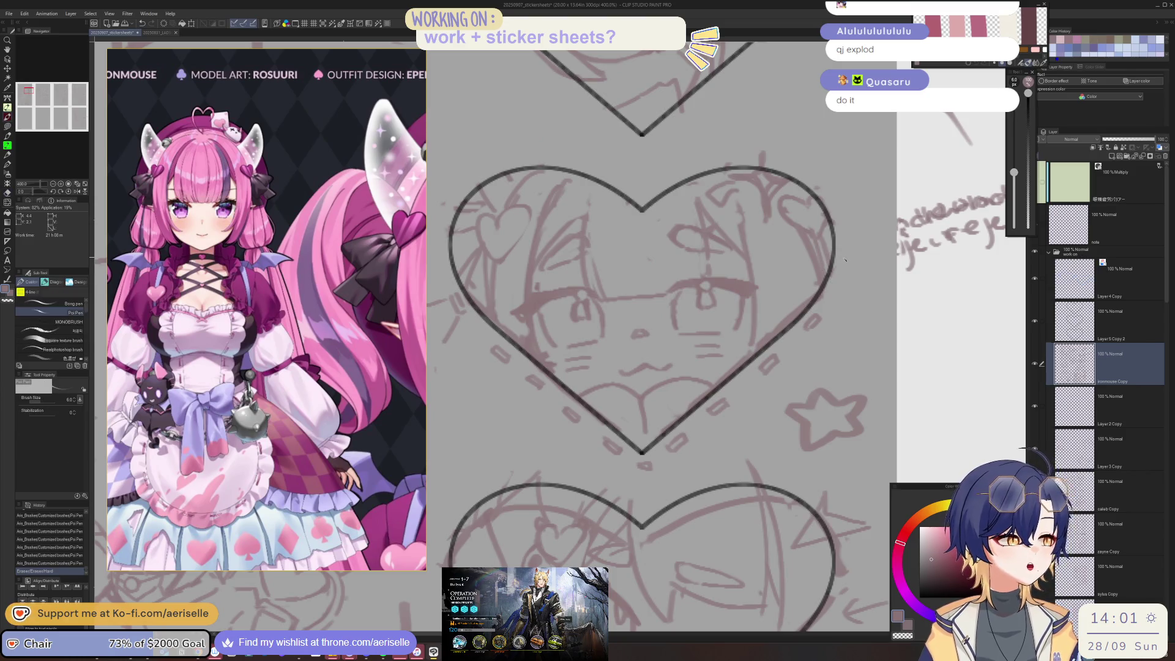
drag(839, 277, 799, 336)
Step: Lasso small marks beside the heart and nudge them into place, deselecting after each move
key(m)
key(k)
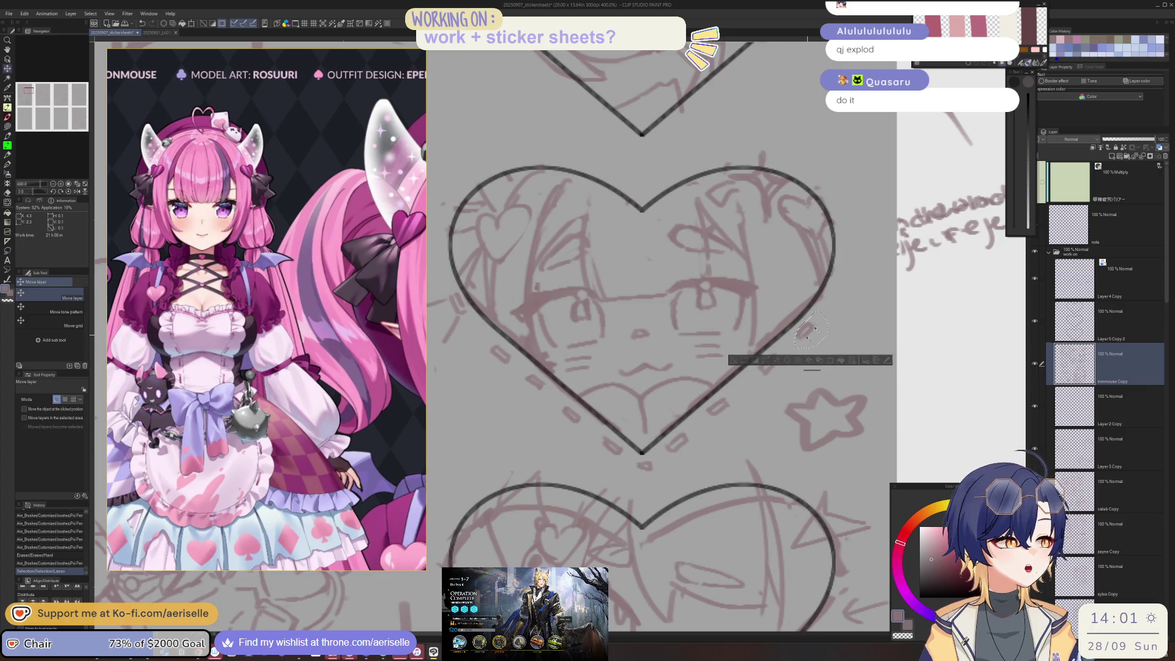
key(ctrl+d)
key(m)
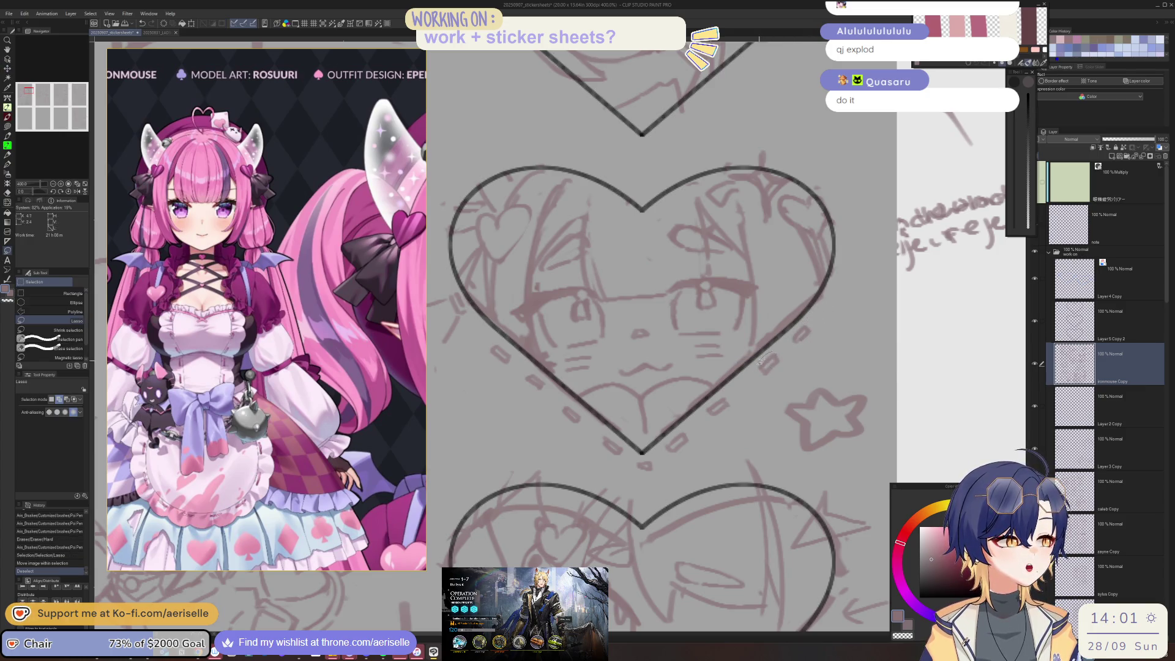
key(k)
mouse_move(779, 355)
mouse_down()
mouse_move(803, 323)
mouse_move(795, 343)
mouse_up()
key(ctrl+d)
key(m)
key(k)
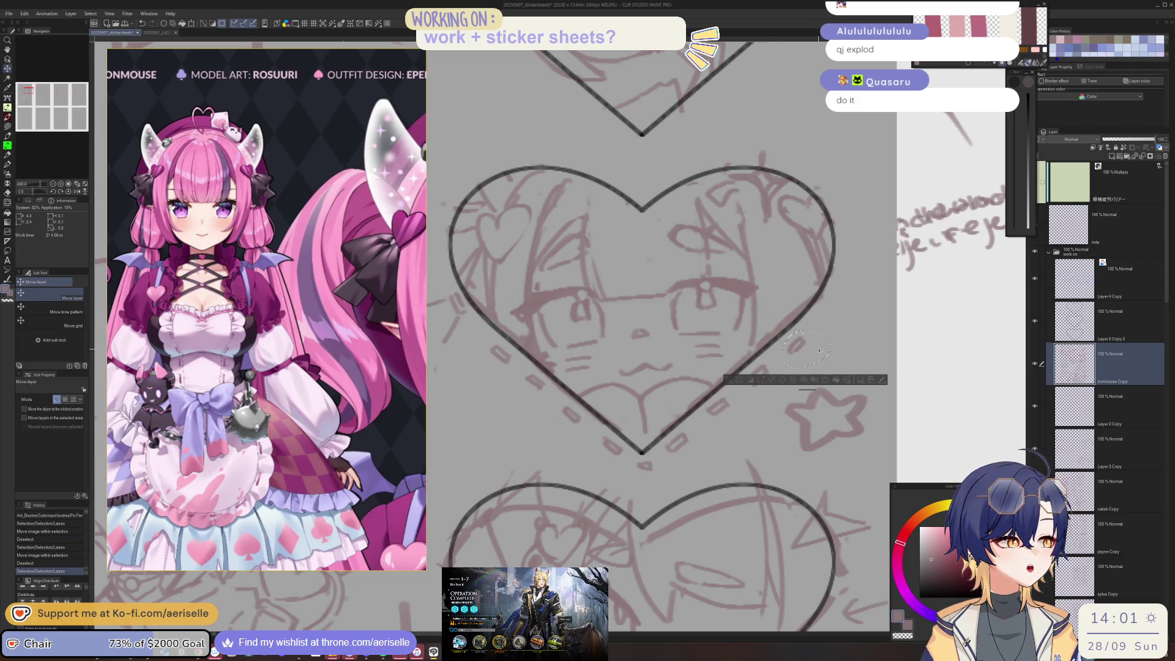
key(ctrl+d)
key(p)
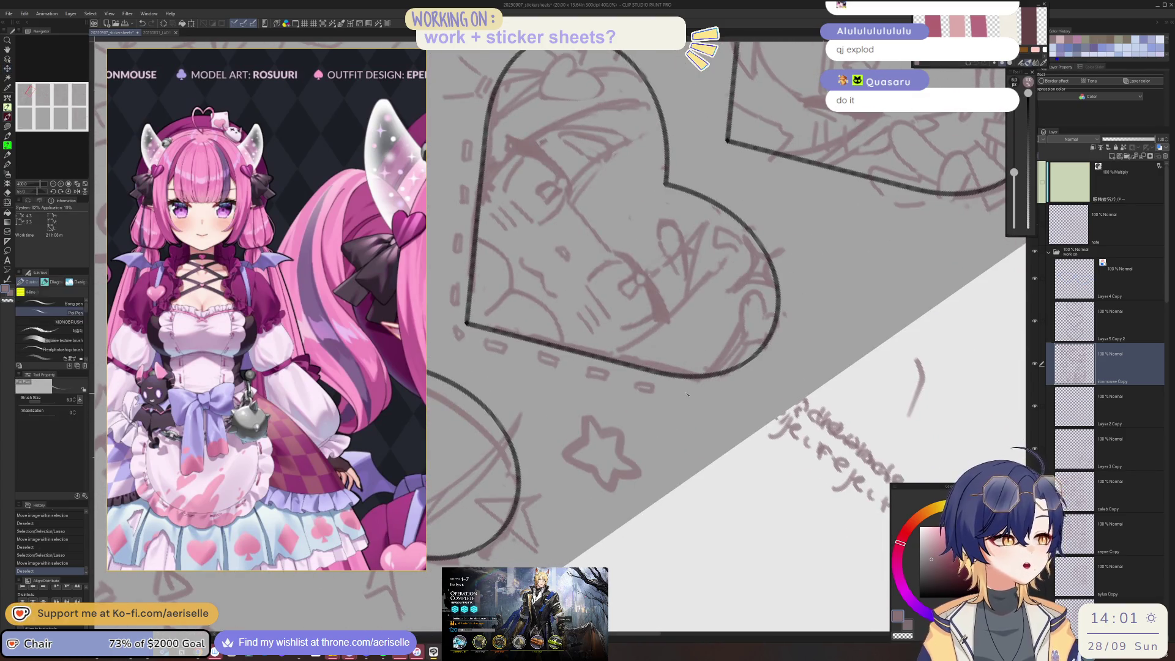
Step: Draw a short dash beside the heart outline and erase the stray bits of line near it
mouse_move(681, 389)
mouse_down()
mouse_move(713, 391)
mouse_move(777, 361)
mouse_move(654, 389)
mouse_move(648, 402)
mouse_up()
key(e)
click(682, 383)
key(p)
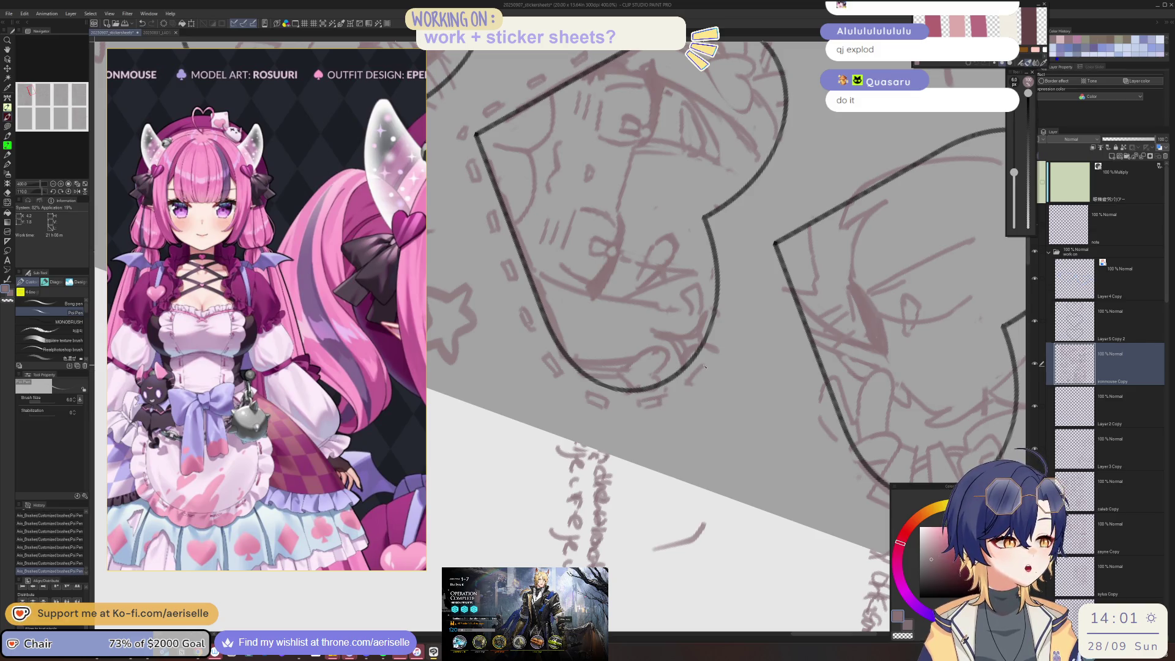
key(e)
mouse_move(718, 345)
mouse_down()
mouse_move(713, 407)
mouse_move(686, 415)
mouse_up()
key(p)
Step: Add faint dashes beside the heart outline with the view turned upright, erasing a small bit
drag(728, 455, 669, 400)
mouse_move(694, 376)
mouse_down()
mouse_move(681, 387)
mouse_move(701, 353)
mouse_up()
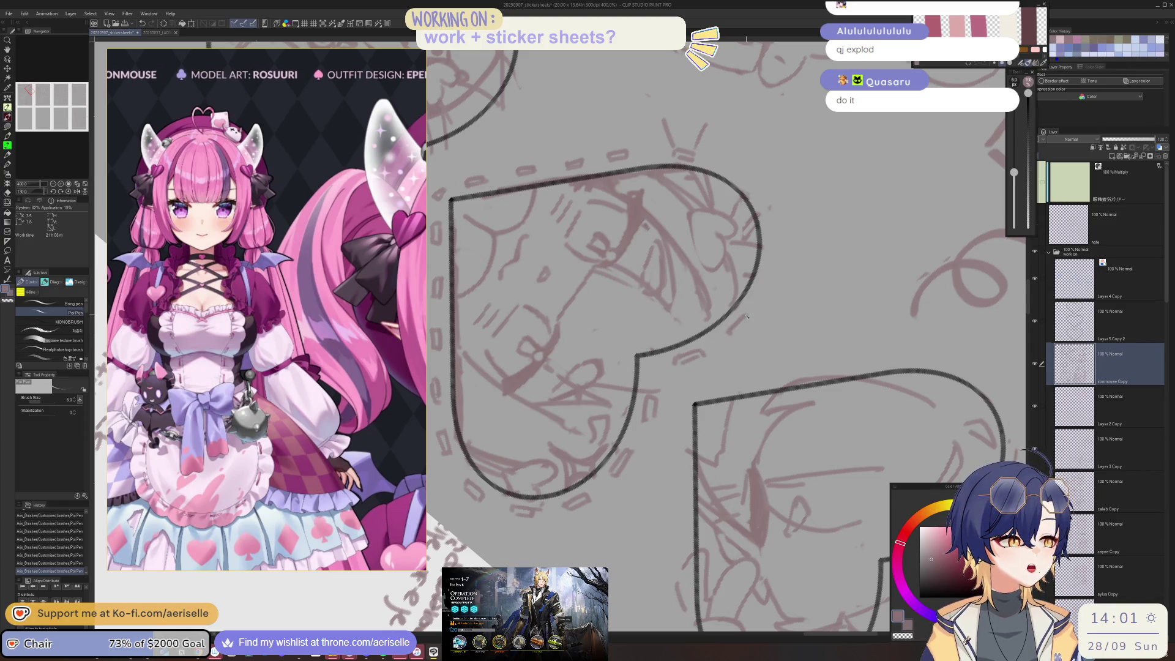
drag(751, 325, 705, 388)
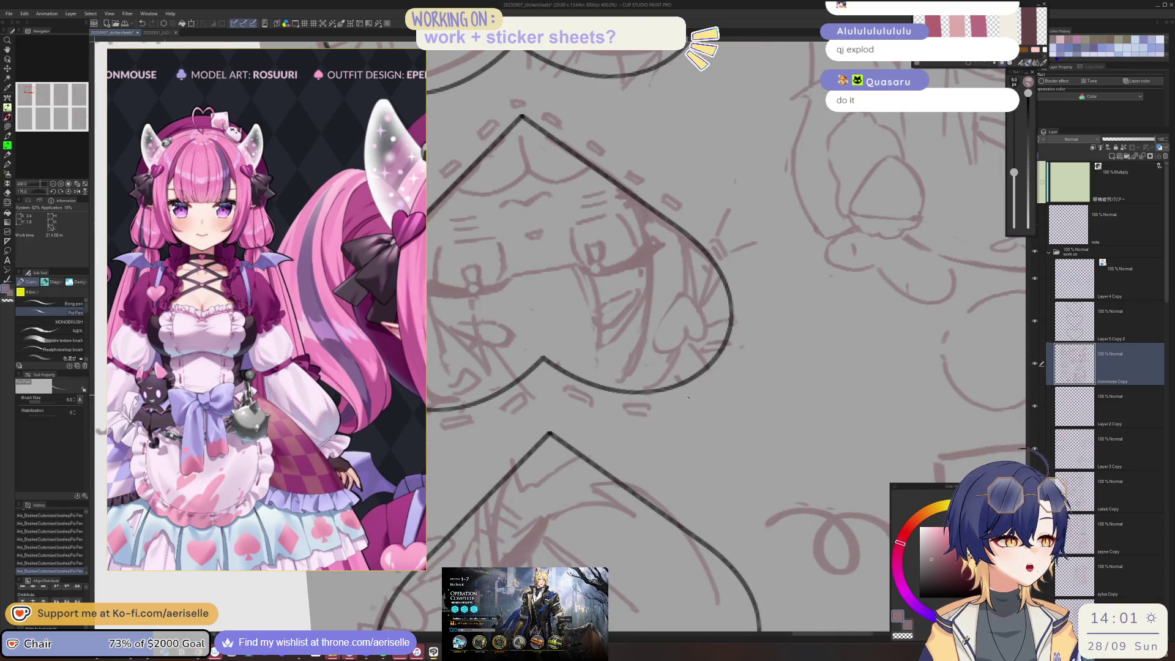
key(asciicircum)
key(asciicircum)
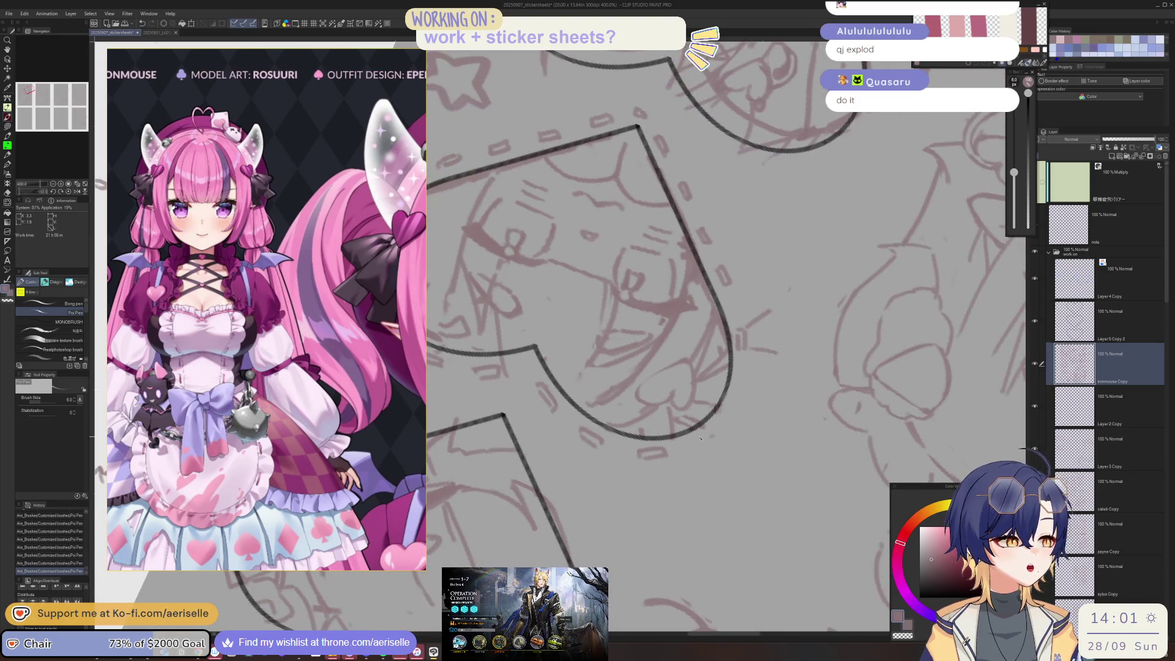
drag(712, 439, 644, 409)
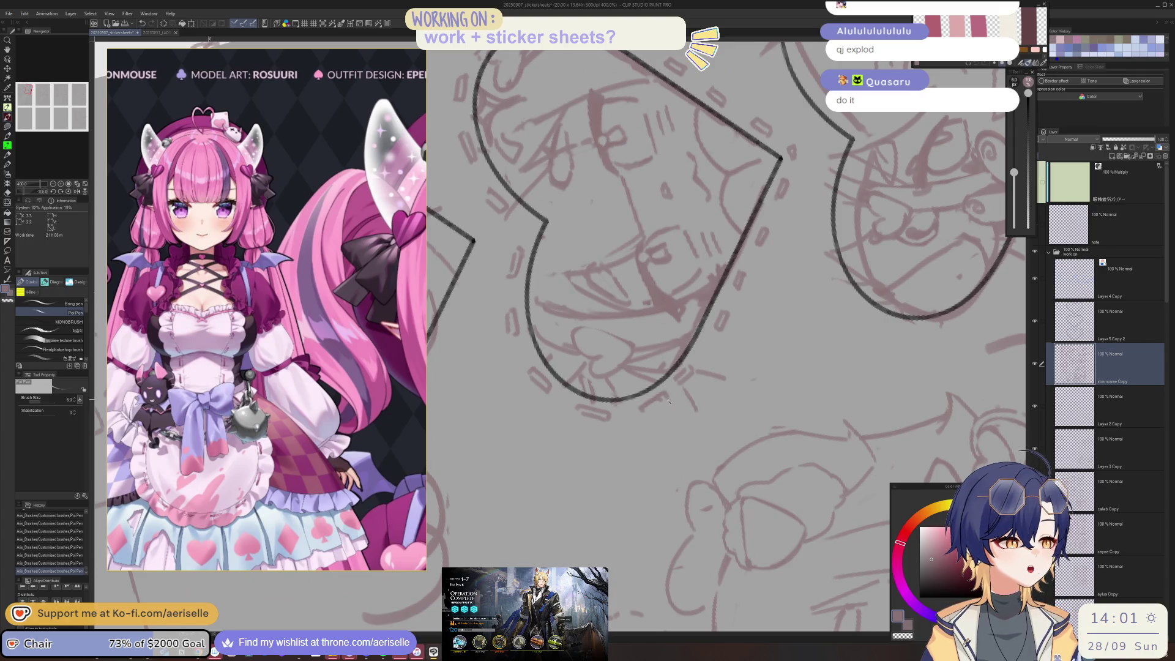
mouse_move(680, 377)
mouse_down()
mouse_move(686, 404)
mouse_move(732, 395)
mouse_move(686, 449)
mouse_move(655, 429)
mouse_move(670, 431)
mouse_up()
Step: Lasso a few dashes, shift them down and left, and rotate them into place
key(asciicircum)
key(asciicircum)
key(m)
key(k)
click(698, 465)
click(657, 472)
key(ctrl+d)
key(p)
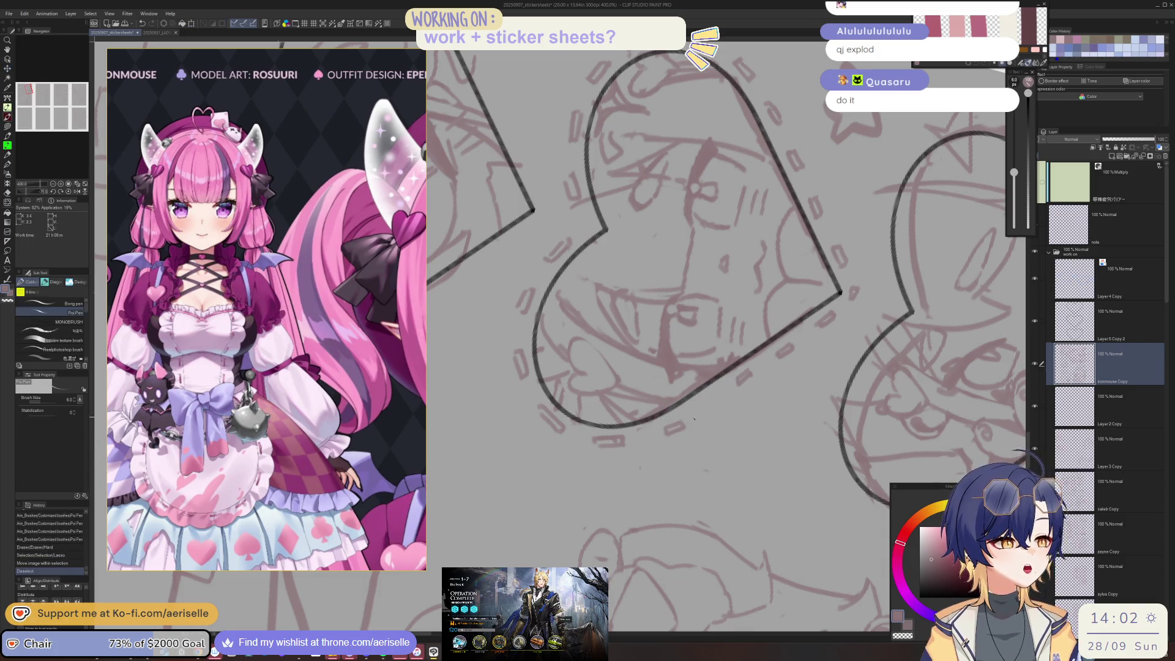
Step: Dab several small pen dashes near the heart tip, erasing one tiny mark
click(696, 413)
click(673, 419)
key(e)
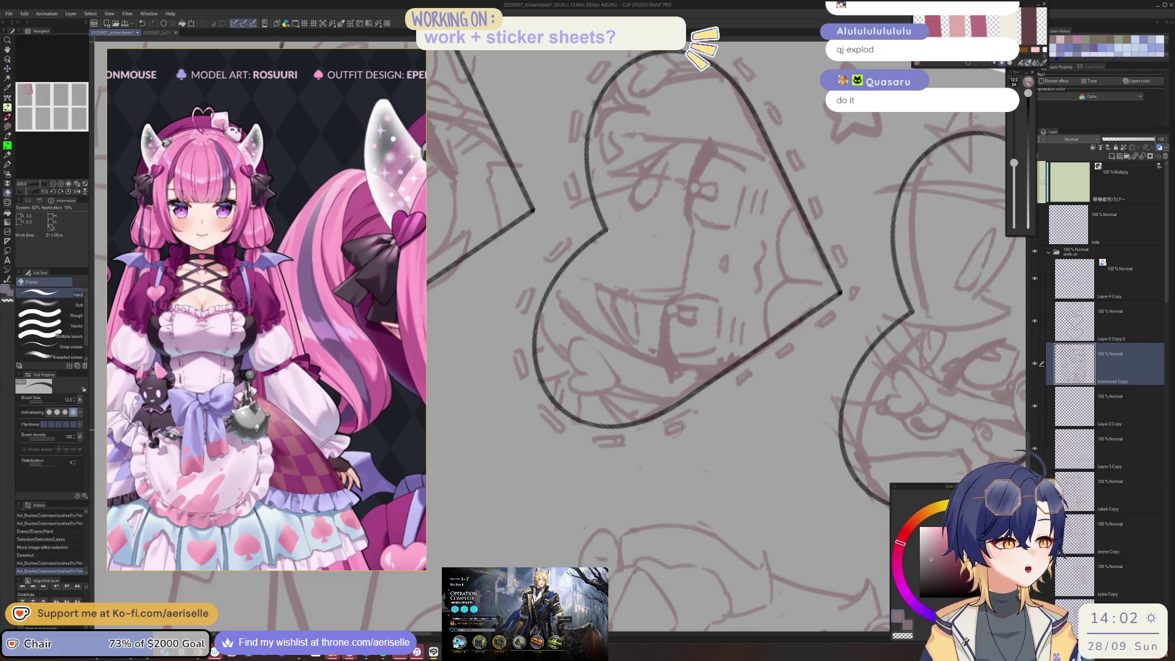
click(671, 431)
key(p)
click(677, 426)
click(693, 422)
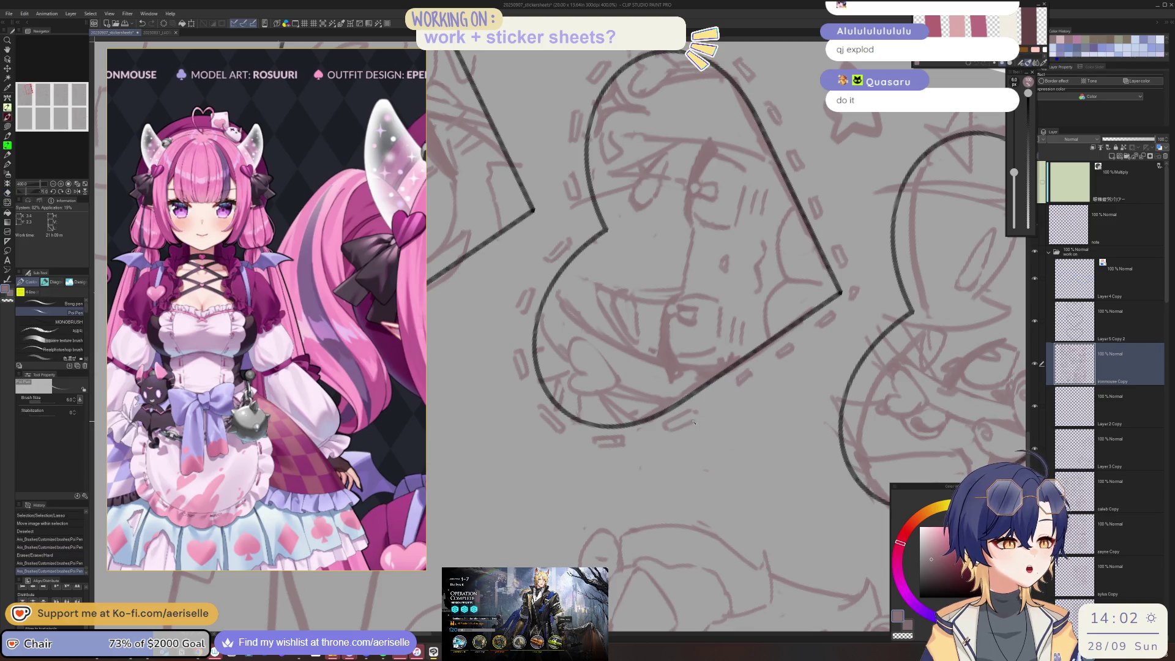
click(679, 427)
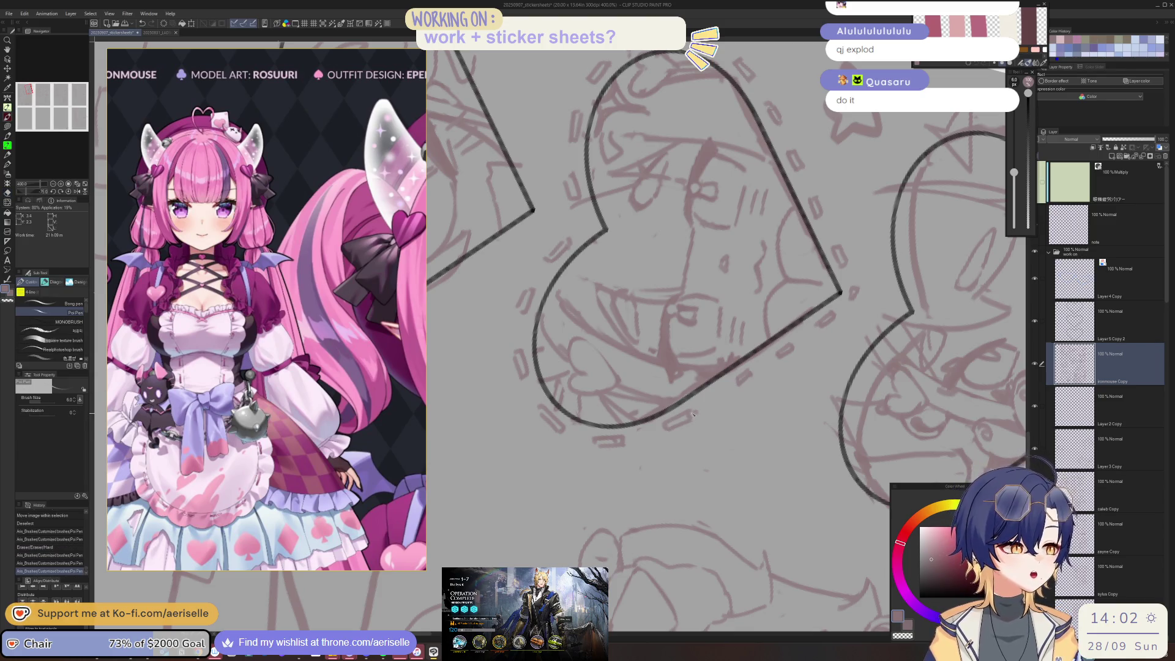
Step: Erase a small patch of sketch and reposition a lassoed dash beside the heart
key(e)
drag(697, 412, 710, 417)
key(m)
mouse_move(735, 376)
mouse_down()
mouse_move(741, 397)
mouse_move(721, 404)
mouse_move(752, 382)
mouse_up()
key(k)
key(ctrl+d)
key(p)
Step: Lasso the unwanted stray strokes and delete them
key(e)
key(p)
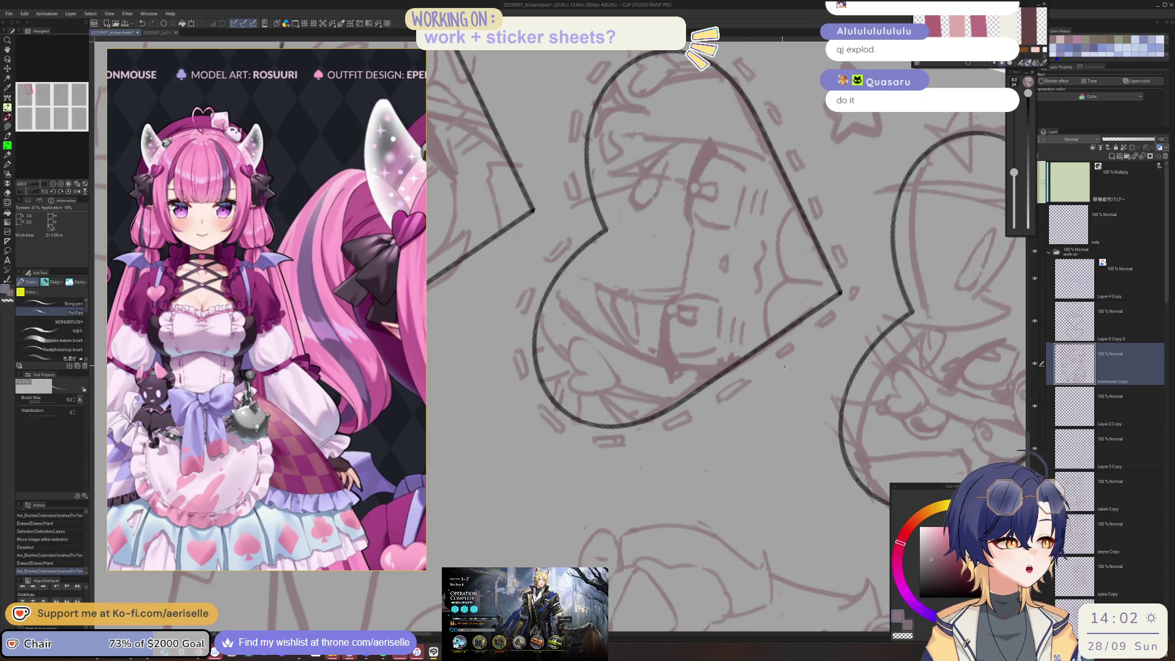
key(m)
mouse_move(789, 339)
mouse_down()
mouse_move(774, 356)
mouse_move(796, 344)
mouse_move(790, 355)
mouse_up()
key(Delete)
key(ctrl+d)
key(p)
Step: Lasso a few dashes and nudge them into better positions
key(e)
key(m)
key(k)
key(ctrl+d)
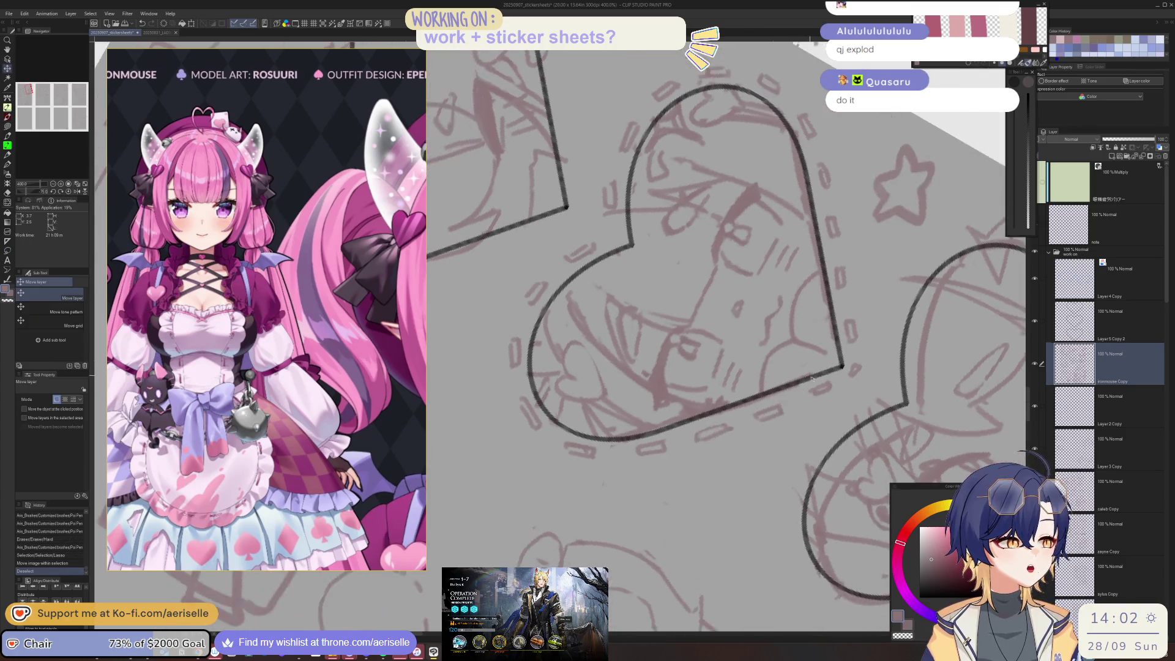
key(m)
drag(712, 380, 734, 373)
key(k)
key(ctrl+d)
Step: Draw more small dashes around the heart and erase a stray mark
key(e)
key(p)
drag(732, 391, 742, 388)
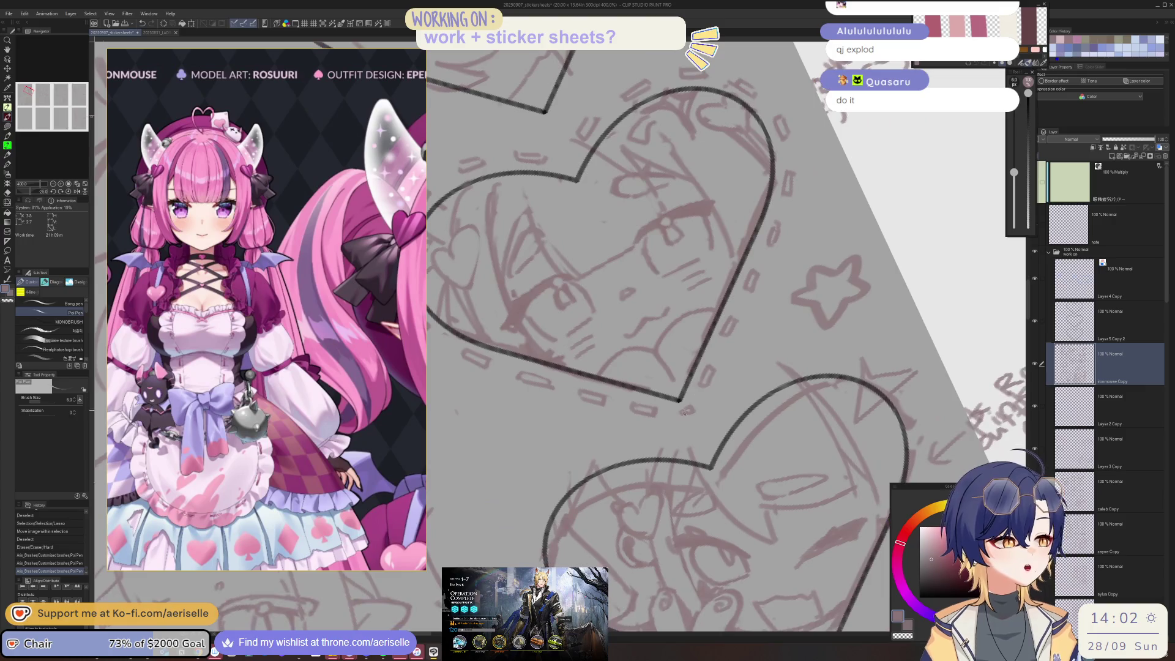
key(e)
drag(676, 409, 688, 416)
key(p)
drag(686, 411, 690, 413)
Step: Nudge the lassoed dashes below the heart slightly right and undo the accidental crop
key(m)
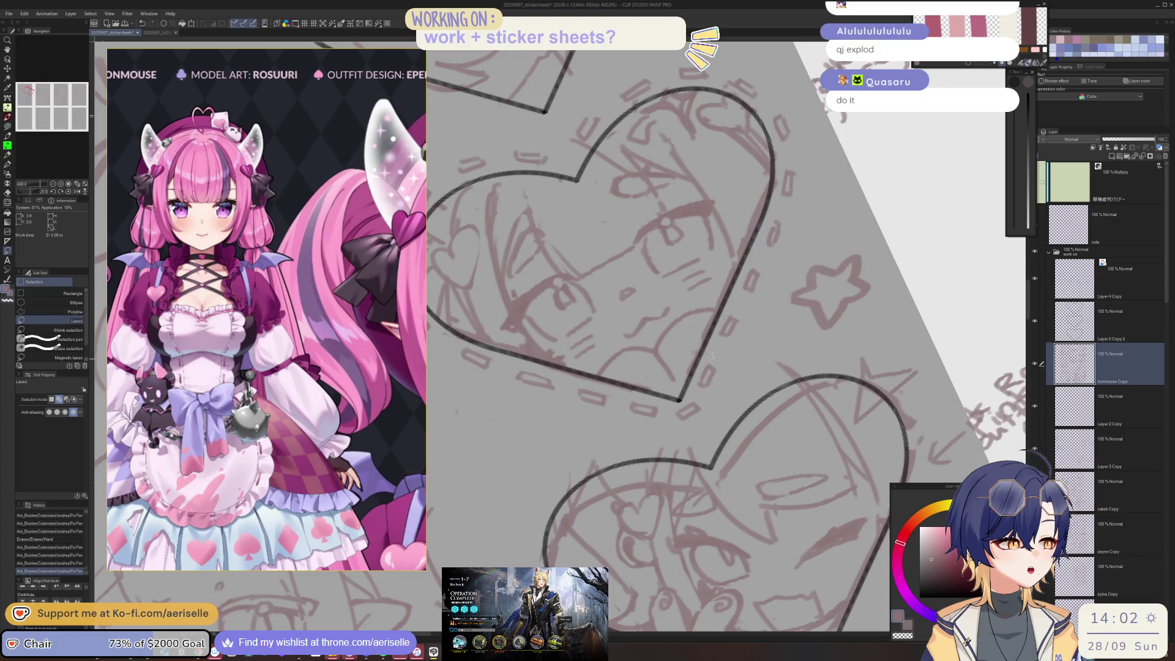
drag(721, 355, 722, 357)
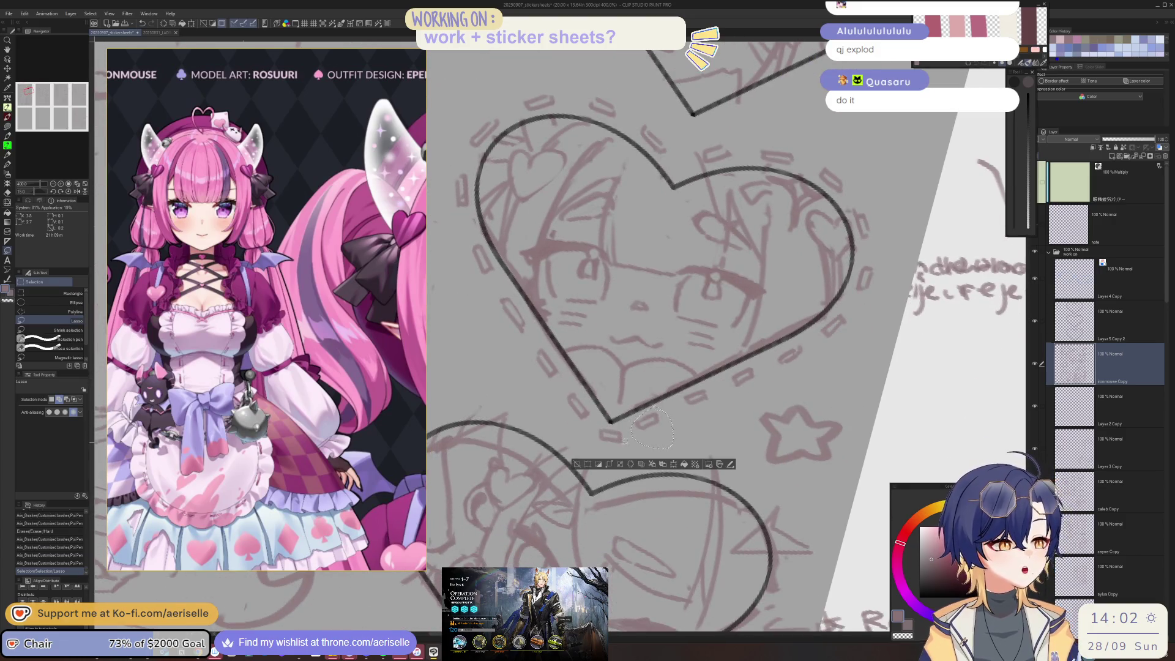
key(v)
drag(666, 426, 670, 427)
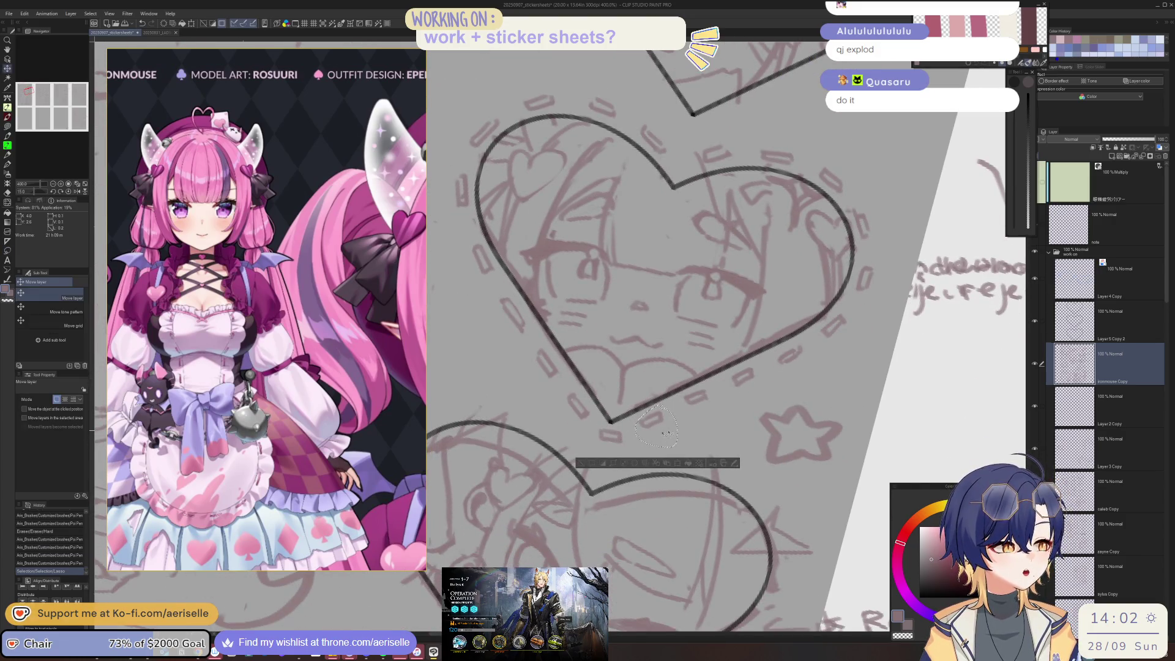
click(578, 462)
key(ctrl+z)
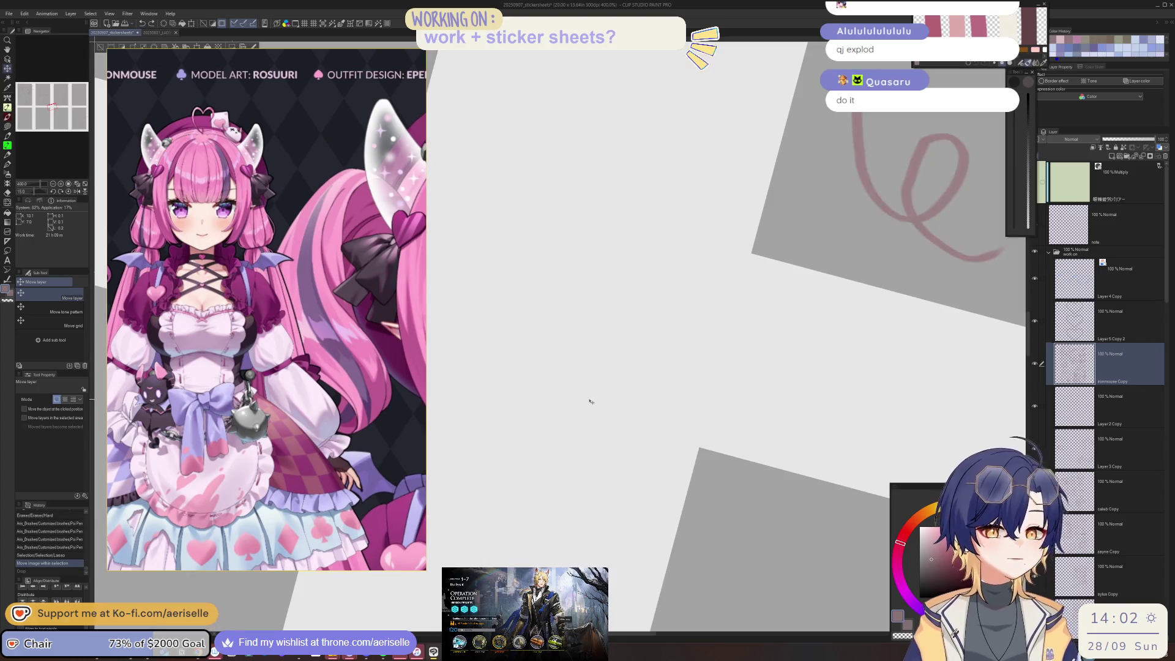
Step: Zoom out to check the sheet, clear the leftover selection, and zoom in on the middle heart
scroll(690, 367, down, 5)
scroll(672, 269, down, 5)
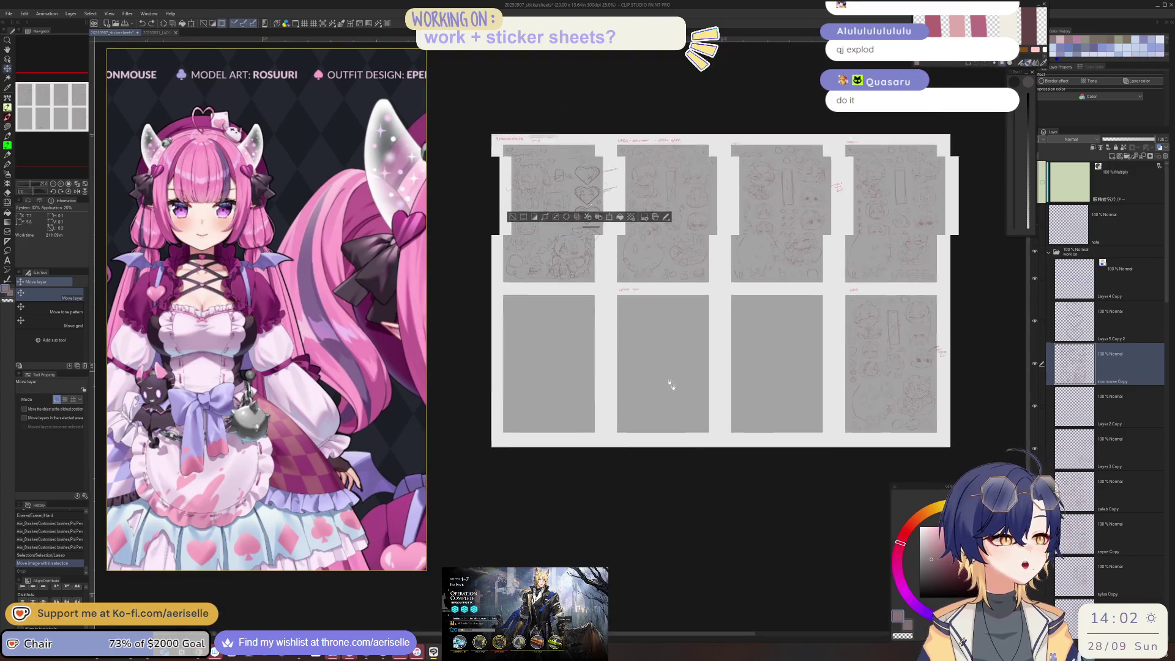
click(575, 296)
scroll(643, 269, up, 6)
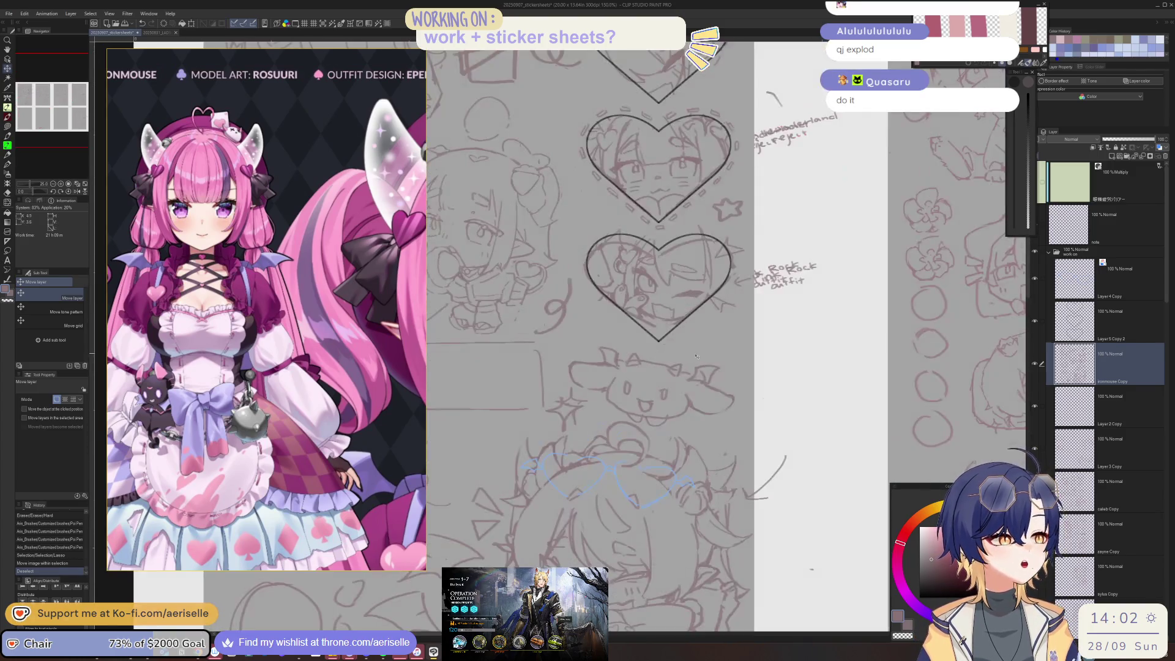
scroll(707, 334, up, 2)
scroll(713, 333, up, 2)
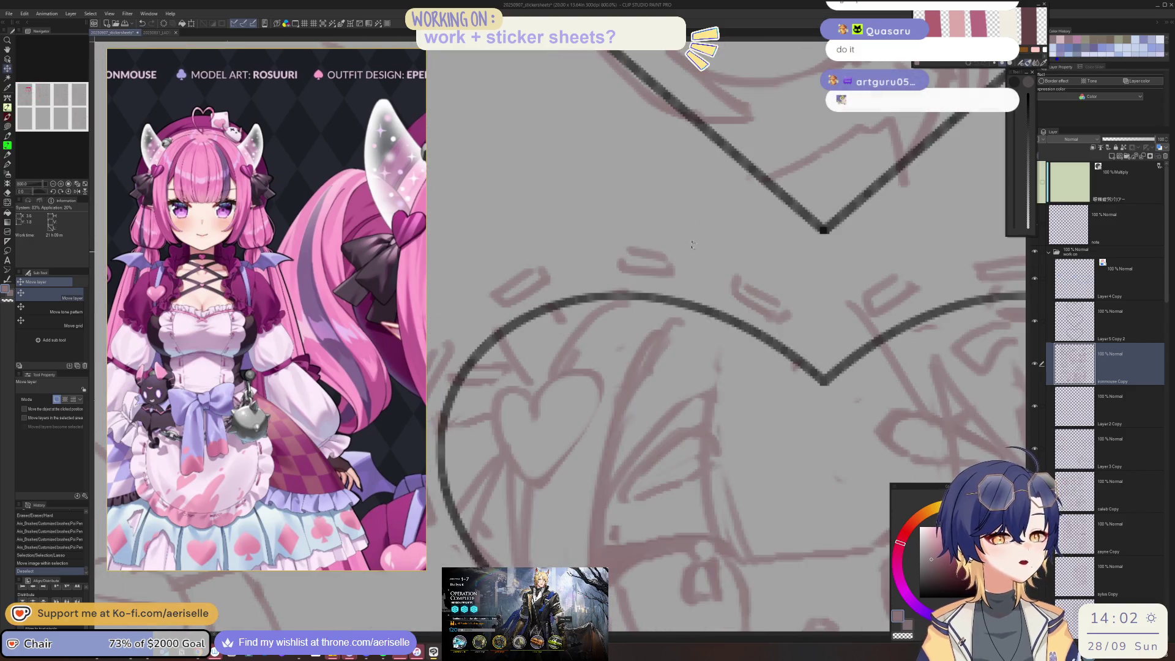
scroll(719, 332, down, 4)
scroll(726, 331, up, 2)
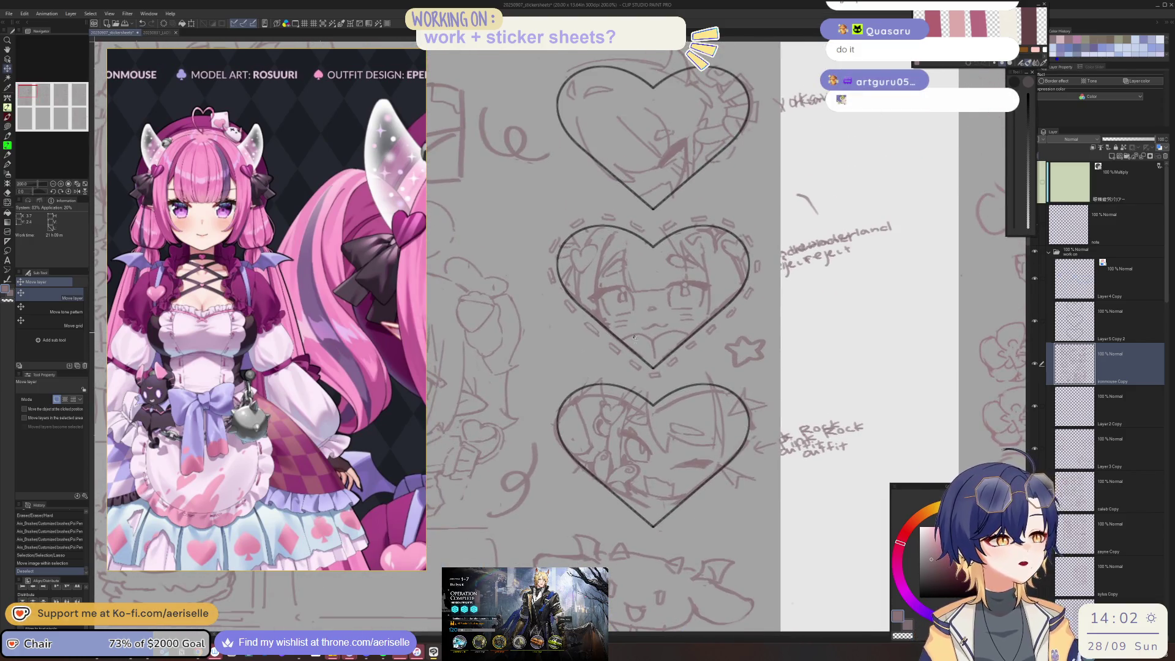
scroll(635, 367, up, 2)
Step: Lasso two dashes near the middle heart and move each into place
key(m)
mouse_move(656, 372)
mouse_down()
mouse_move(624, 374)
mouse_move(611, 359)
mouse_up()
key(k)
click(553, 420)
key(m)
key(k)
key(ctrl+d)
scroll(728, 291, down, 3)
scroll(691, 367, up, 3)
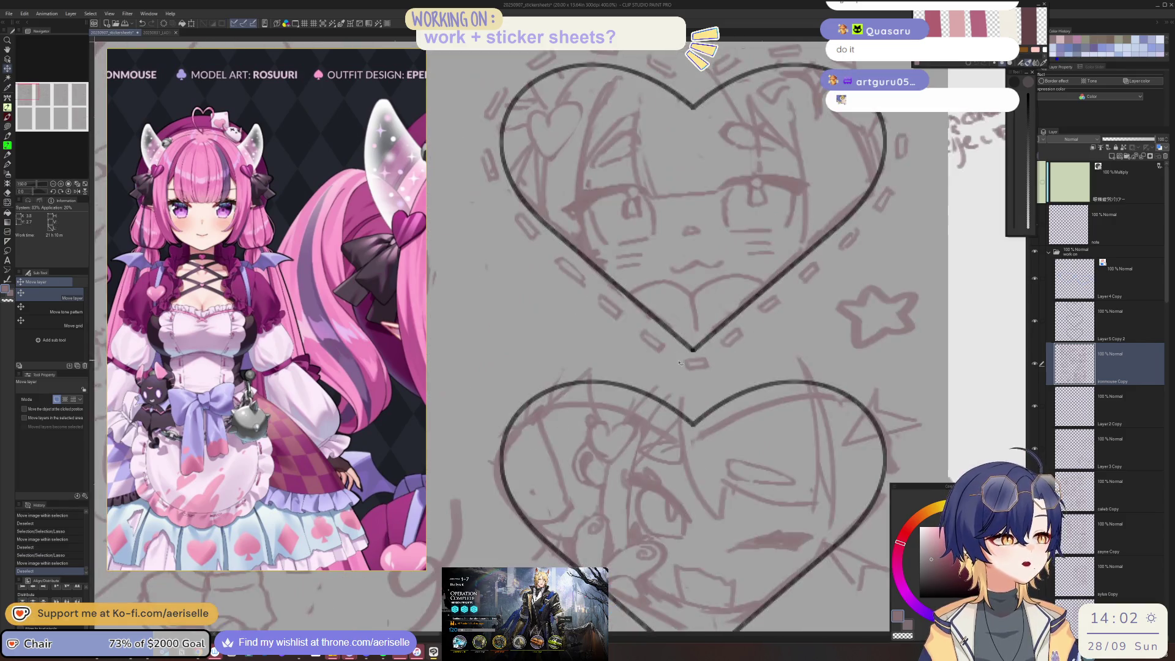
Step: Draw a few more small dashes around the middle heart
key(p)
drag(688, 368, 704, 385)
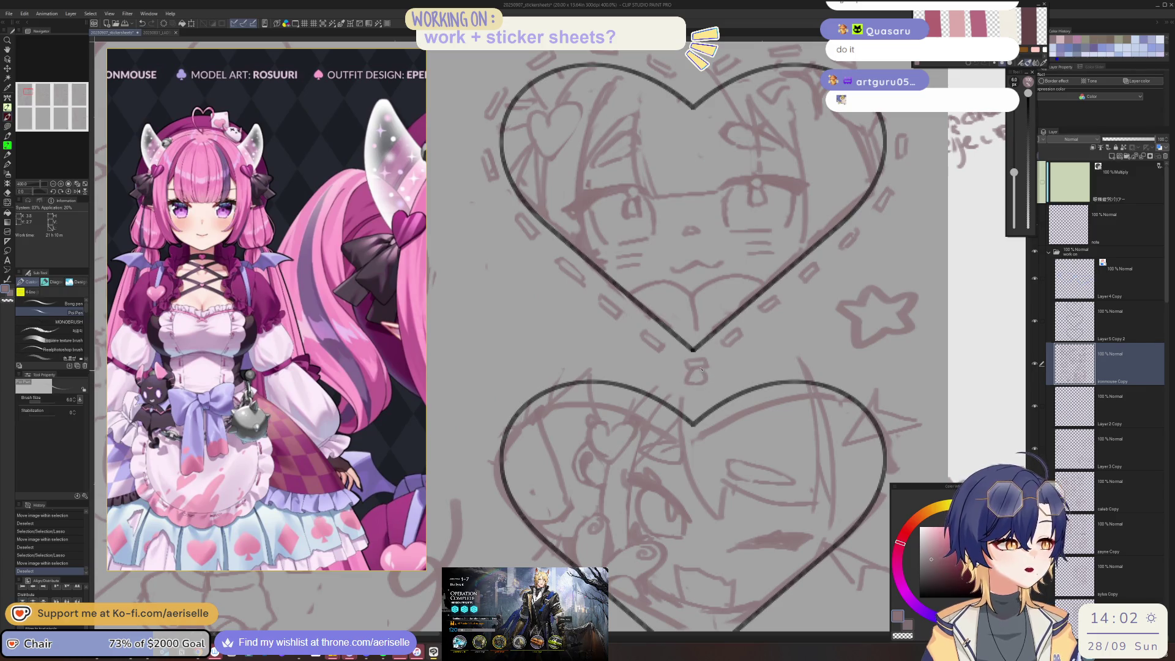
mouse_move(734, 343)
mouse_down()
mouse_move(754, 354)
mouse_move(819, 272)
mouse_move(869, 243)
mouse_up()
mouse_move(910, 211)
mouse_down()
mouse_move(888, 214)
mouse_move(889, 229)
mouse_up()
scroll(893, 214, up, 3)
scroll(845, 208, up, 3)
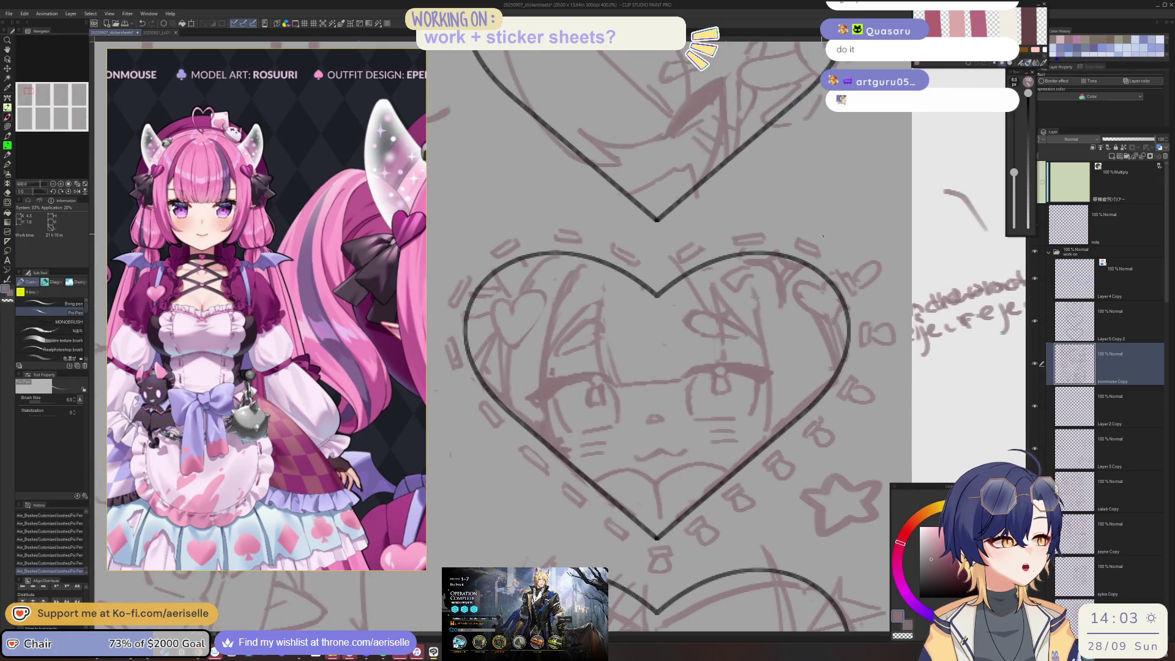
Step: Cap the top-edge dashes with small rounded bulb shapes for a lacy trim
drag(681, 247, 633, 246)
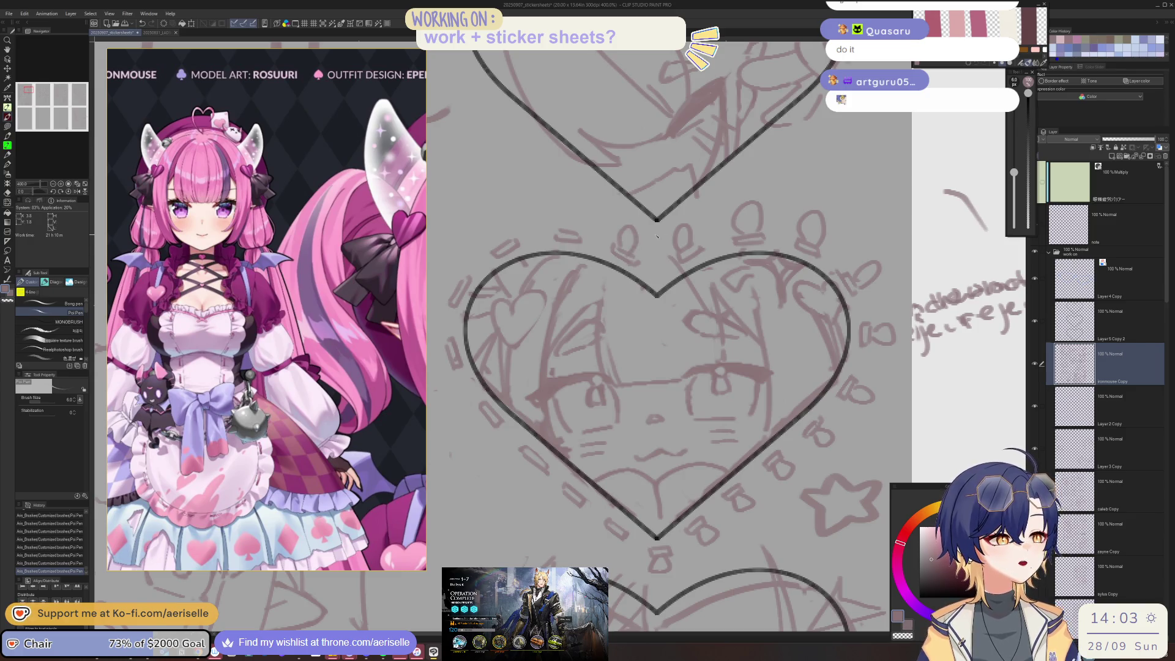
drag(519, 241, 508, 247)
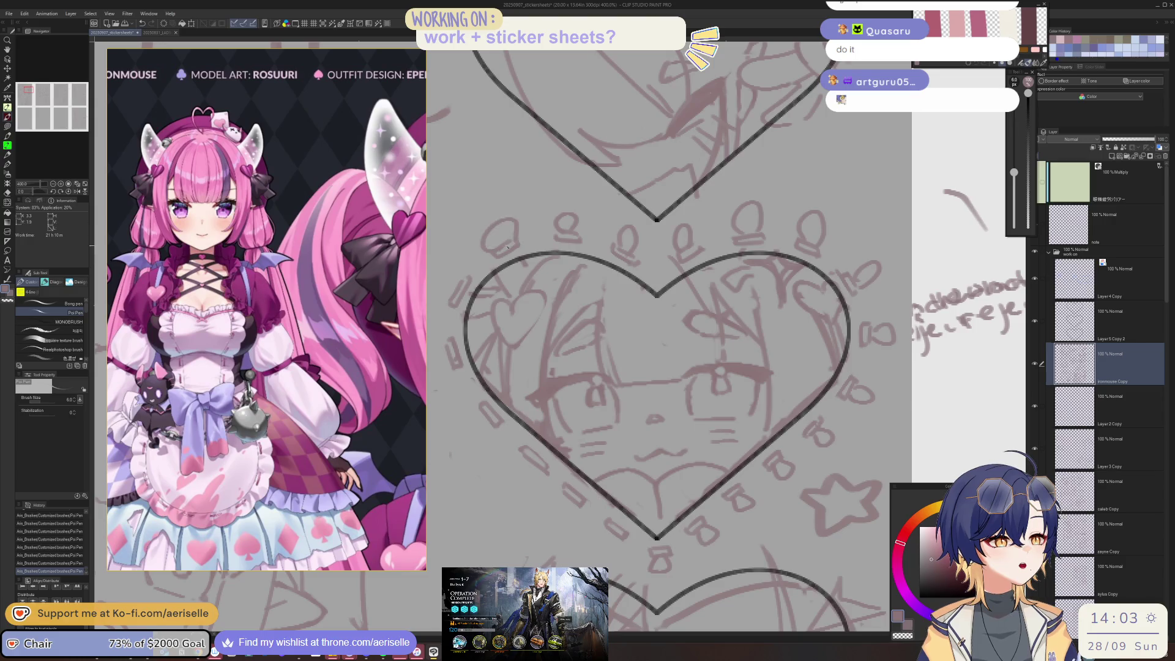
drag(456, 328, 507, 294)
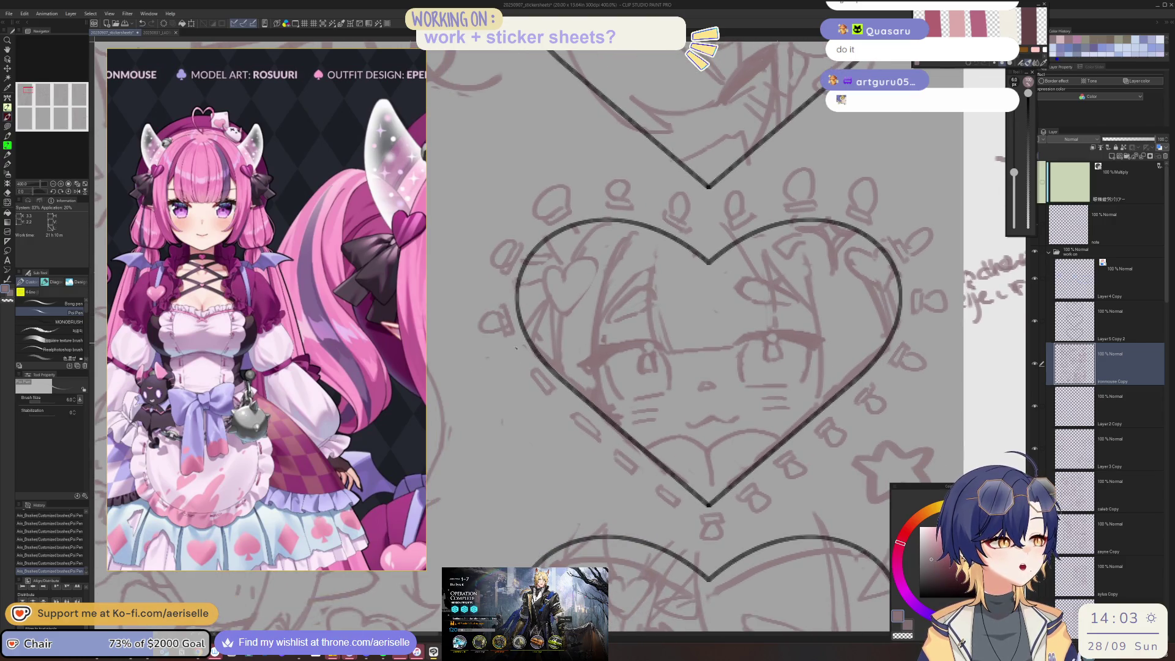
drag(580, 439, 564, 412)
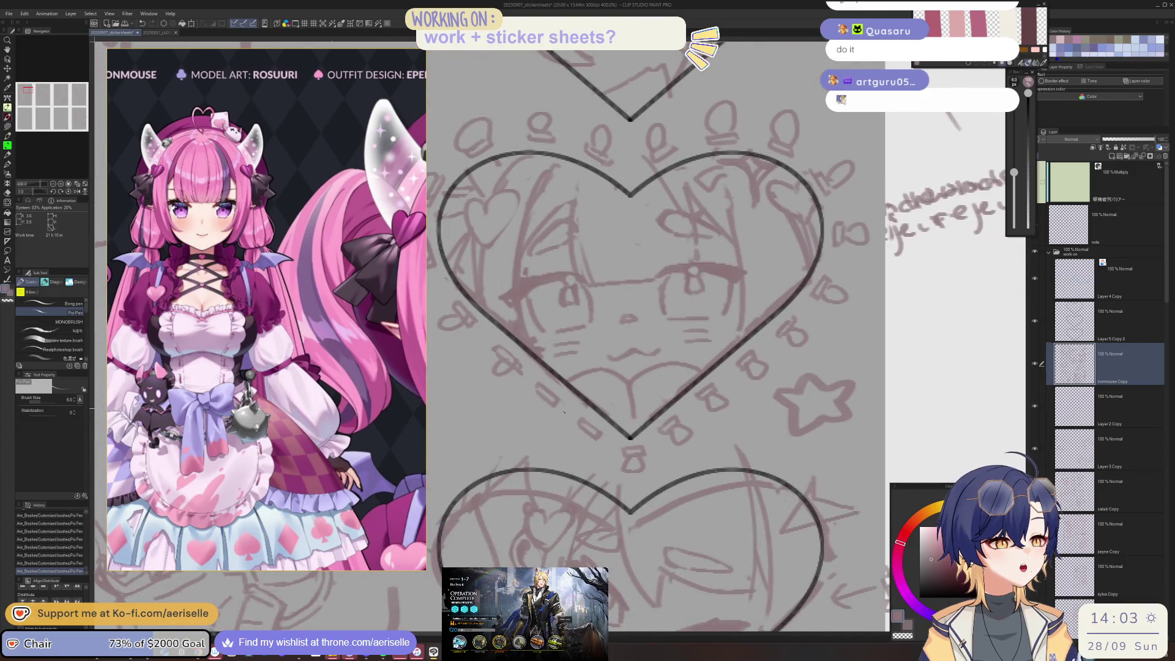
scroll(621, 449, down, 3)
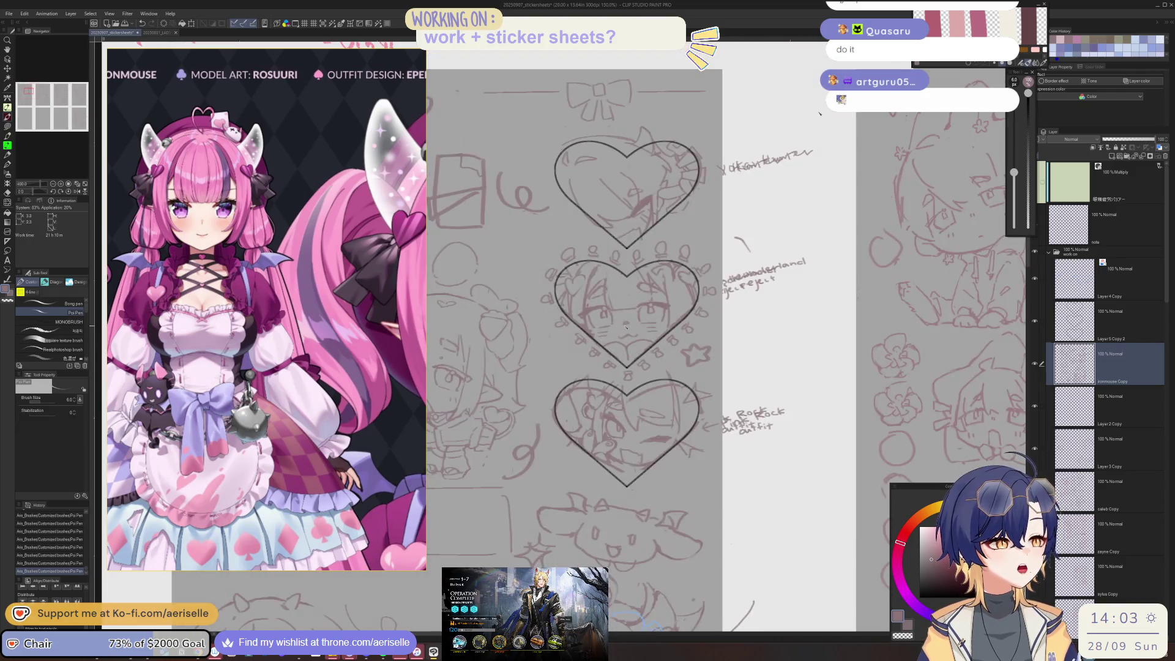
Step: Erase a stroke from the sketch with the hard eraser at size 25
key(e)
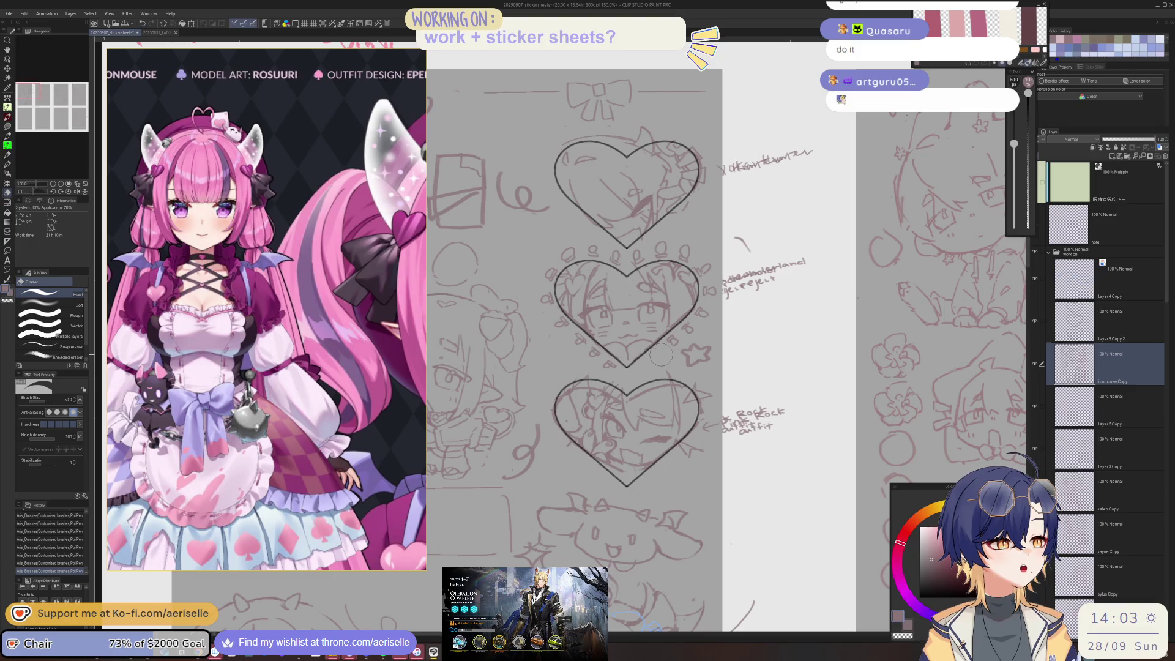
key(bracketleft)
key(bracketleft)
key(bracketleft)
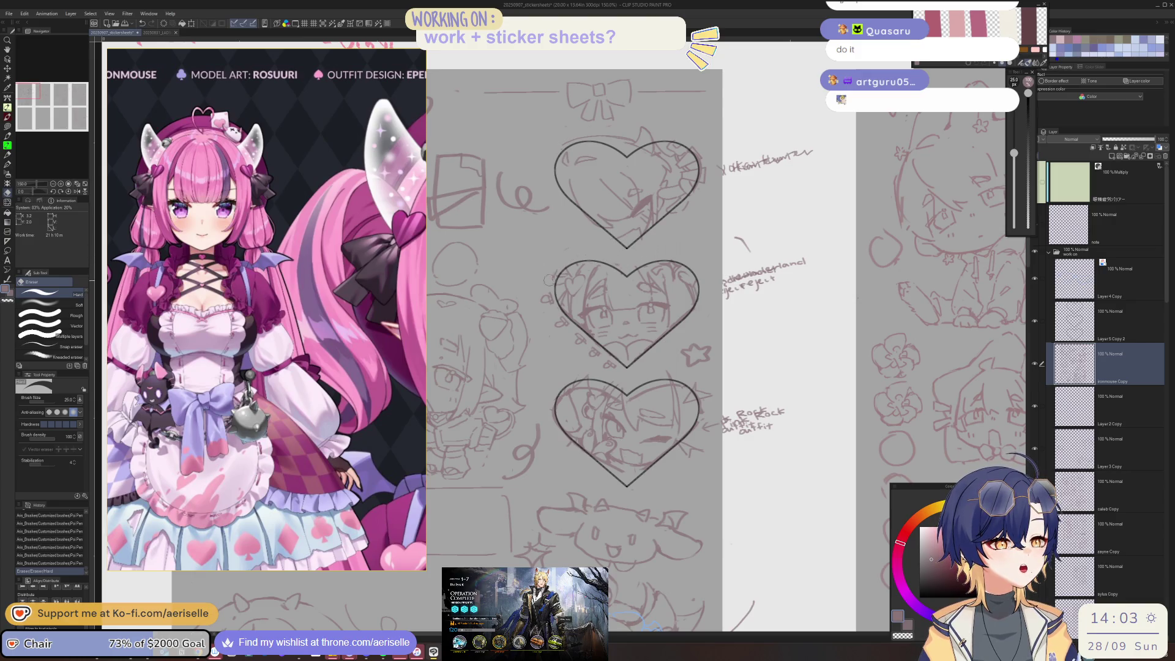
drag(542, 310, 596, 349)
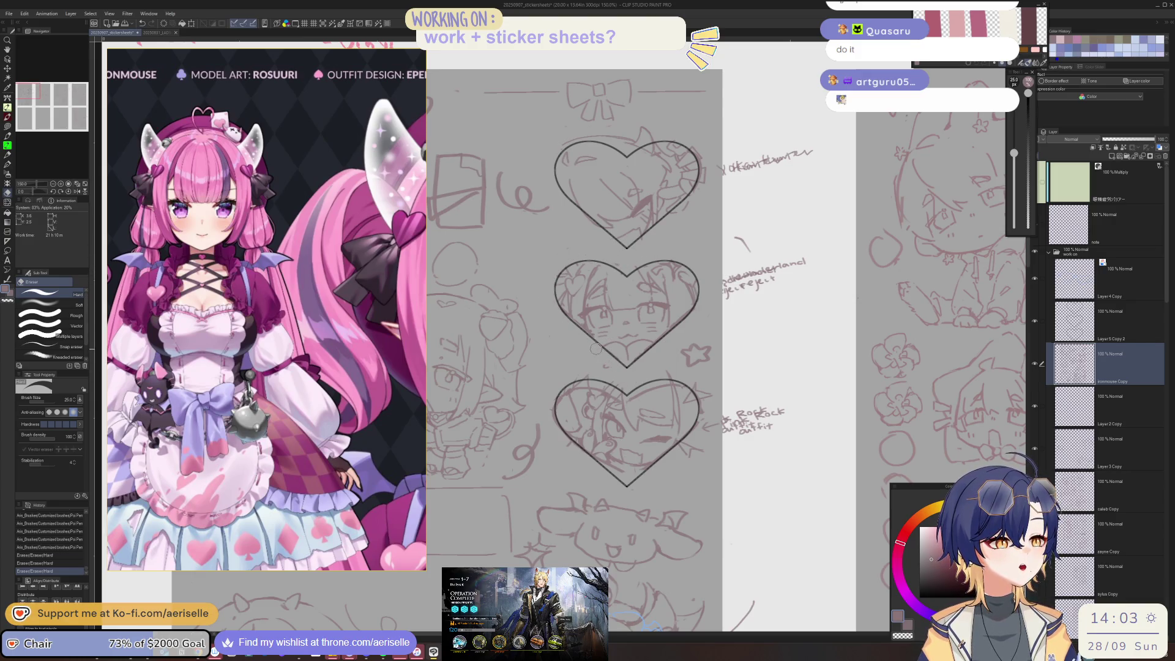
Step: Add a new raster layer with a symmetry ruler through the heart's centre
click(1113, 157)
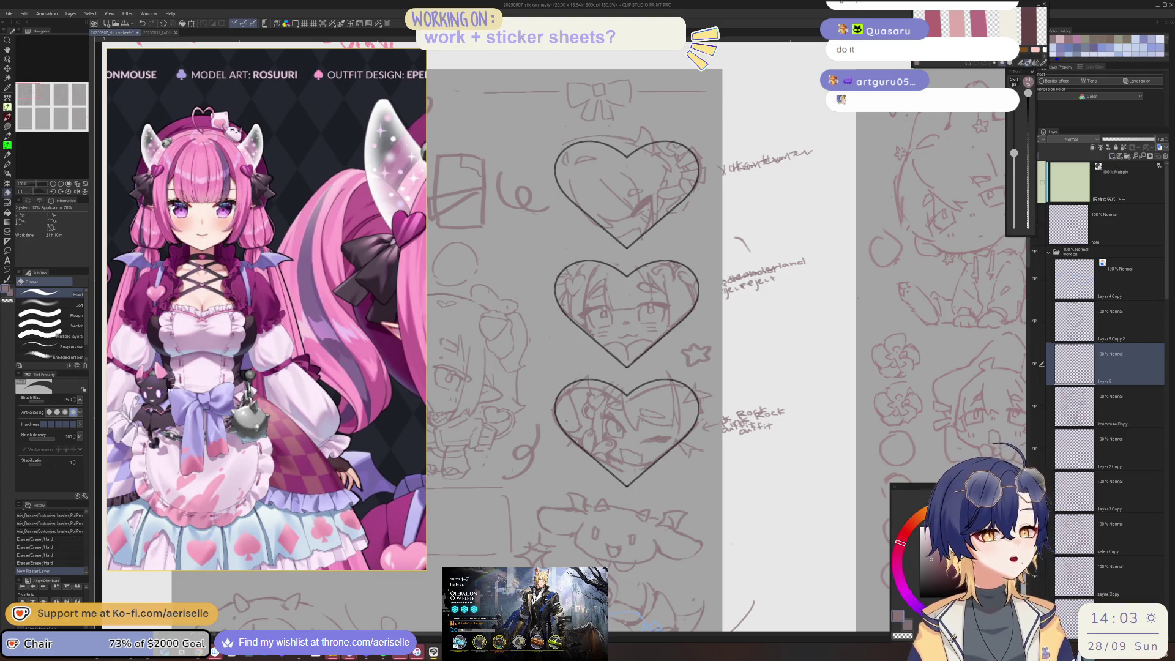
click(7, 241)
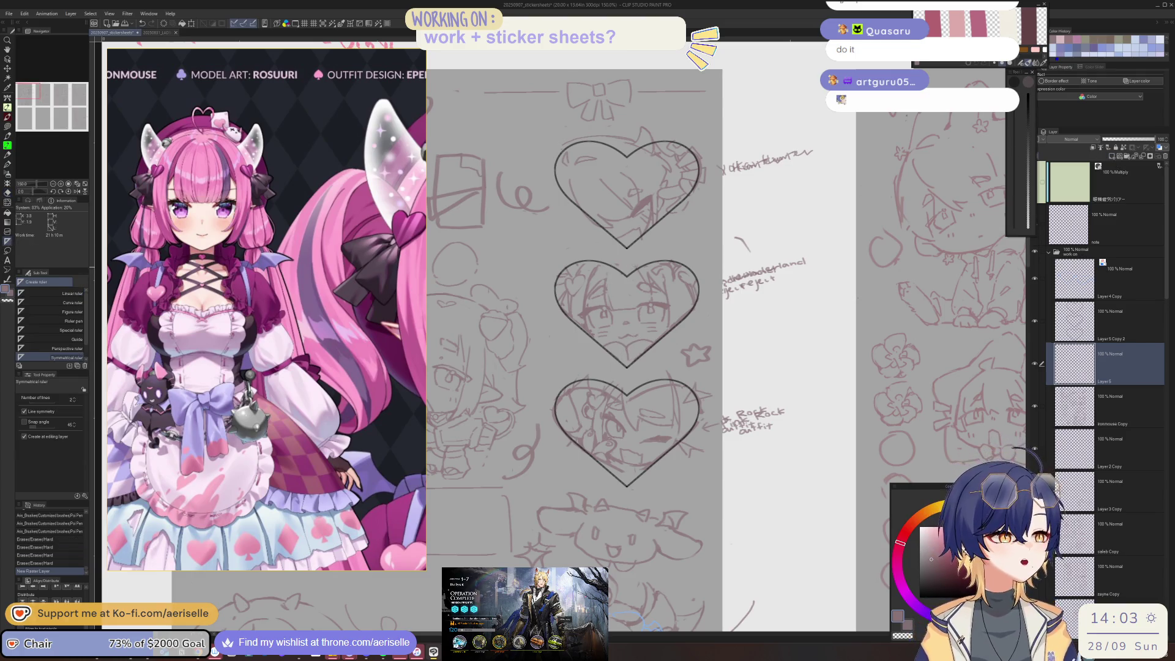
scroll(605, 289, up, 5)
mouse_move(551, 287)
mouse_down()
mouse_move(597, 288)
mouse_move(596, 299)
mouse_up()
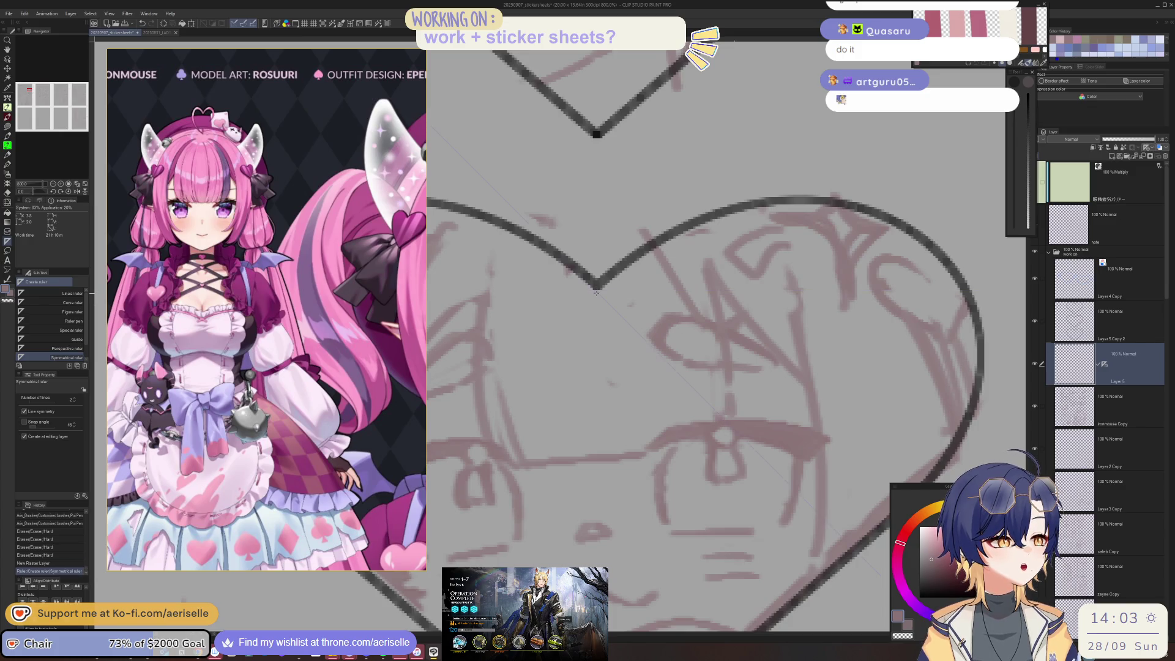
key(ctrl+z)
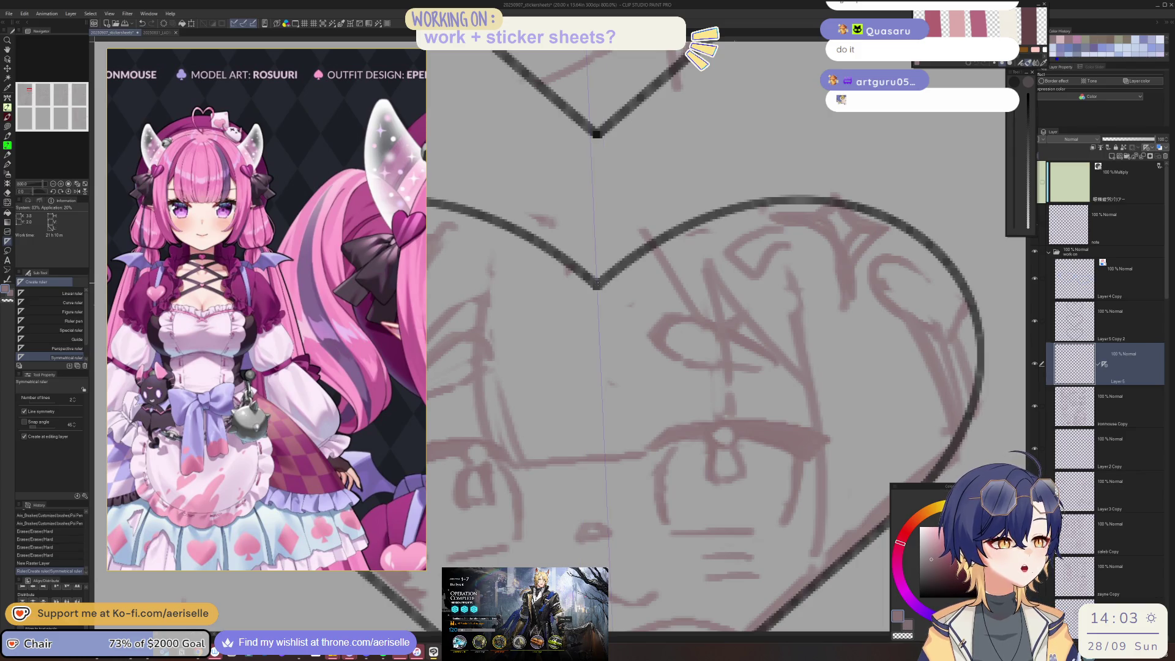
key(ctrl+y)
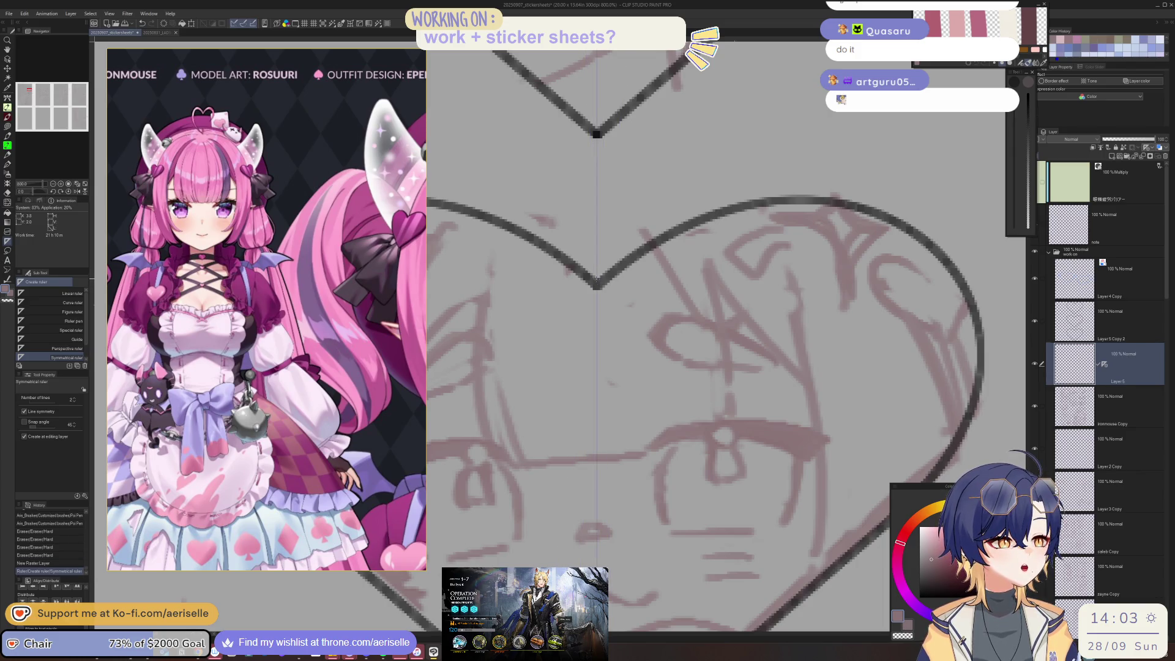
scroll(721, 149, down, 3)
scroll(721, 149, down, 3)
scroll(640, 191, up, 3)
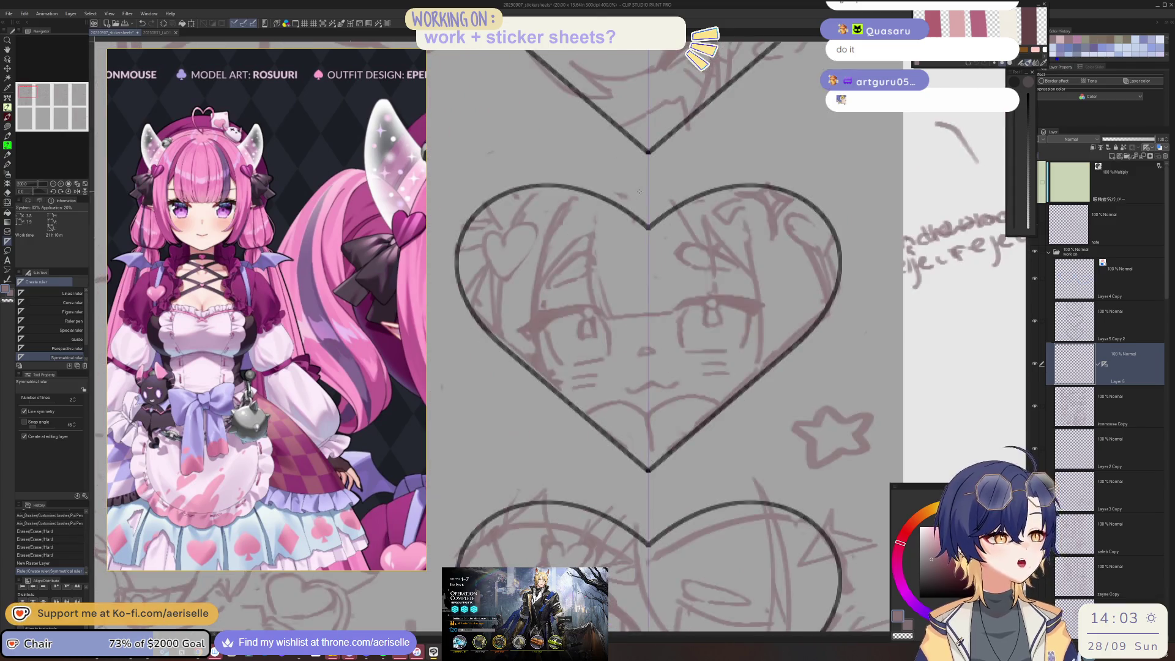
scroll(613, 422, up, 5)
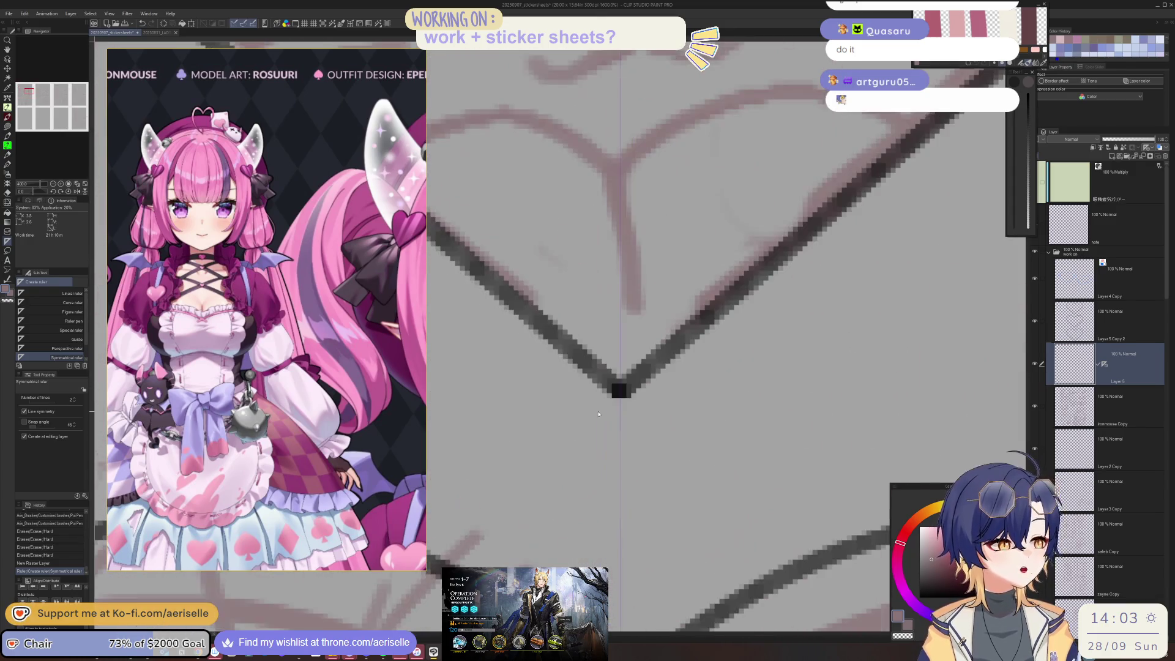
Step: Dot tiny circles with the pen just below the heart's point
key(p)
click(619, 424)
click(622, 427)
click(621, 435)
click(621, 445)
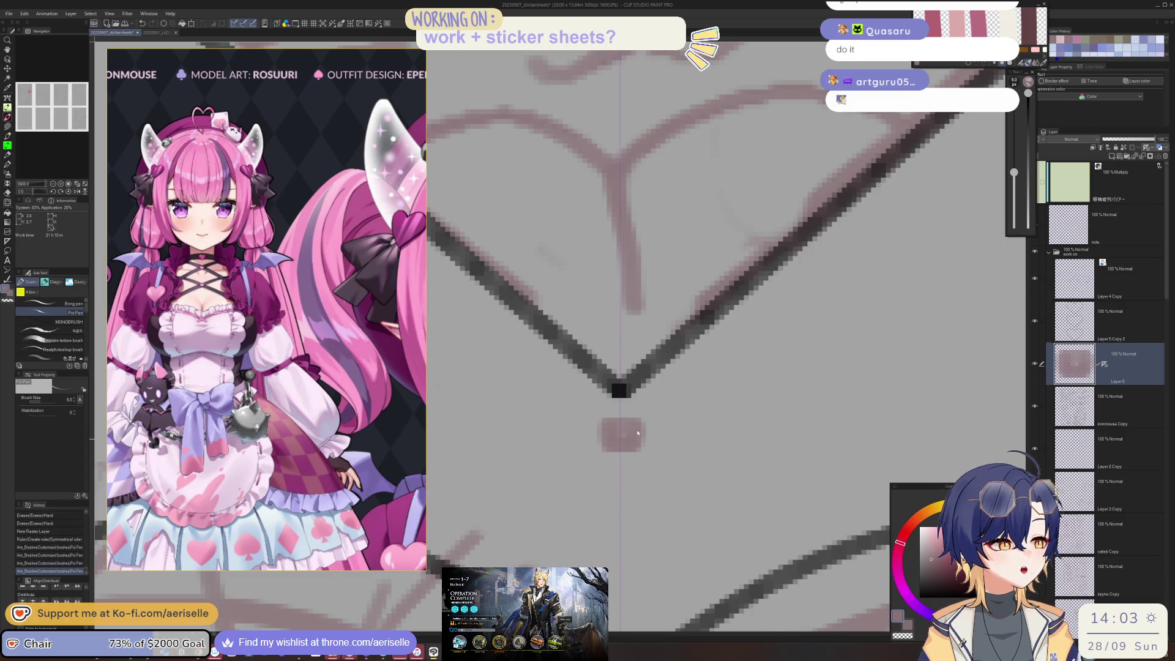
scroll(567, 369, down, 4)
drag(552, 365, 603, 371)
drag(606, 366, 609, 371)
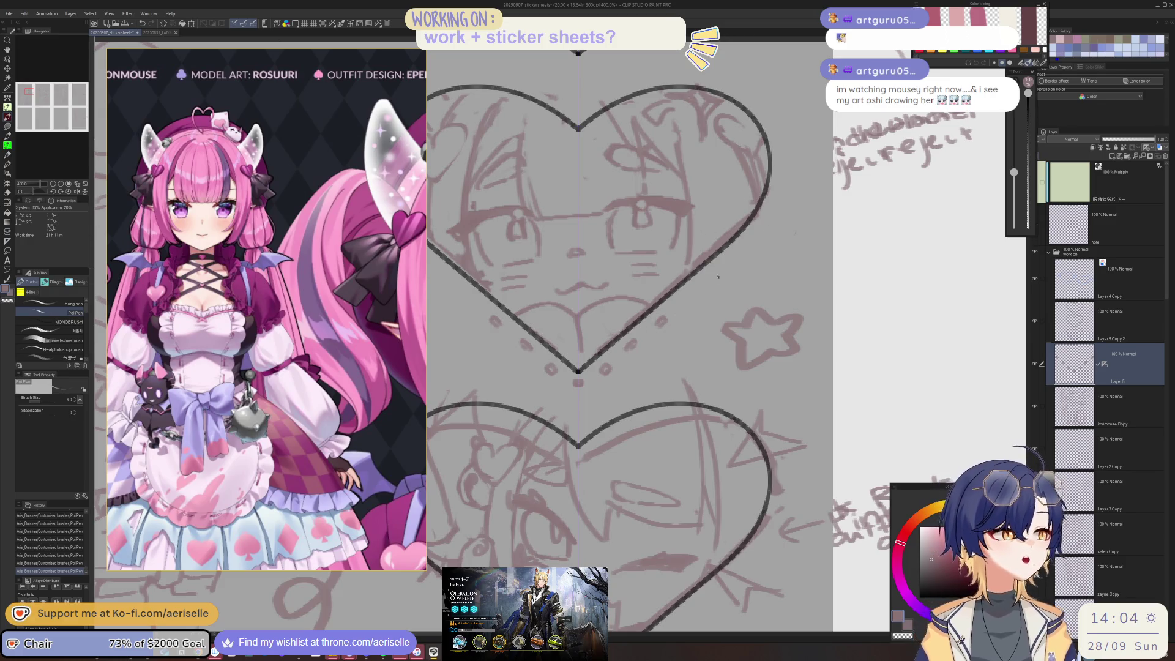
Step: Undo the last circle mark and accidental pink fill, restoring the last pen stroke
key(ctrl+z)
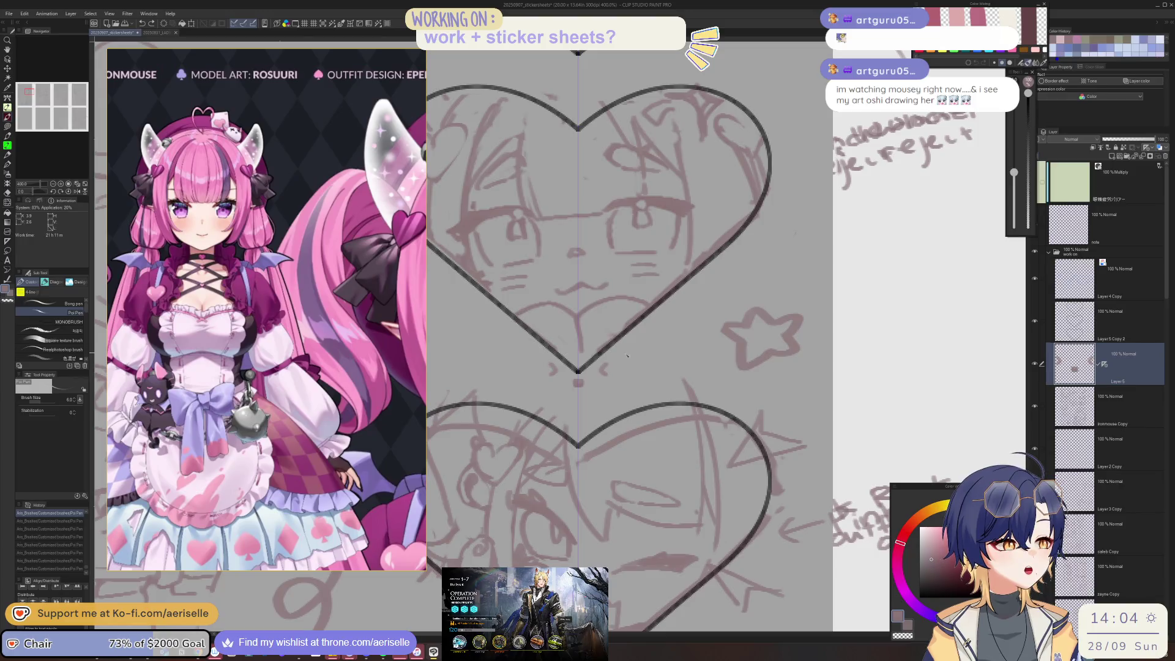
click(578, 383)
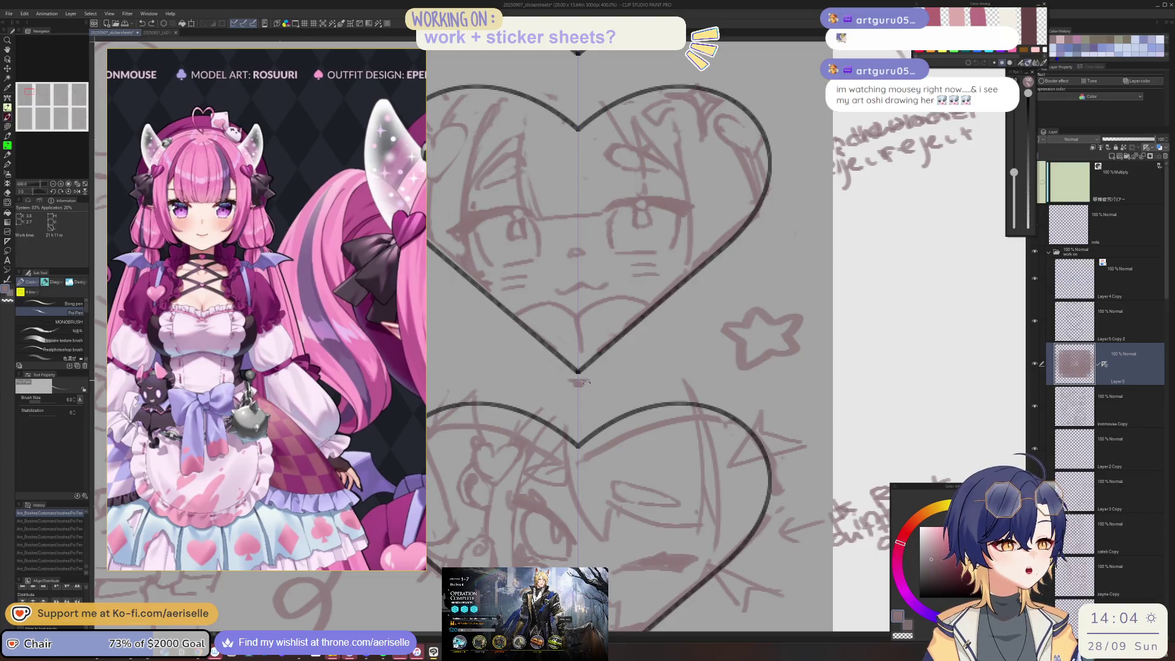
key(ctrl+z)
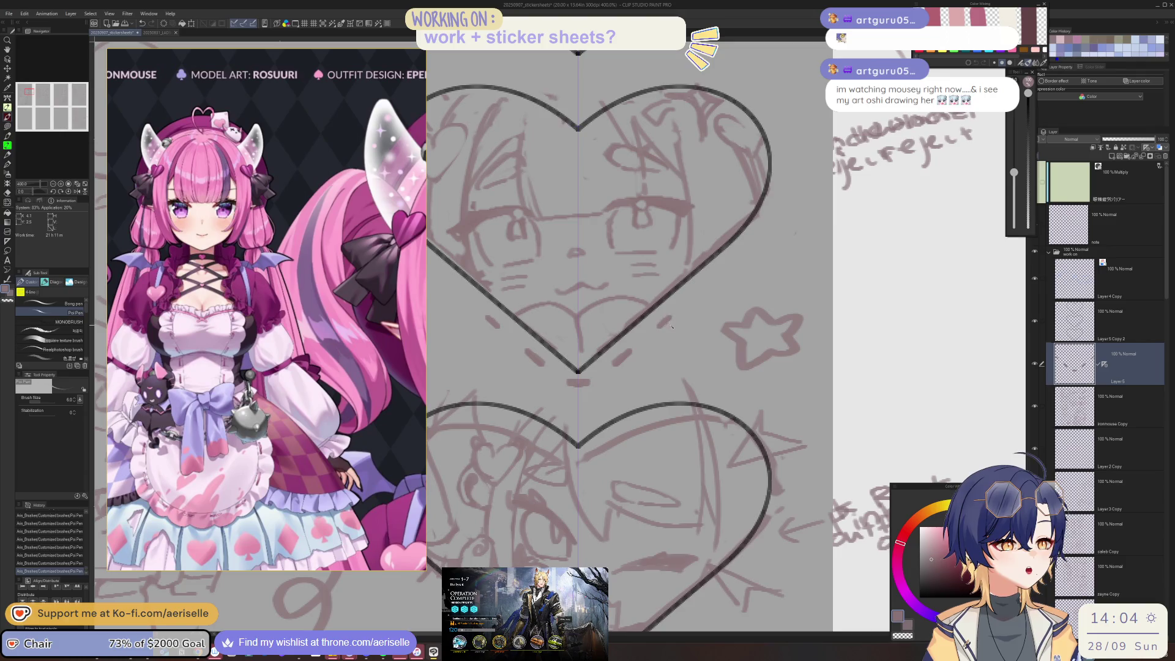
key(ctrl+z)
key(ctrl+z)
key(ctrl+z)
key(ctrl+z)
key(ctrl+z)
key(ctrl+y)
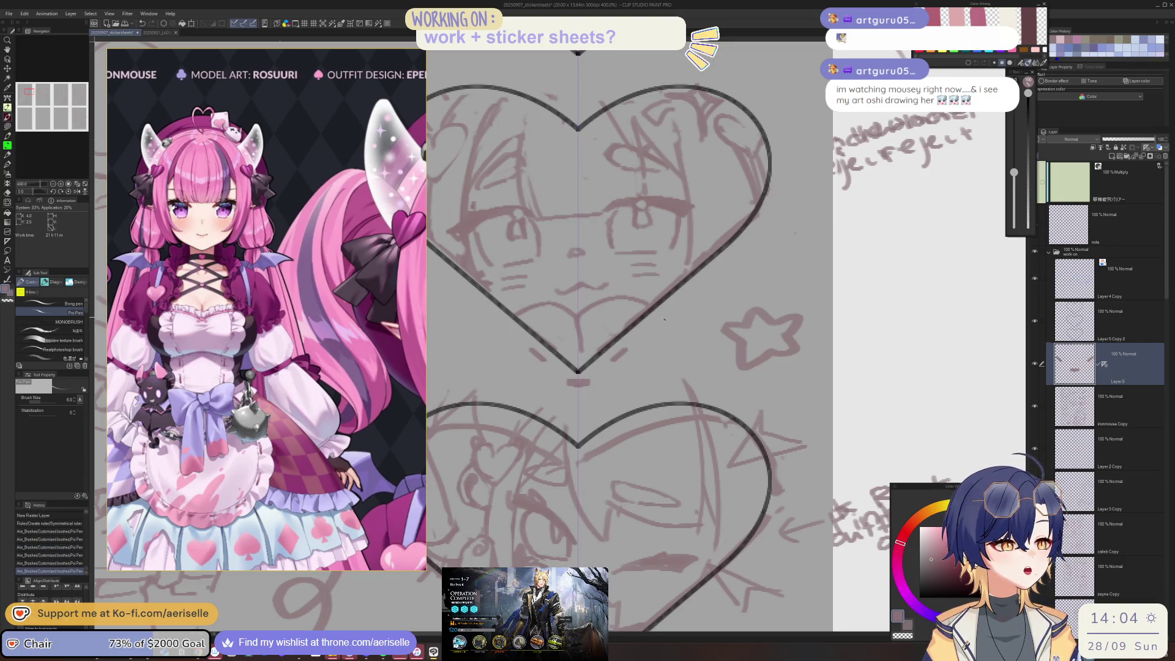
key(ctrl+z)
key(ctrl+y)
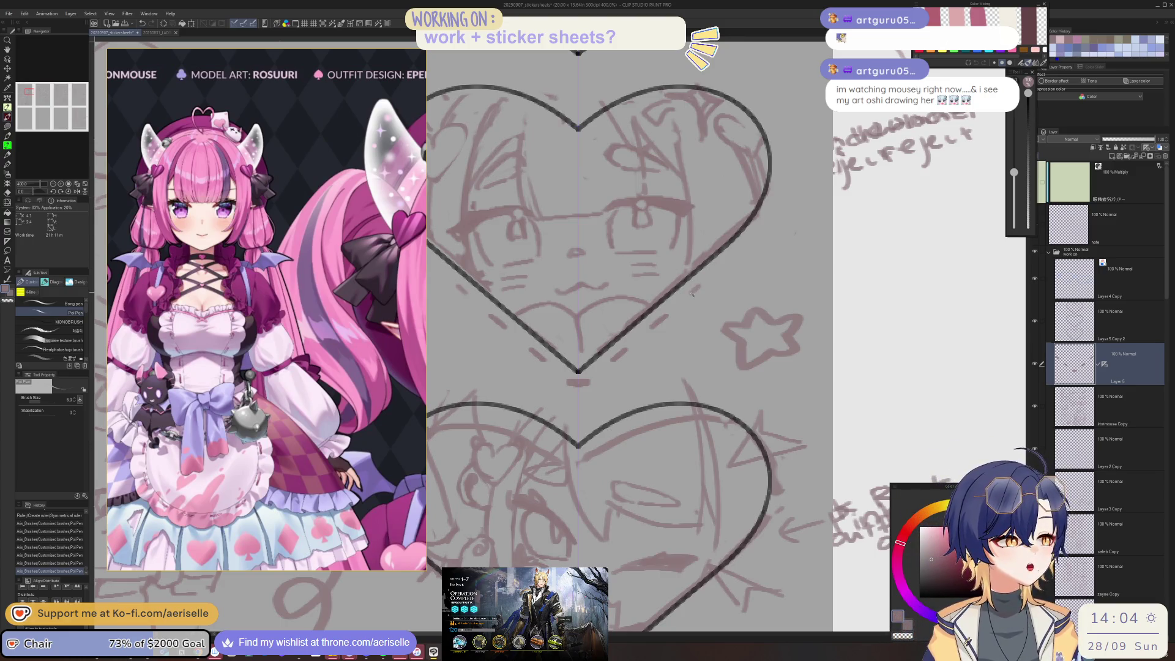
Step: Add short mirrored dashes along the heart outline, tilting the canvas for easier strokes
drag(450, 282, 459, 290)
drag(740, 251, 729, 266)
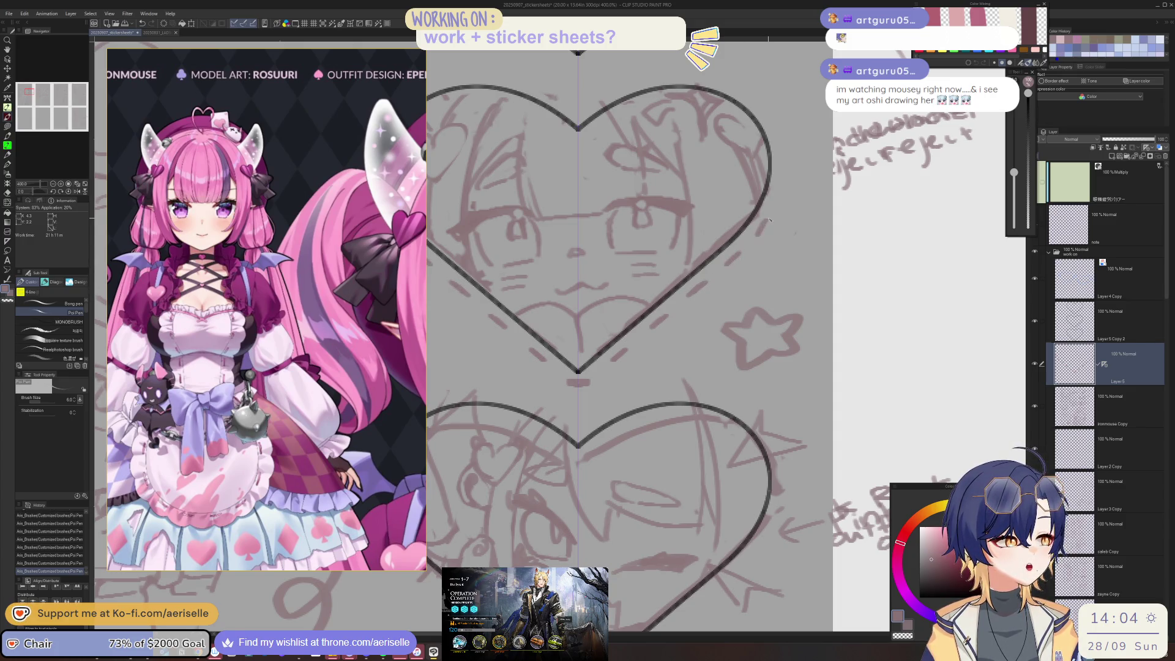
drag(768, 222, 764, 228)
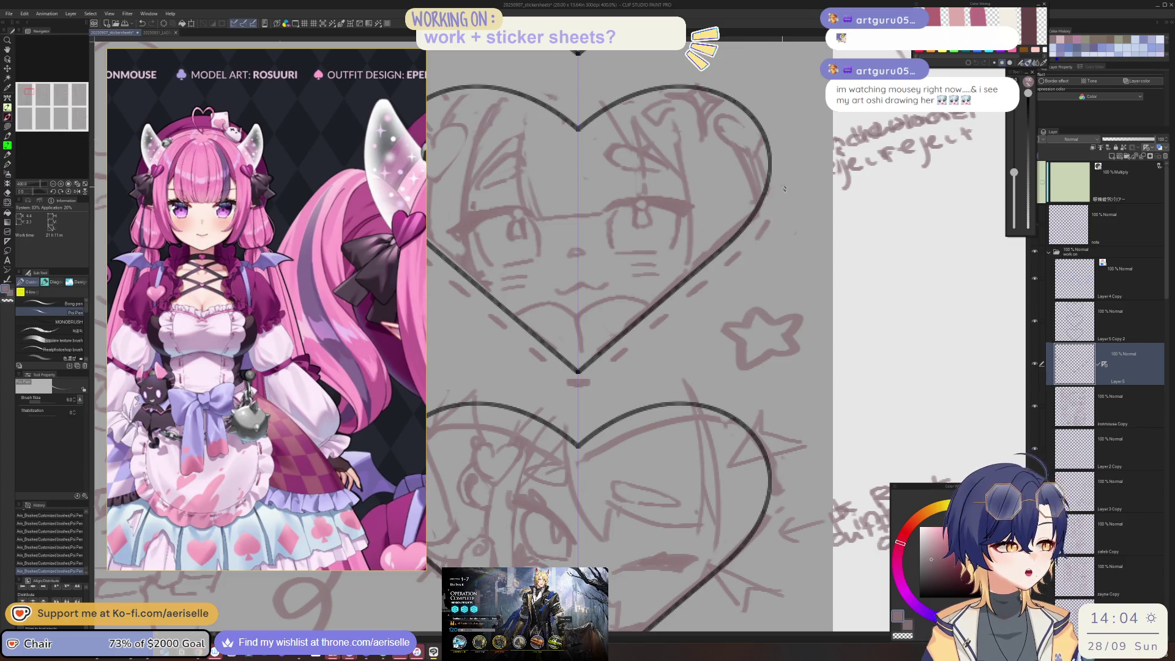
mouse_move(784, 188)
mouse_down()
mouse_move(834, 215)
mouse_move(761, 279)
mouse_up()
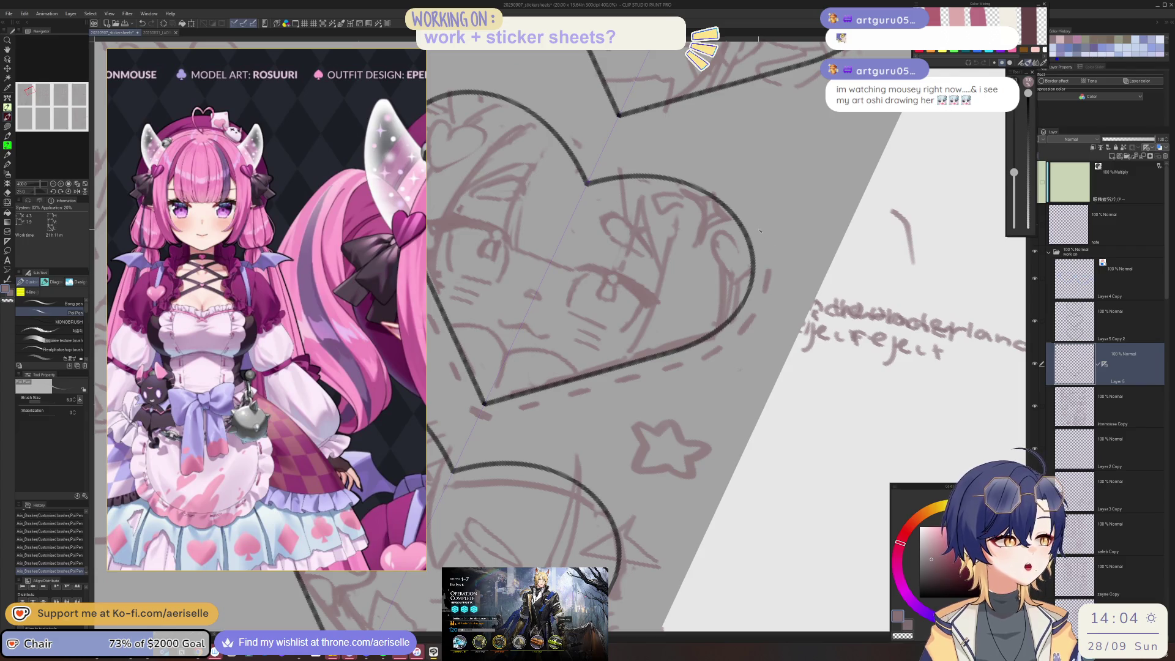
mouse_move(760, 230)
mouse_down()
mouse_move(779, 282)
mouse_move(773, 330)
mouse_up()
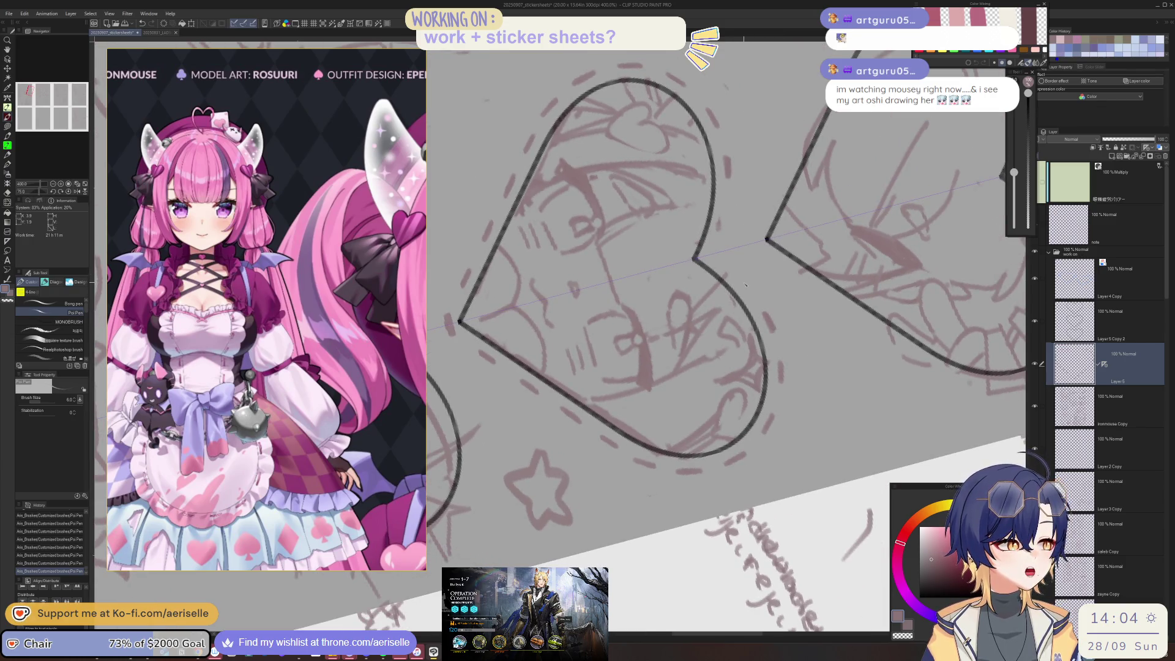
key(ctrl+z)
key(ctrl+y)
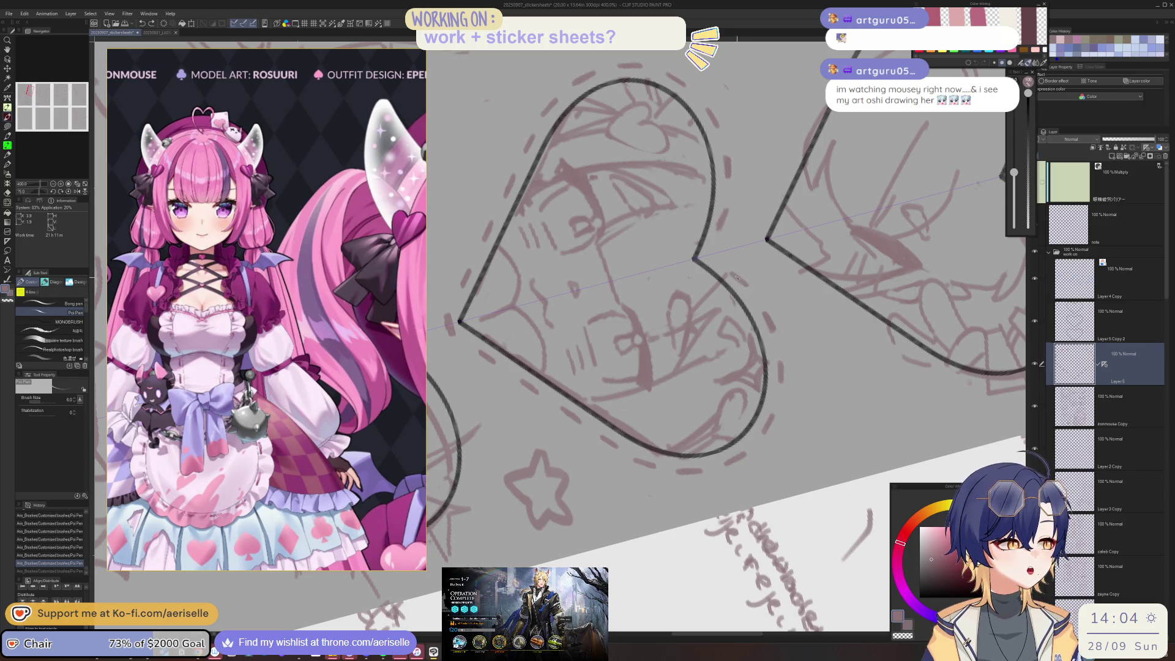
mouse_move(744, 284)
mouse_down()
mouse_move(680, 269)
mouse_move(630, 344)
mouse_up()
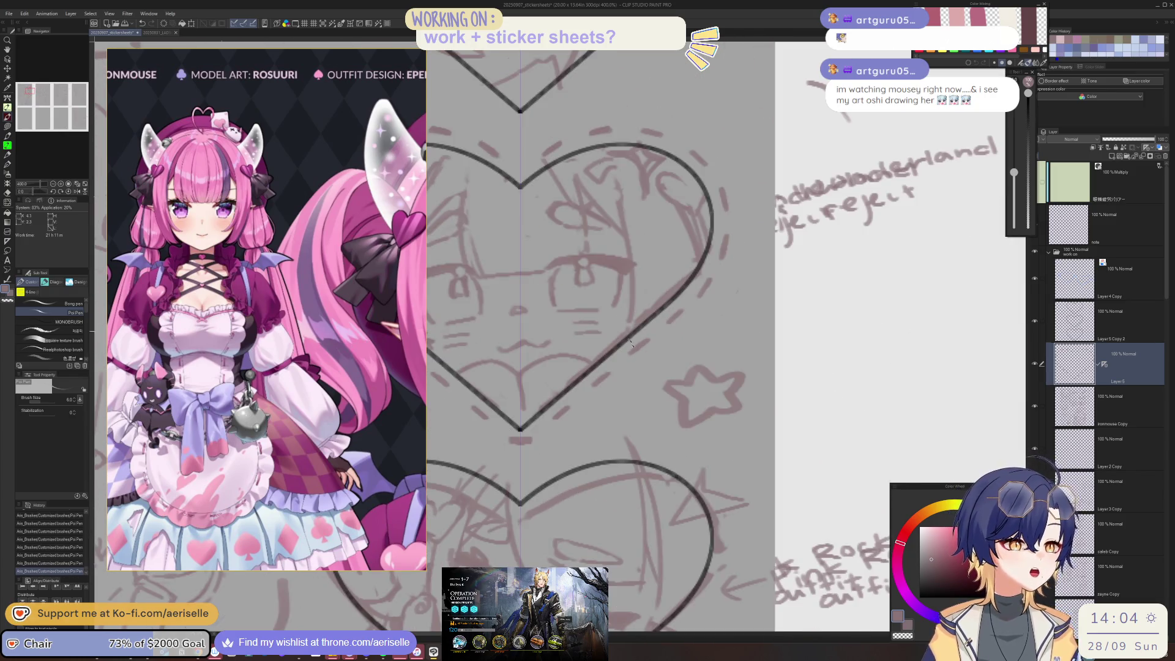
Step: Sketch small mirrored loops around the edges of the middle heart
drag(574, 411, 573, 414)
drag(466, 411, 438, 382)
drag(612, 379, 611, 382)
drag(648, 347, 647, 349)
scroll(690, 319, up, 3)
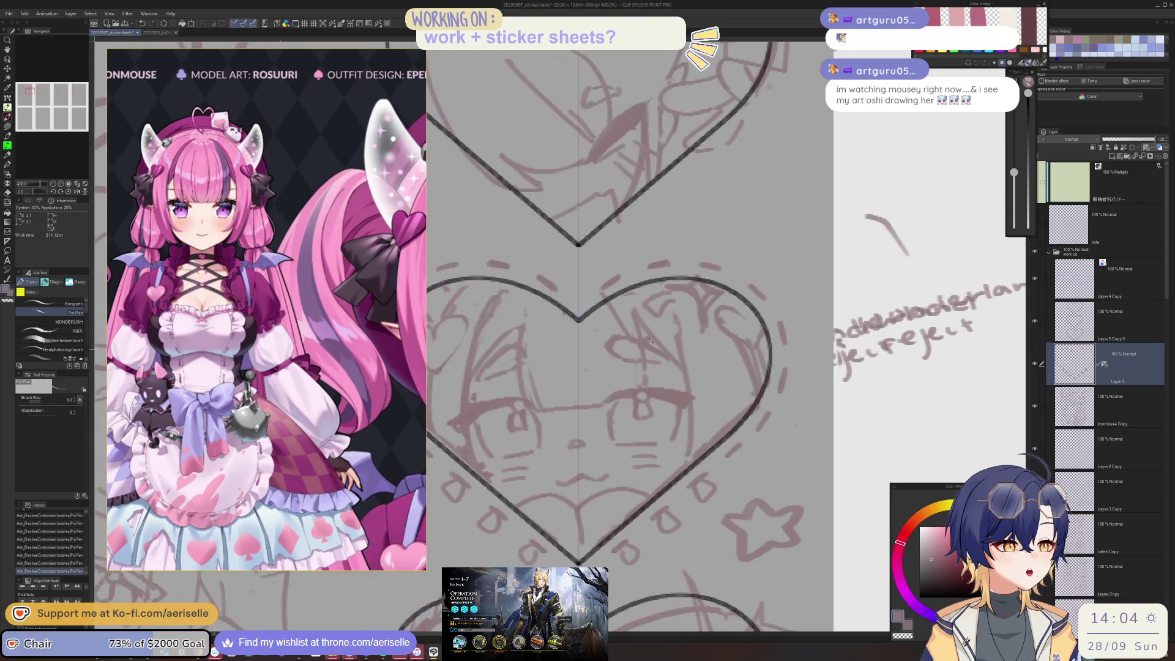
Step: Add short mirrored strokes, small circles and arches along the heart's top and sides
drag(595, 268, 590, 292)
mouse_move(569, 268)
mouse_down()
mouse_move(558, 291)
mouse_move(605, 275)
mouse_up()
drag(557, 269, 608, 257)
mouse_move(553, 267)
mouse_down()
mouse_move(563, 257)
mouse_move(505, 261)
mouse_up()
drag(653, 262, 666, 260)
drag(437, 265, 451, 264)
drag(707, 265, 722, 263)
mouse_move(784, 331)
mouse_down()
mouse_move(792, 340)
mouse_move(745, 232)
mouse_move(754, 280)
mouse_move(718, 375)
mouse_up()
mouse_move(648, 298)
mouse_down()
mouse_move(671, 294)
mouse_move(640, 311)
mouse_move(662, 333)
mouse_move(684, 329)
mouse_up()
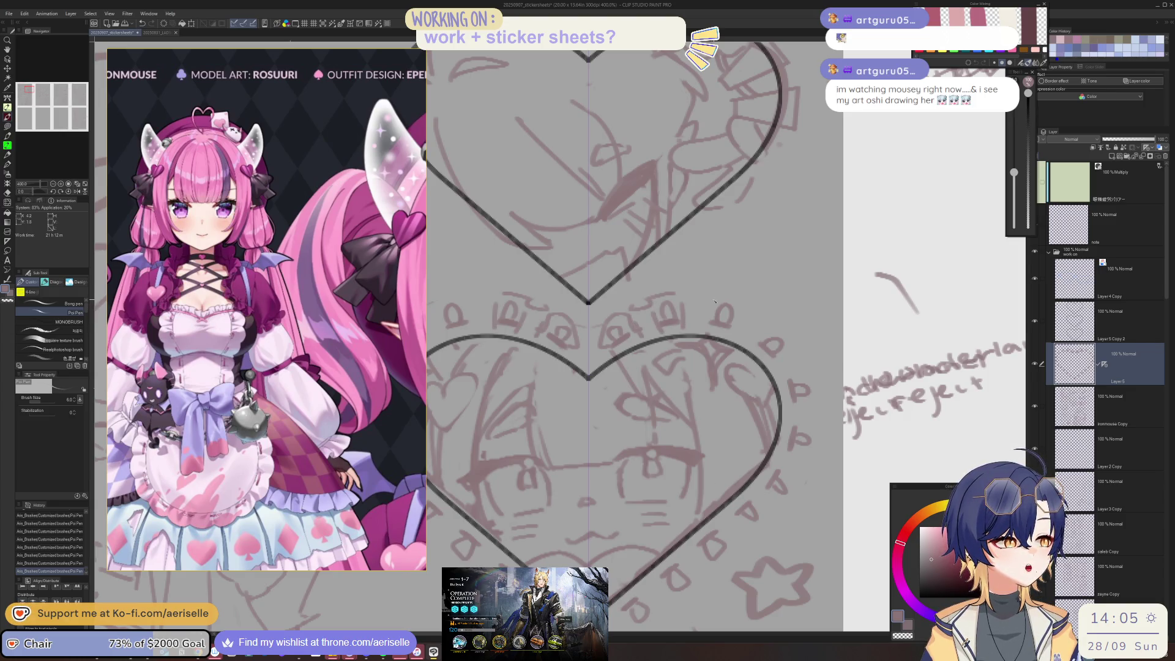
mouse_move(716, 294)
mouse_down()
mouse_move(737, 300)
mouse_move(684, 273)
mouse_move(748, 313)
mouse_move(767, 357)
mouse_up()
Step: Zoom to 800% and add small dash strokes near the D-shaped doodles
drag(767, 421, 756, 366)
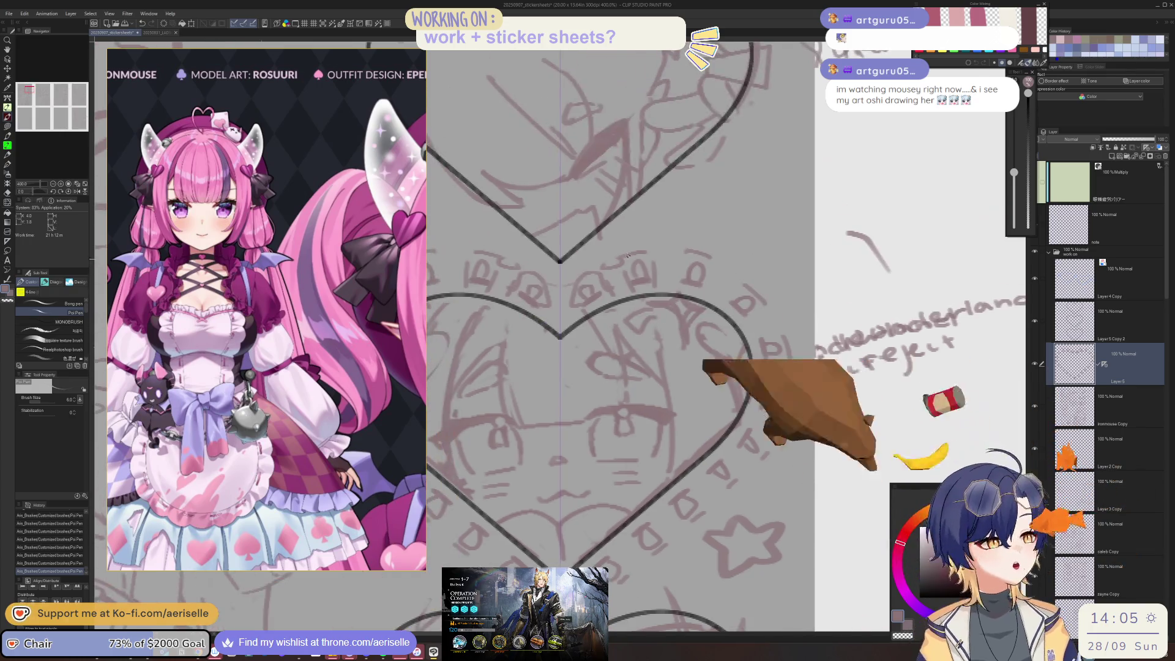
key(ctrl+plus)
mouse_move(796, 287)
mouse_down()
mouse_move(708, 273)
mouse_move(712, 213)
mouse_up()
scroll(710, 343, down, 3)
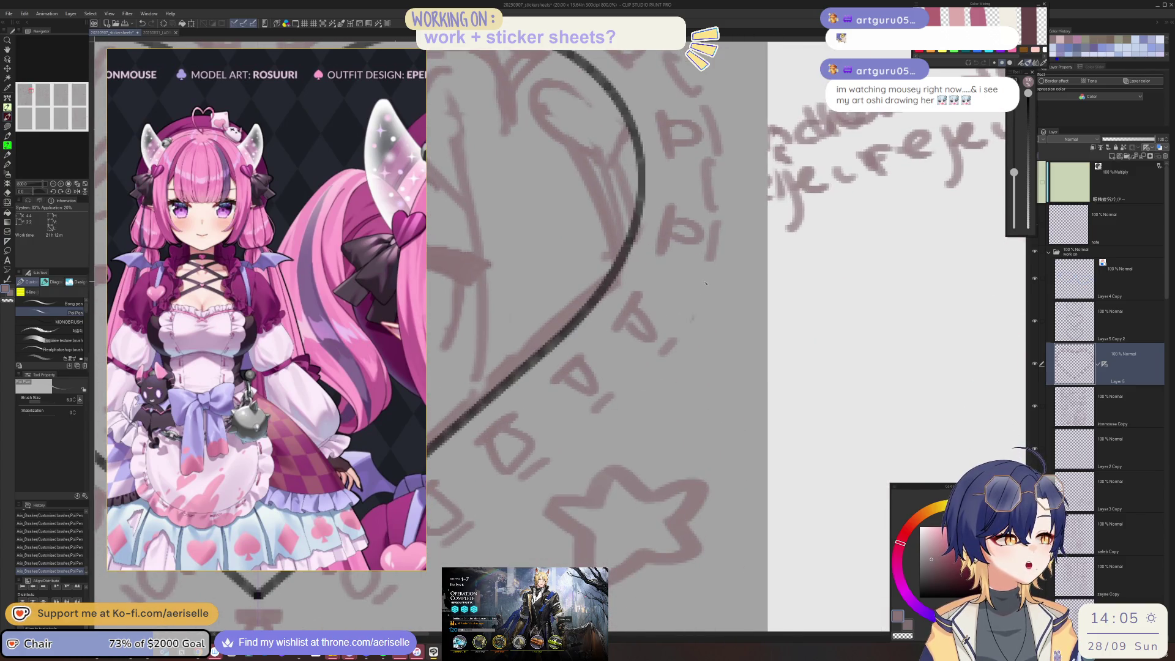
drag(665, 358, 722, 269)
drag(619, 346, 757, 272)
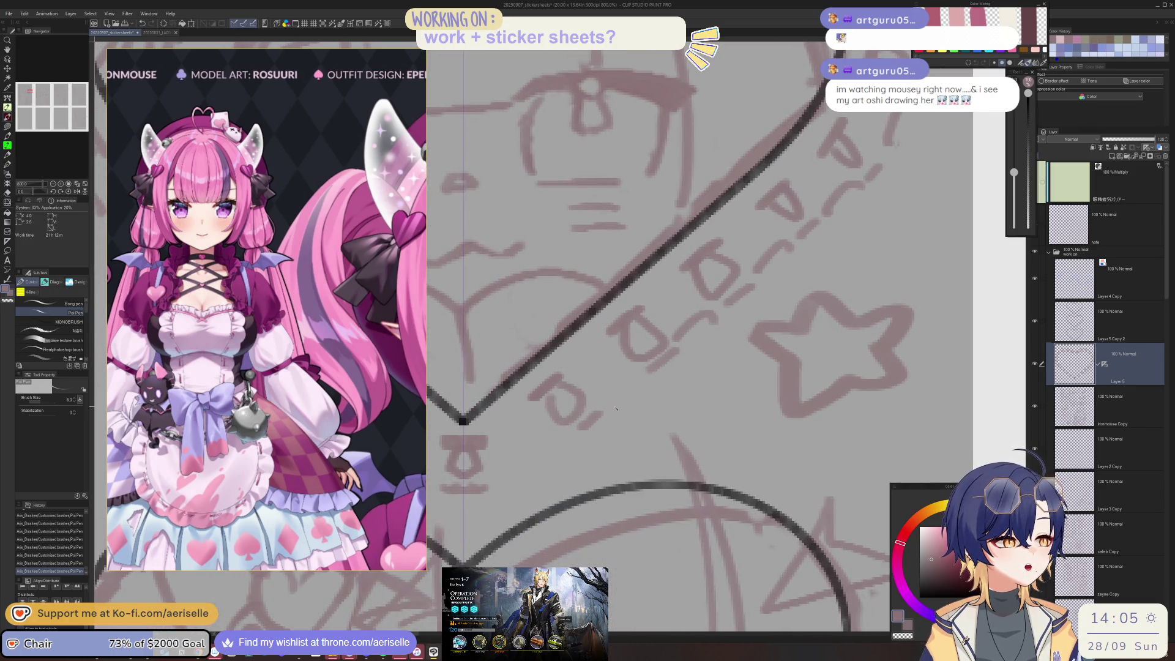
mouse_move(587, 380)
mouse_down()
mouse_move(566, 342)
mouse_move(625, 324)
mouse_move(695, 262)
mouse_move(627, 386)
mouse_up()
mouse_move(634, 337)
mouse_down()
mouse_move(656, 375)
mouse_move(703, 317)
mouse_up()
drag(746, 270, 685, 325)
mouse_move(648, 382)
mouse_down()
mouse_move(672, 327)
mouse_move(708, 320)
mouse_move(713, 275)
mouse_up()
drag(714, 315, 737, 297)
Step: Add small strokes near the P-shaped doodles and along the heart's edge
drag(701, 259, 752, 250)
mouse_move(710, 294)
mouse_down()
mouse_move(755, 273)
mouse_move(755, 237)
mouse_up()
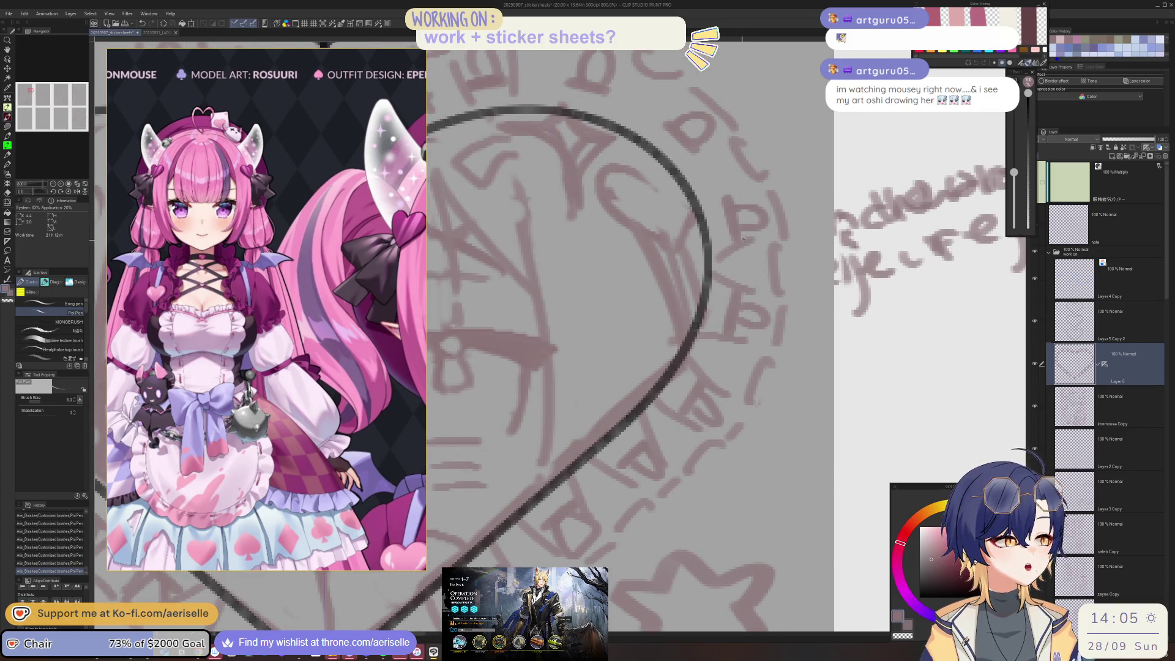
mouse_move(698, 270)
mouse_down()
mouse_move(731, 251)
mouse_move(713, 211)
mouse_up()
drag(634, 238, 630, 273)
scroll(632, 286, down, 3)
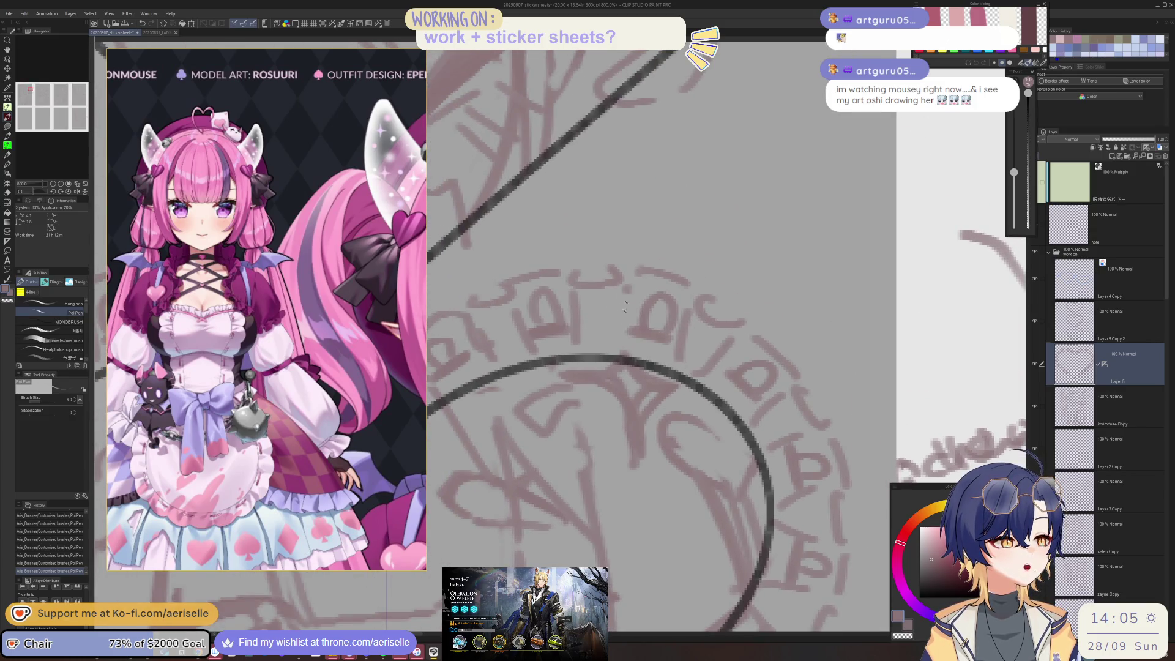
scroll(705, 296, down, 3)
scroll(706, 296, up, 1)
scroll(648, 285, up, 1)
scroll(614, 276, up, 2)
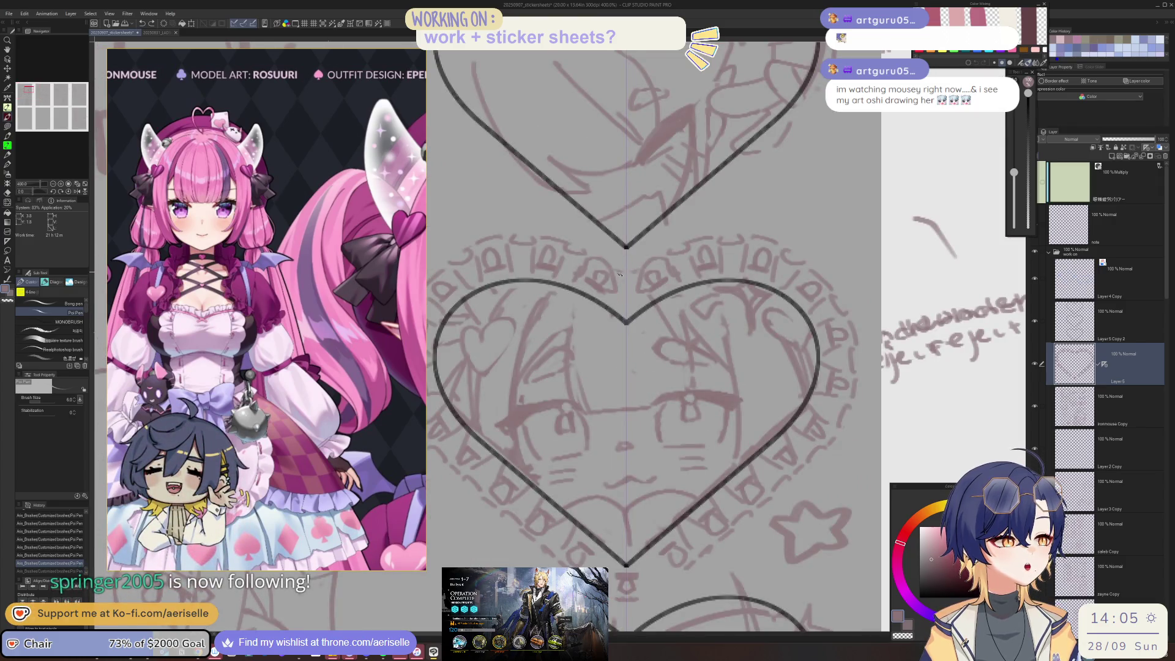
Step: Lasso-fill the small gap at the middle heart's top notch, undoing and redoing the fill
key(u)
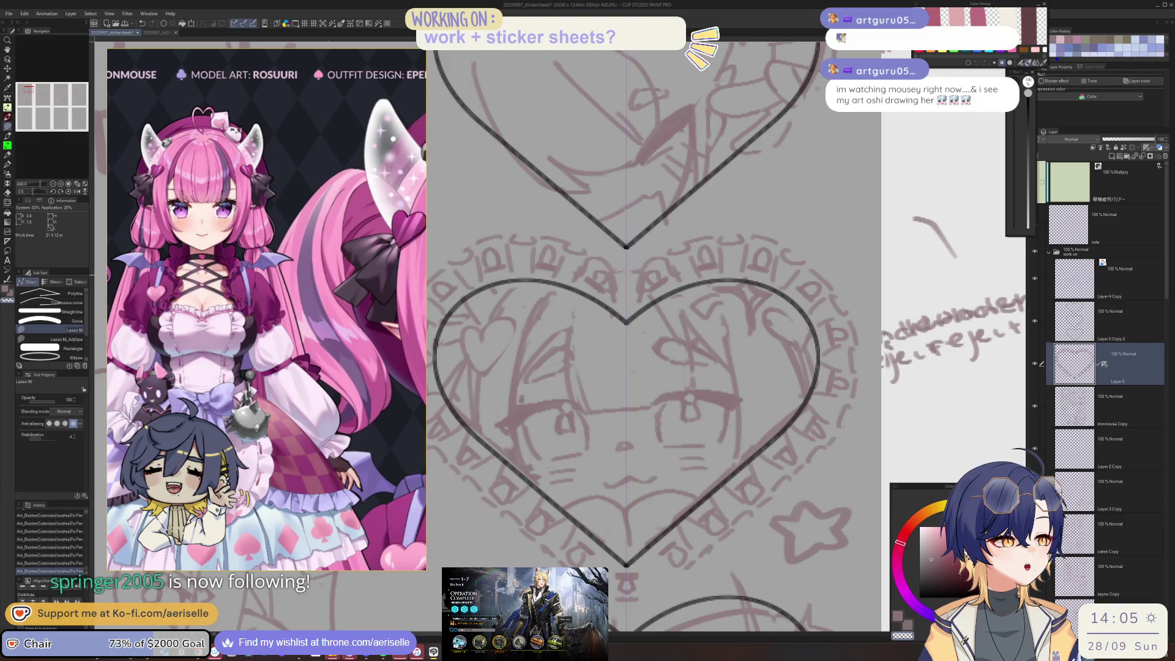
drag(625, 283, 606, 286)
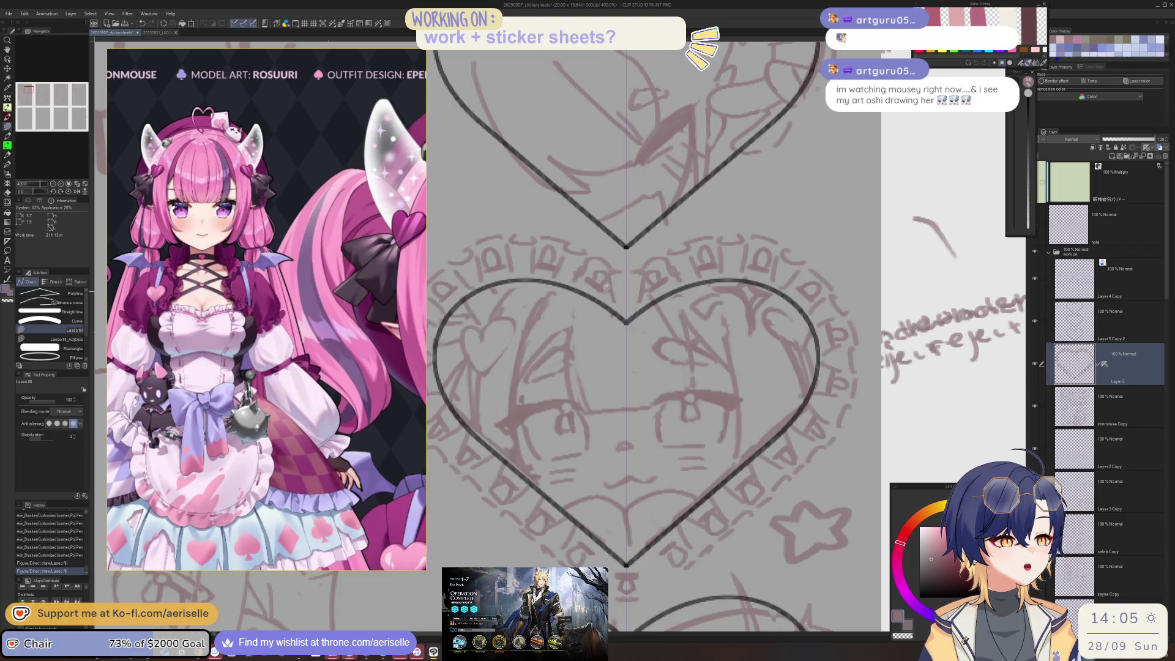
key(ctrl+z)
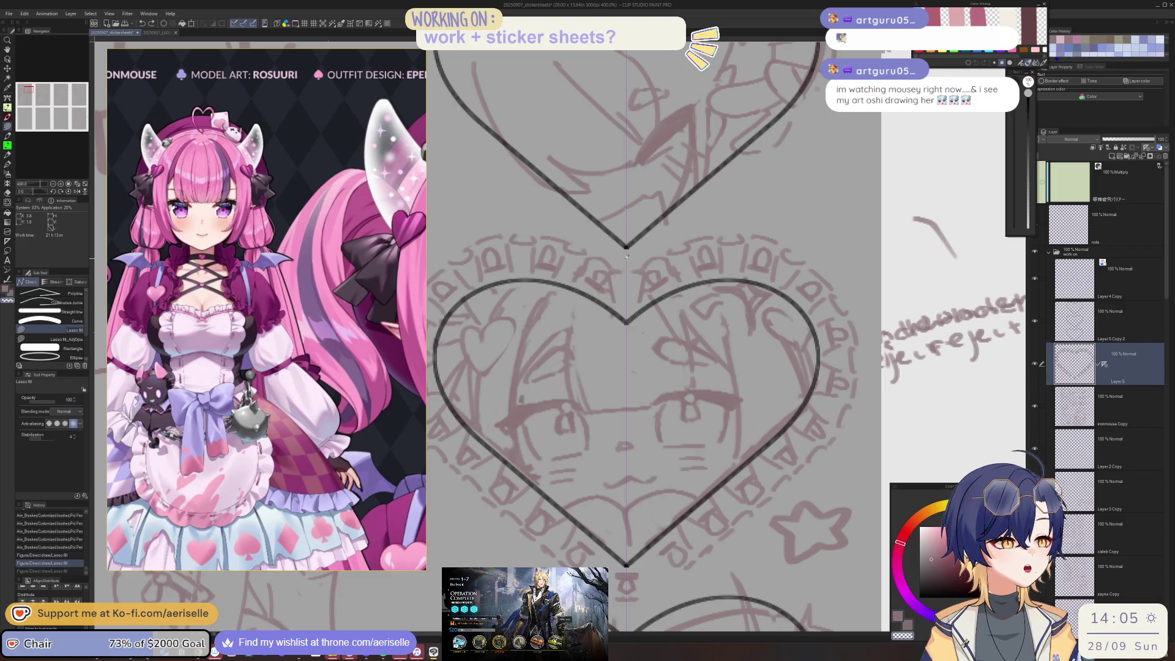
key(ctrl+y)
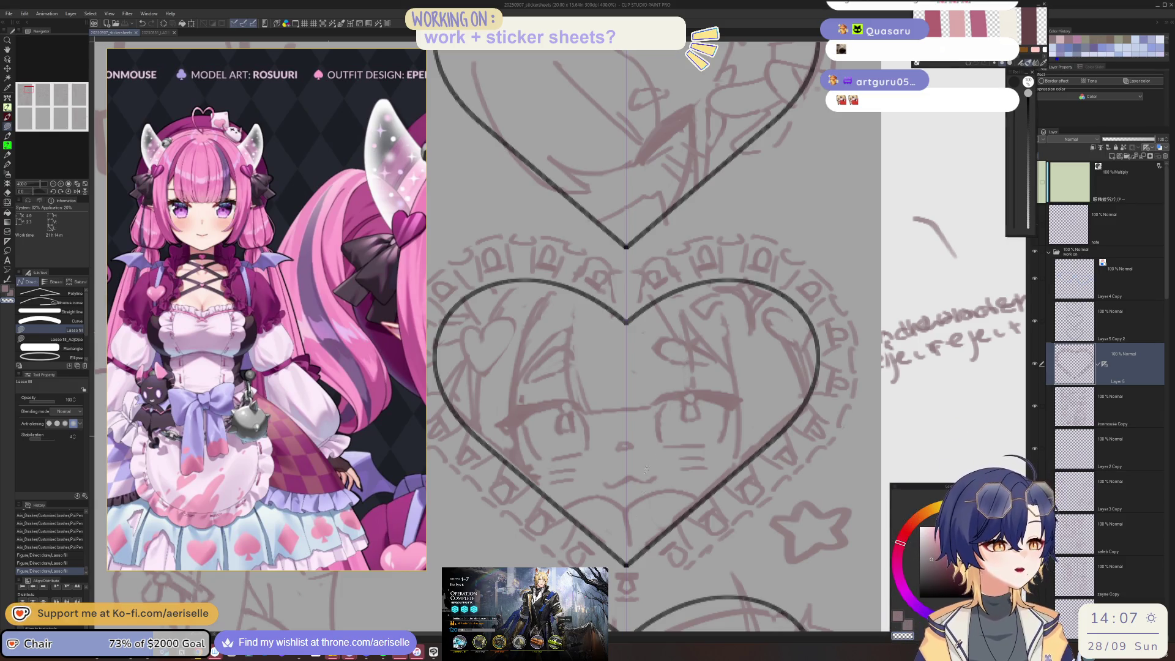
Step: Restore the fill, add short strokes at the heart's bottom, and target the ironmouse Copy layer
key(ctrl+y)
key(ctrl+y)
key(p)
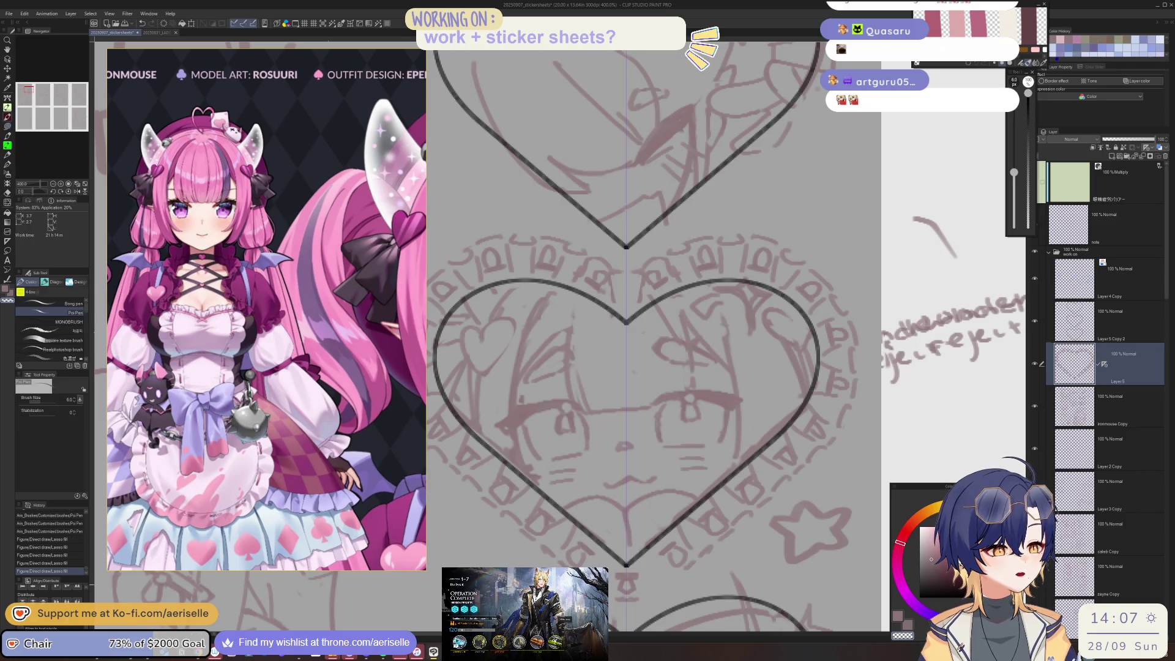
mouse_move(661, 563)
mouse_down()
mouse_move(676, 576)
mouse_move(643, 597)
mouse_up()
scroll(678, 531, down, 4)
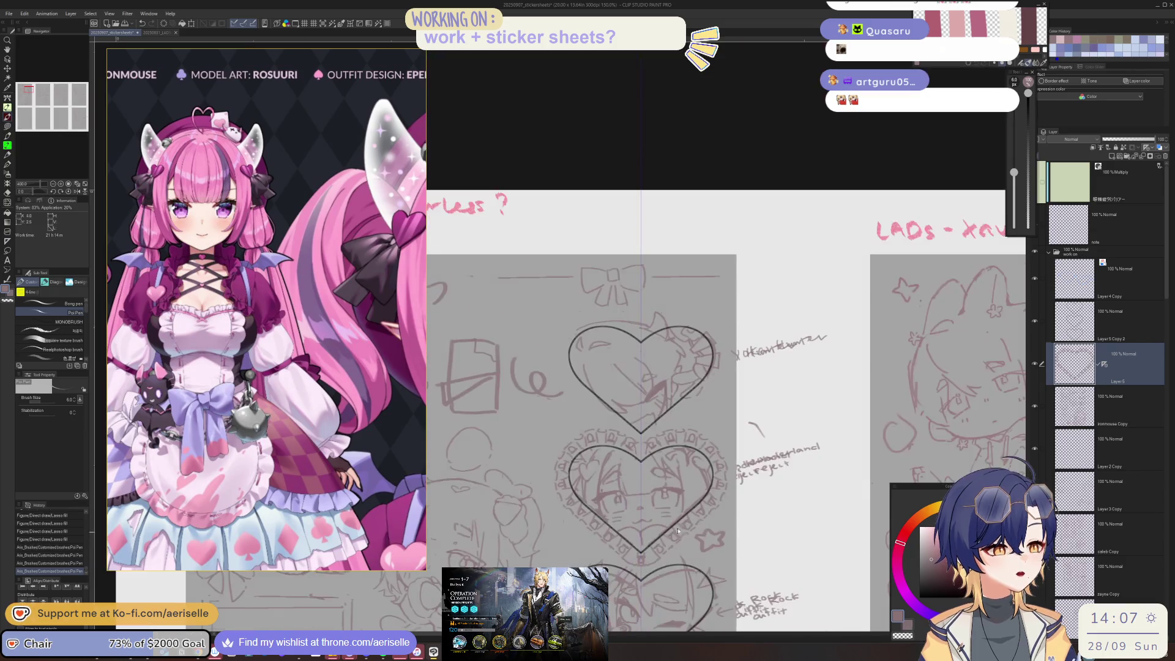
drag(724, 544, 659, 132)
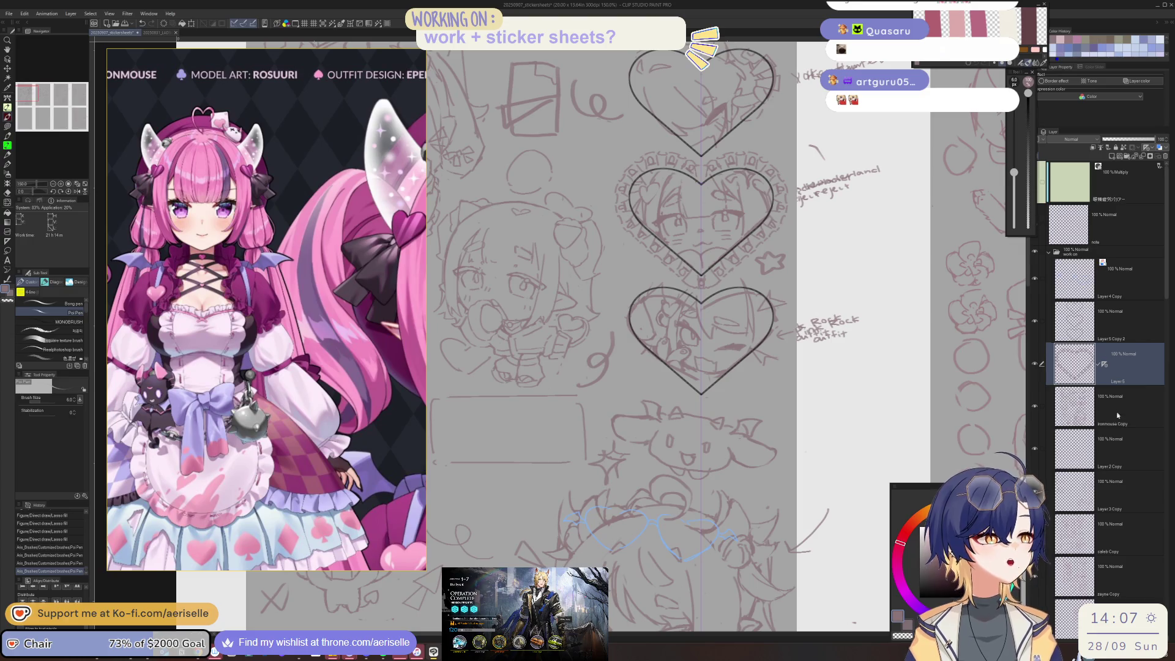
click(1099, 401)
scroll(789, 233, up, 1)
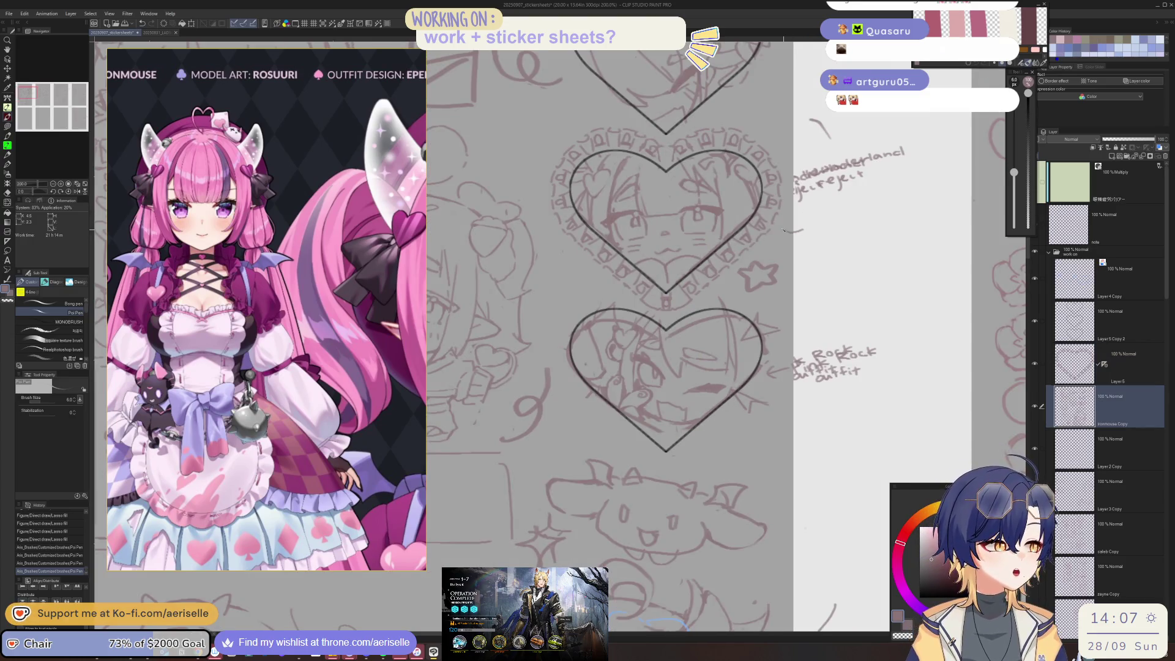
Step: Handwrite 'Simplify fills' on two lines beside the middle heart
drag(811, 227, 816, 232)
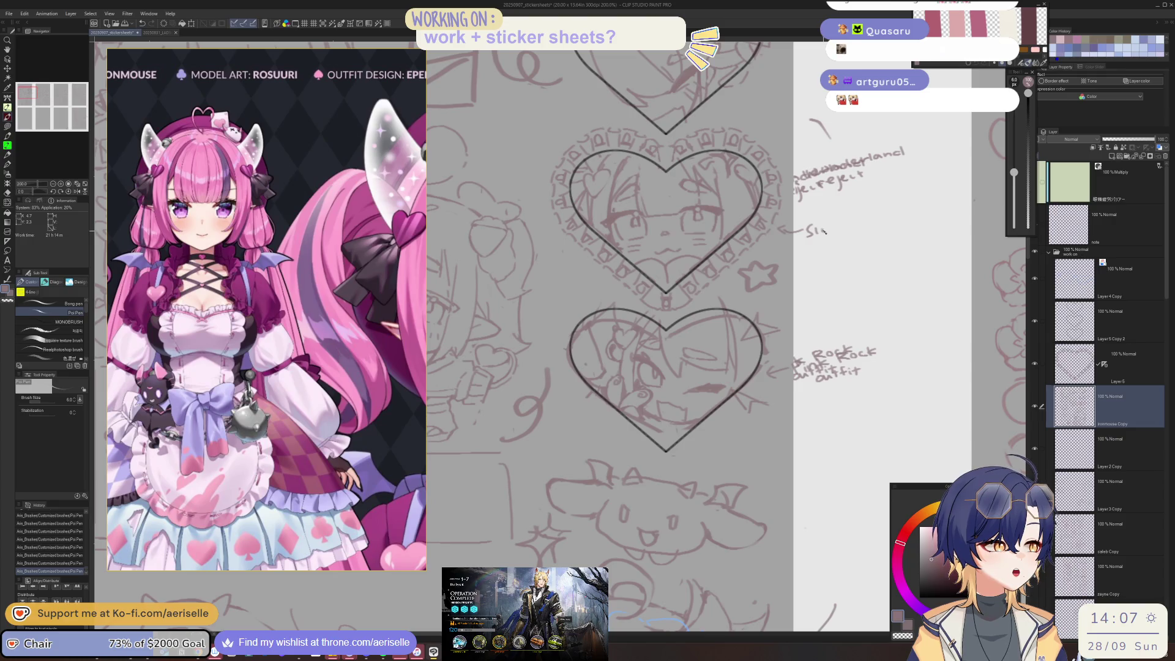
drag(849, 227, 867, 224)
drag(868, 220, 875, 229)
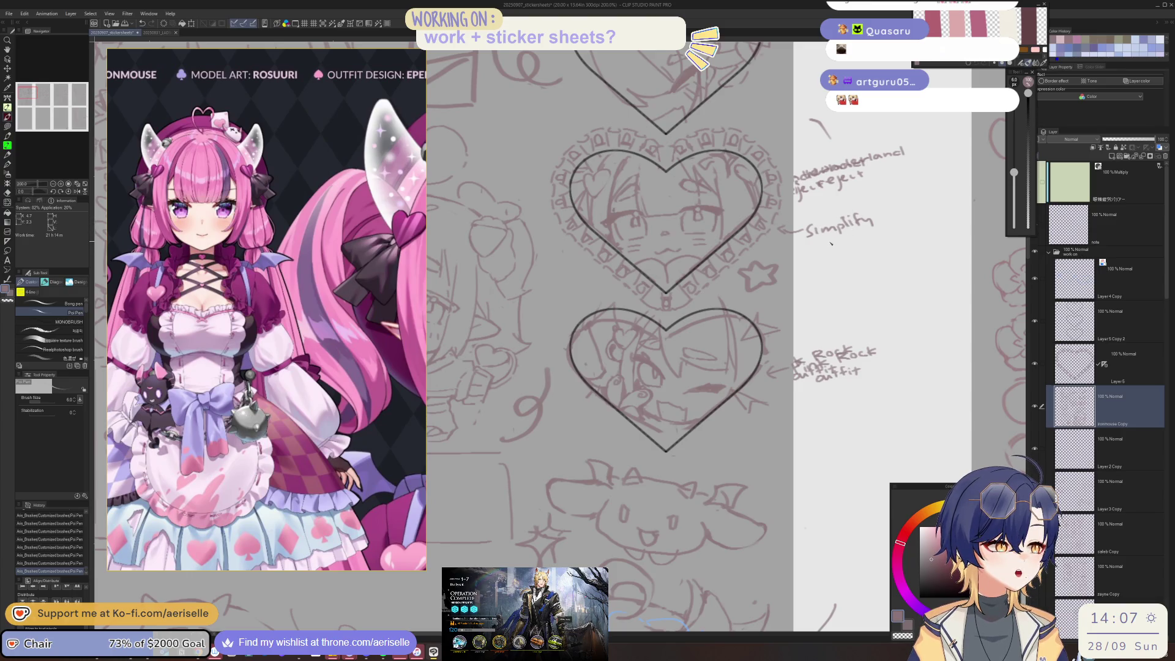
drag(832, 240, 851, 243)
drag(855, 232, 856, 242)
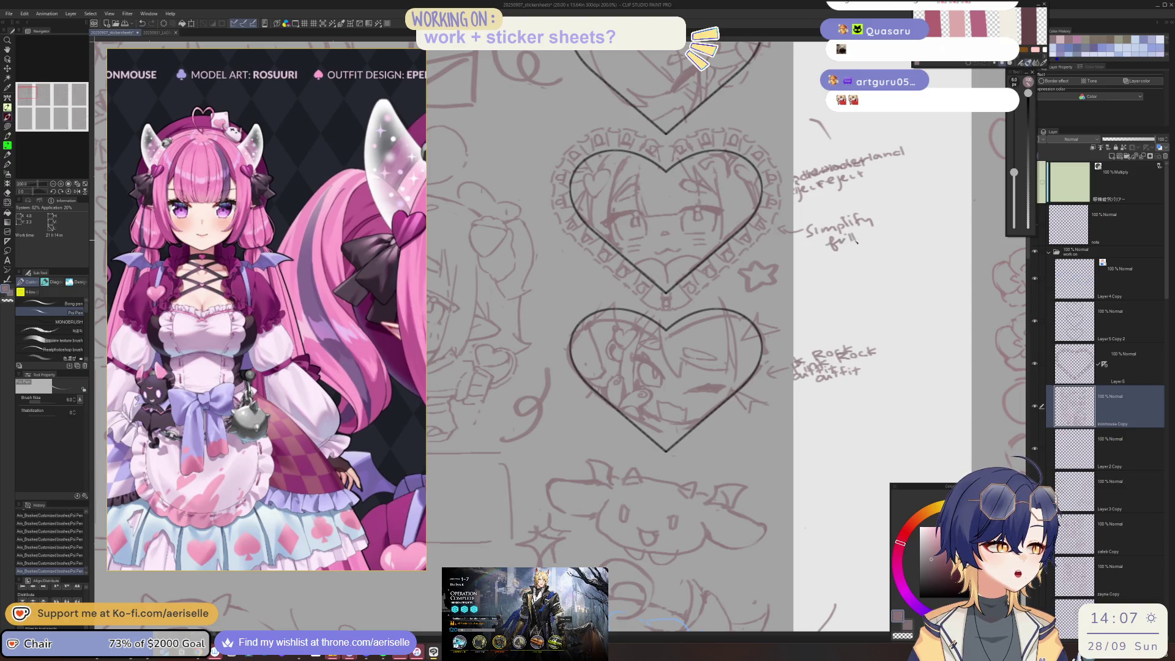
scroll(861, 242, down, 5)
mouse_move(824, 357)
mouse_down()
mouse_move(807, 315)
mouse_move(796, 368)
mouse_up()
scroll(680, 193, up, 2)
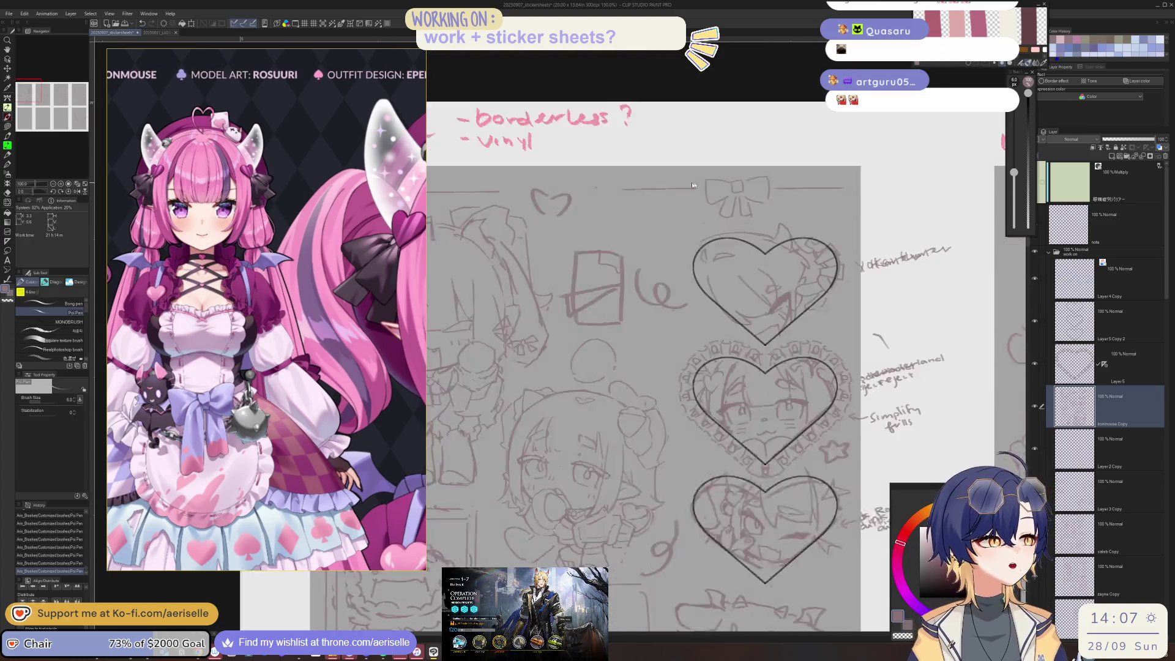
Step: Zoom onto the bow and draw three scalloped lace segments along the guide line to its left
scroll(680, 192, up, 3)
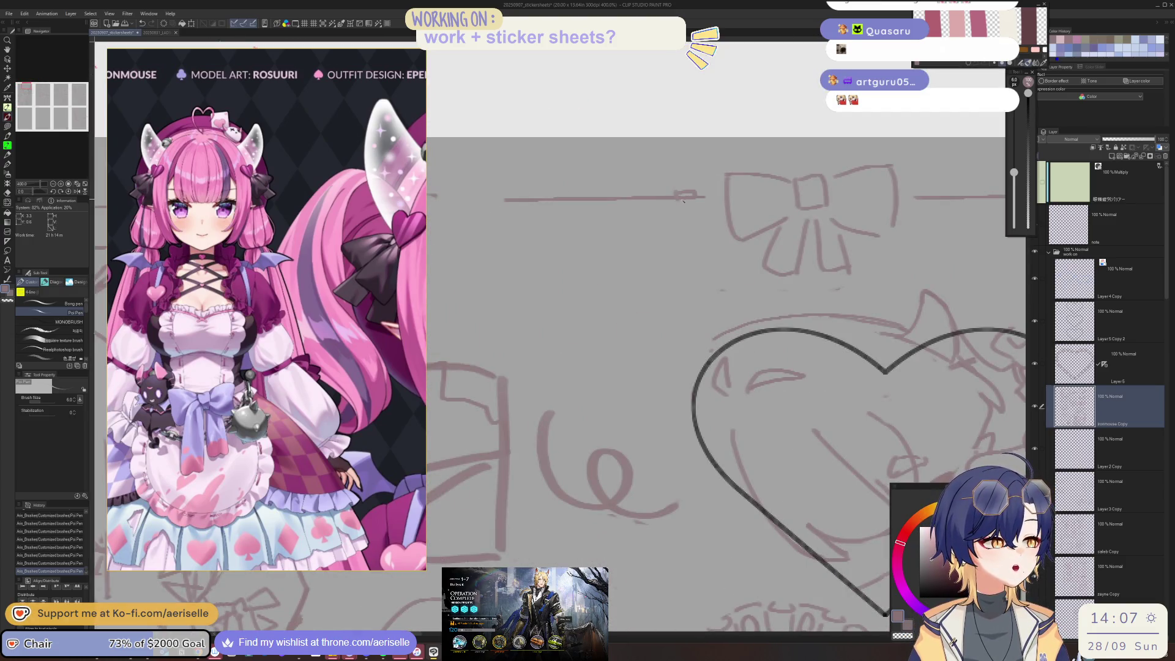
scroll(710, 193, down, 3)
drag(735, 192, 683, 237)
scroll(683, 236, up, 1)
scroll(683, 236, up, 2)
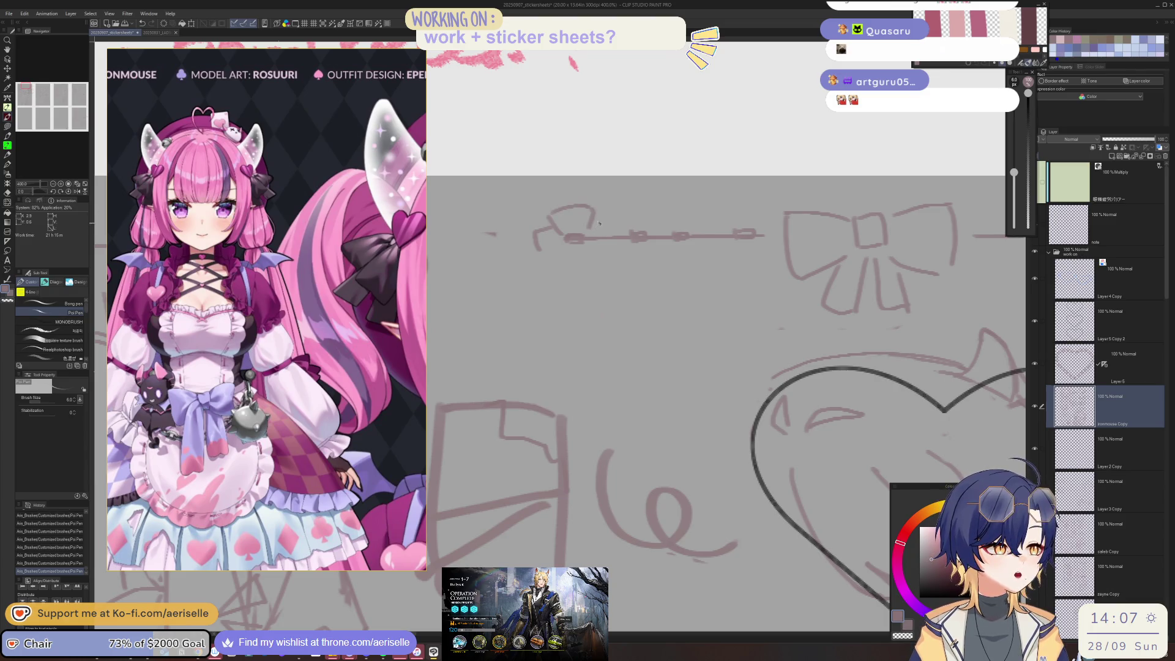
drag(600, 213, 624, 210)
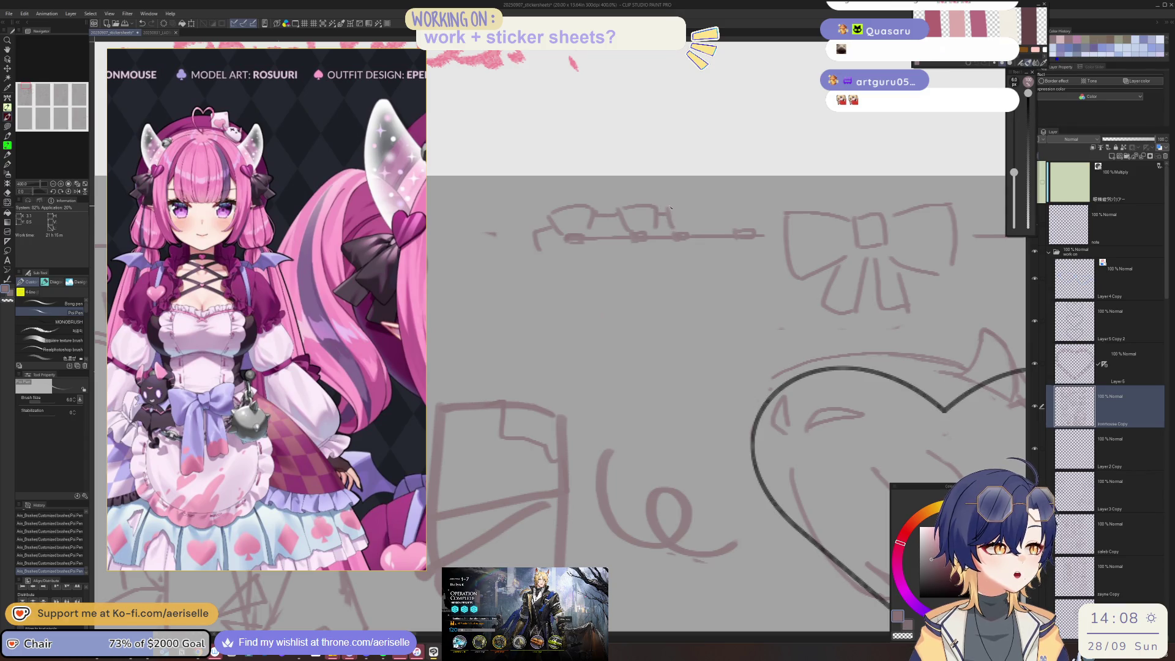
mouse_move(724, 208)
mouse_down()
mouse_move(738, 203)
mouse_move(765, 230)
mouse_up()
mouse_move(566, 245)
mouse_down()
mouse_move(558, 269)
mouse_move(767, 263)
mouse_up()
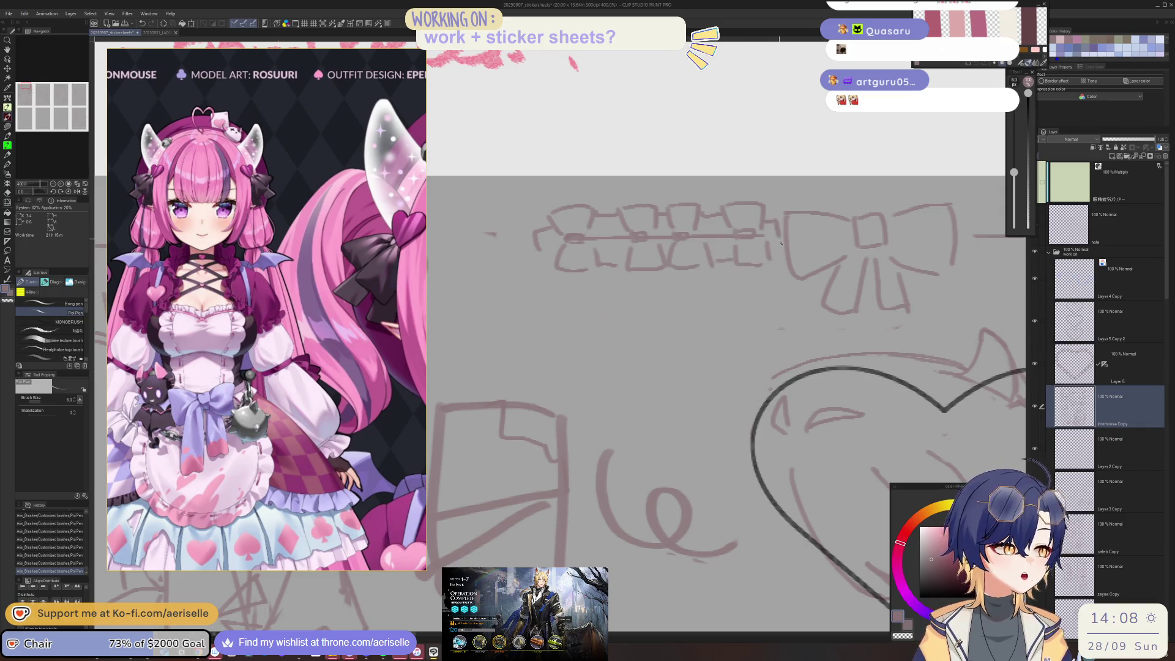
key(ctrl+minus)
key(ctrl+minus)
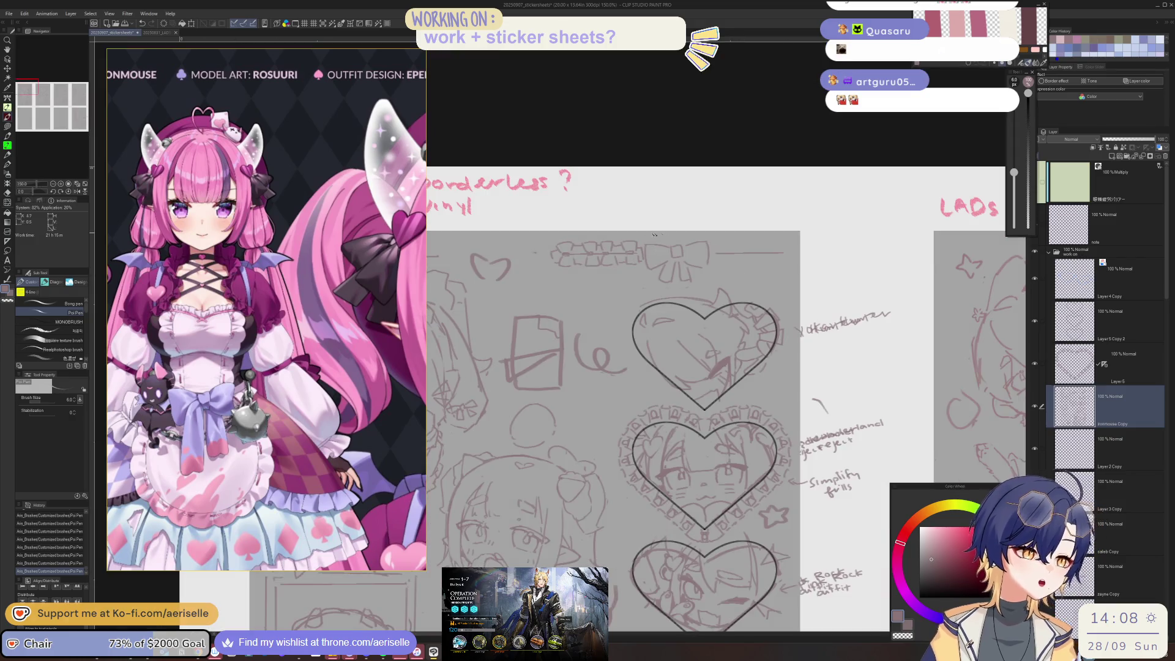
Step: Lasso the lace strip and copy-paste it onto a new layer
key(m)
key(ctrl+plus)
mouse_move(642, 237)
mouse_down()
mouse_move(527, 287)
mouse_move(658, 305)
mouse_up()
scroll(657, 164, down, 3)
key(ctrl+c)
key(ctrl+v)
Step: Flip the pasted strip horizontally and place it to the right of the bow
key(k)
scroll(643, 221, up, 2)
key(ctrl+t)
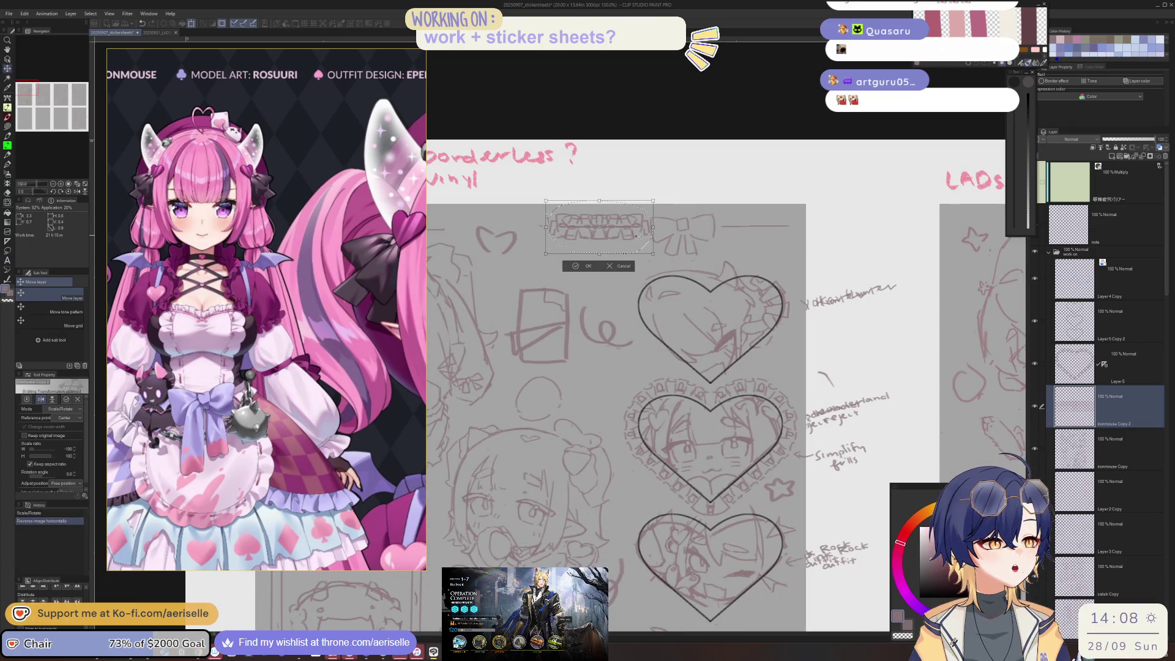
drag(641, 234, 800, 238)
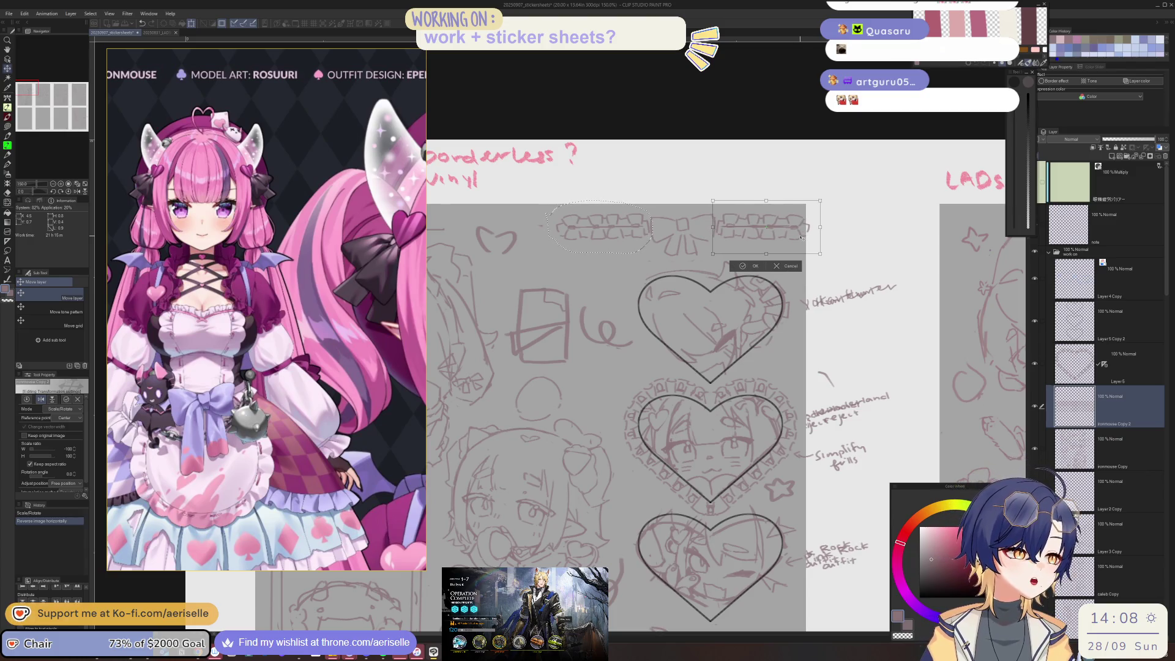
key(Return)
click(689, 265)
scroll(698, 214, down, 3)
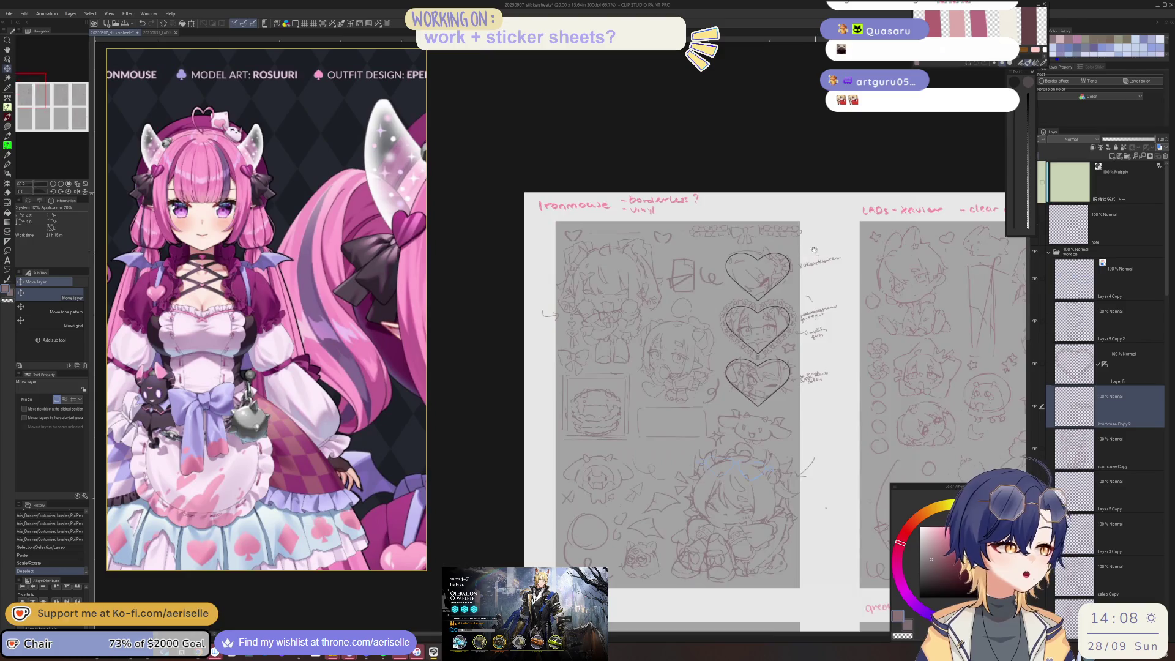
scroll(704, 184, up, 3)
Step: Merge the pasted strip down into the sketch layer and nudge it slightly left
key(m)
click(1158, 158)
mouse_move(656, 209)
mouse_down()
mouse_move(658, 251)
mouse_move(832, 261)
mouse_move(642, 245)
mouse_up()
key(ctrl+e)
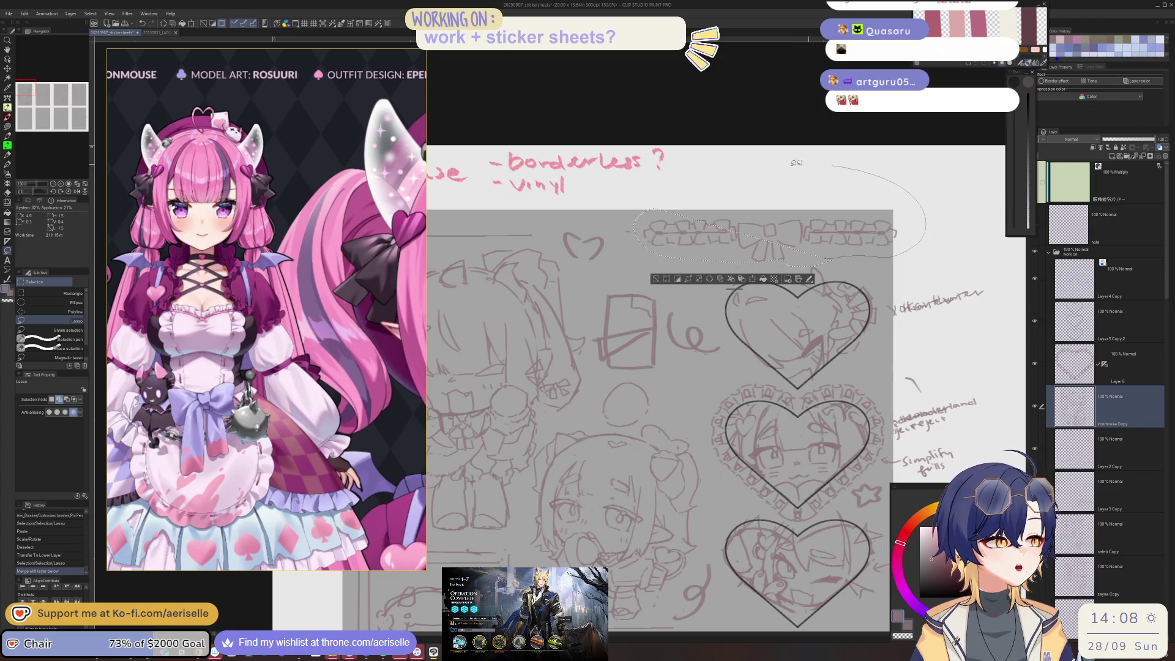
key(k)
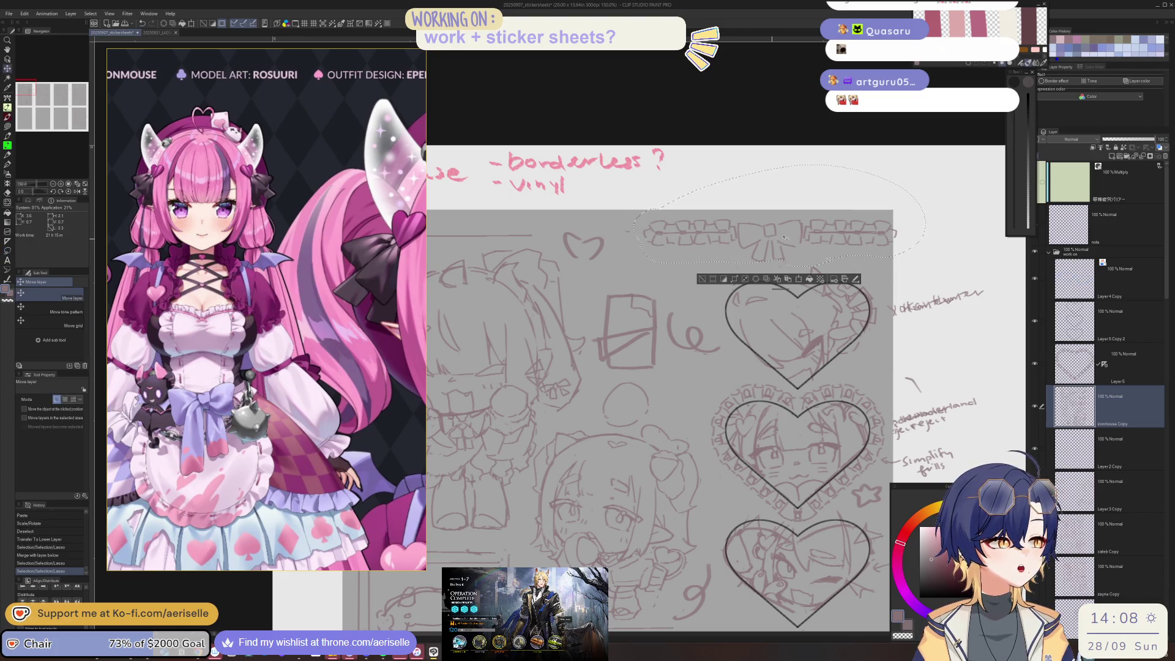
drag(799, 235, 784, 238)
key(ctrl+d)
scroll(647, 217, down, 2)
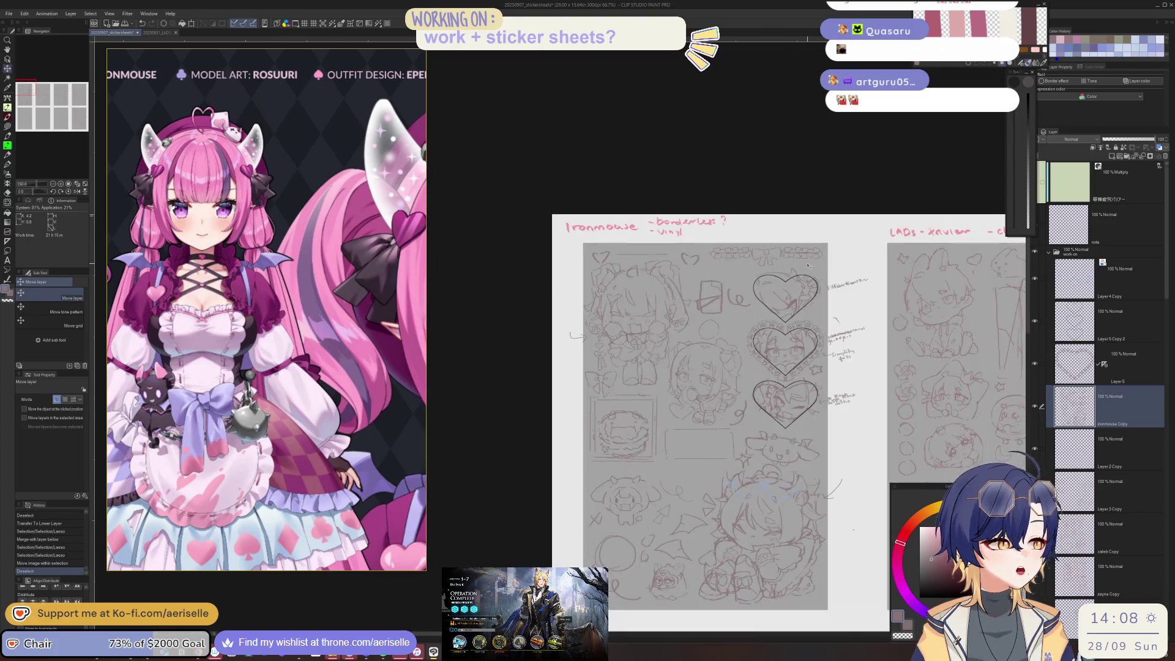
scroll(647, 216, up, 1)
Step: Reselect and adjust the lace strip's position, then erase a stray mark nearby
key(m)
mouse_move(647, 217)
mouse_down()
mouse_move(804, 199)
mouse_move(643, 216)
mouse_move(693, 232)
mouse_up()
key(k)
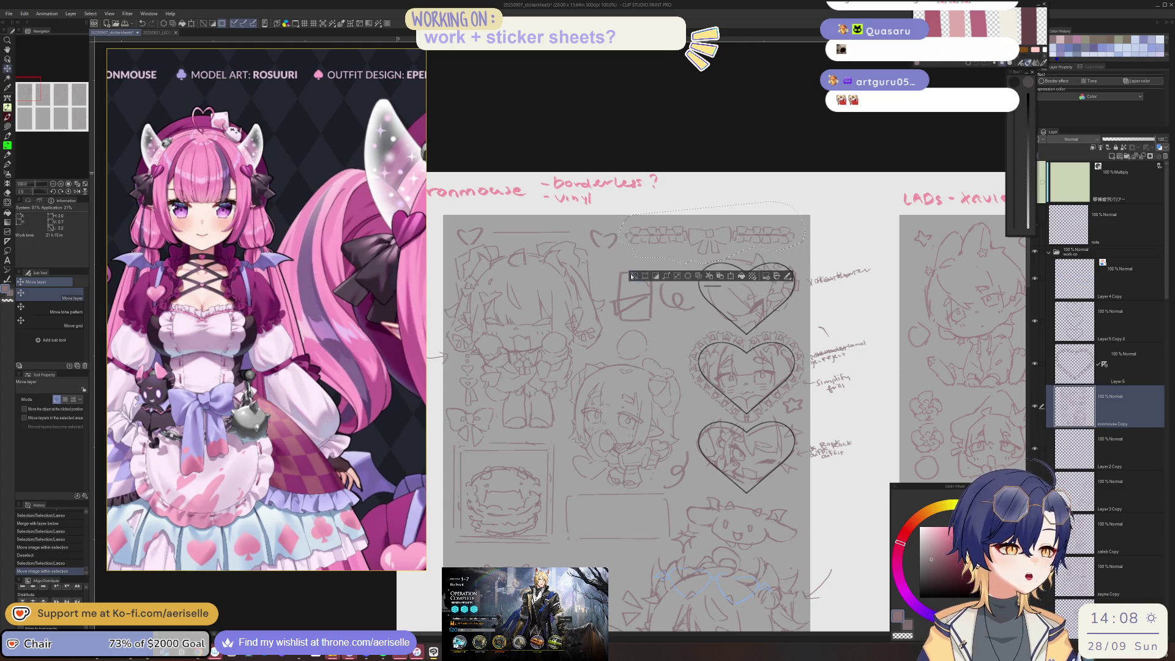
key(ctrl+d)
key(e)
mouse_move(594, 230)
mouse_down()
mouse_move(684, 257)
mouse_move(729, 251)
mouse_move(735, 210)
mouse_move(720, 240)
mouse_move(749, 197)
mouse_up()
Step: Shift the lassoed lace strip further left and deselect it
key(m)
key(k)
key(ctrl+d)
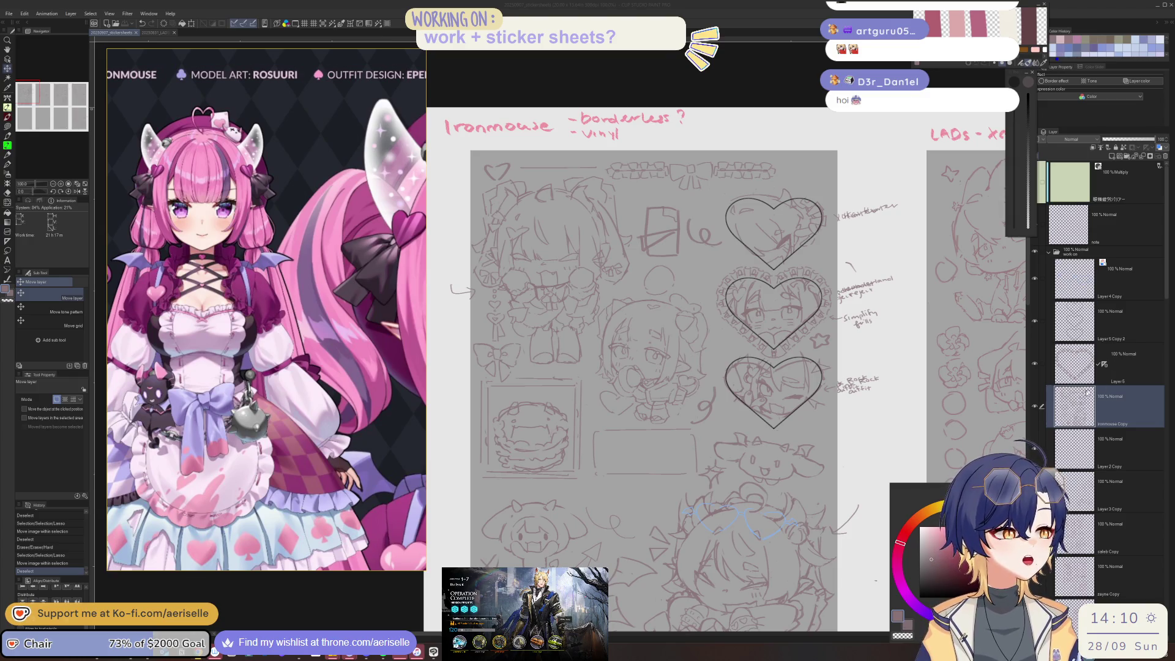
scroll(711, 175, up, 2)
scroll(711, 176, up, 3)
Step: Erase the stray line right of the small heart and shrink the PureRef window
key(e)
drag(552, 225, 688, 223)
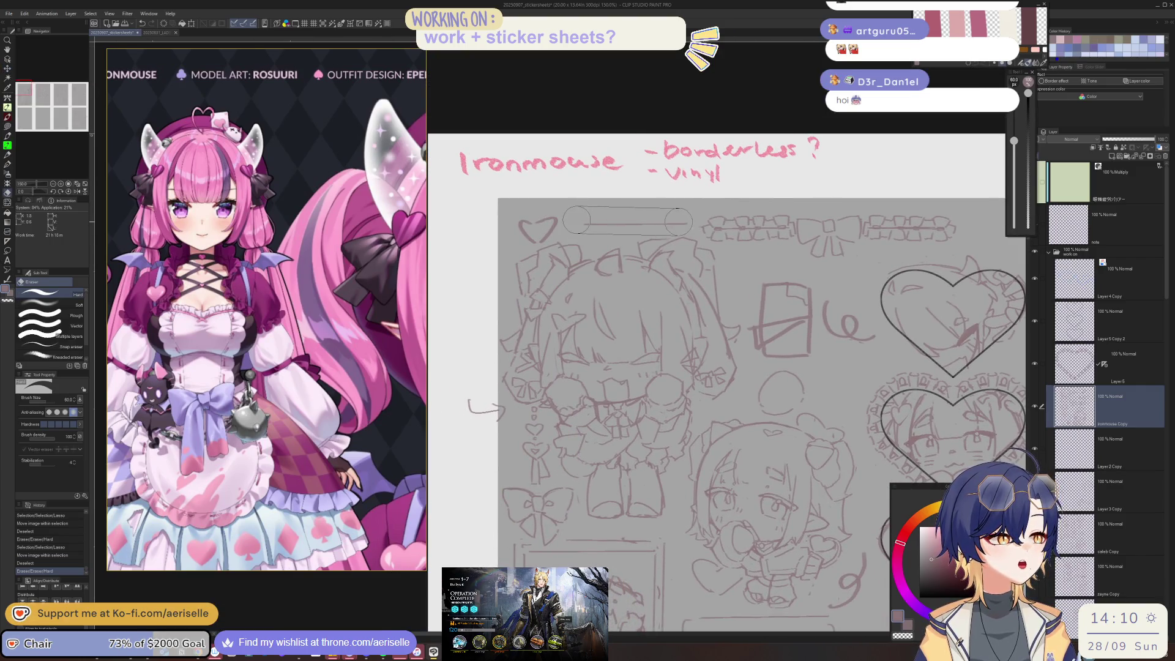
right_click(255, 320)
click(342, 519)
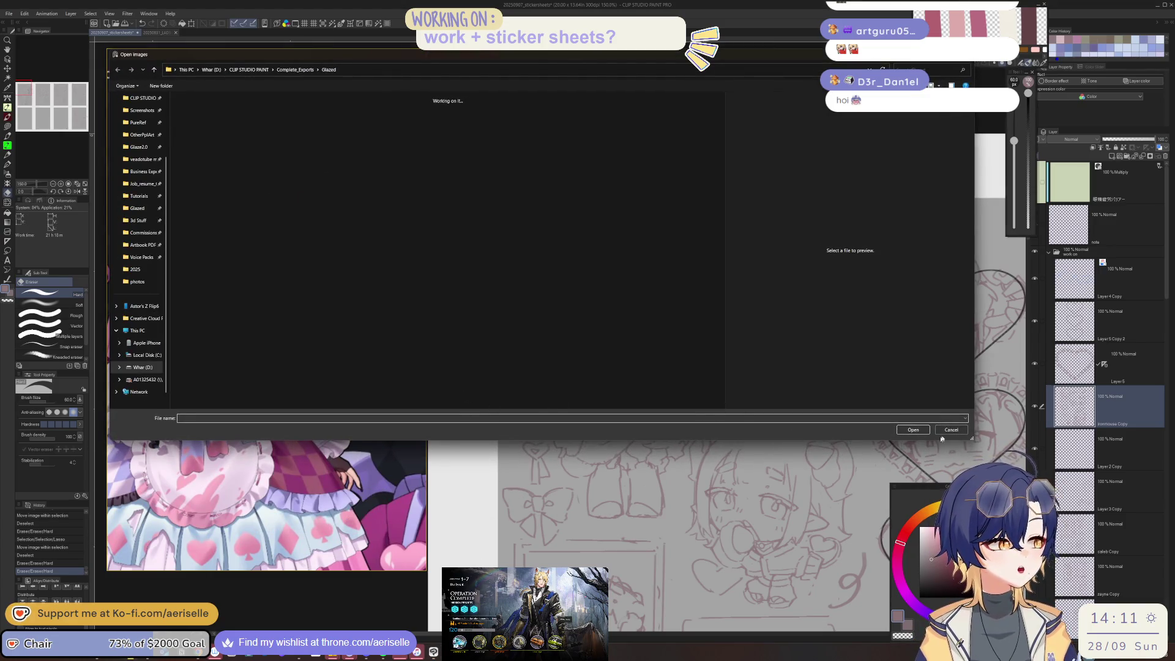
click(952, 429)
drag(330, 570, 348, 237)
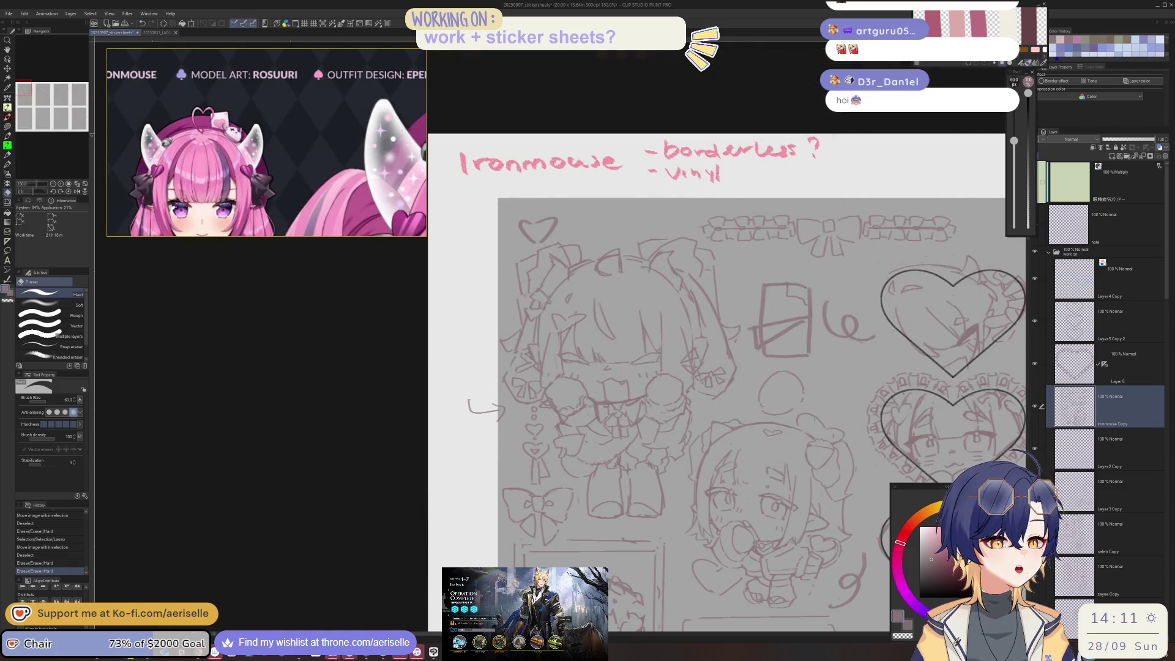
Step: Open a recent PureRef scene, enlarge its window, and begin erasing the small heart doodle
right_click(74, 428)
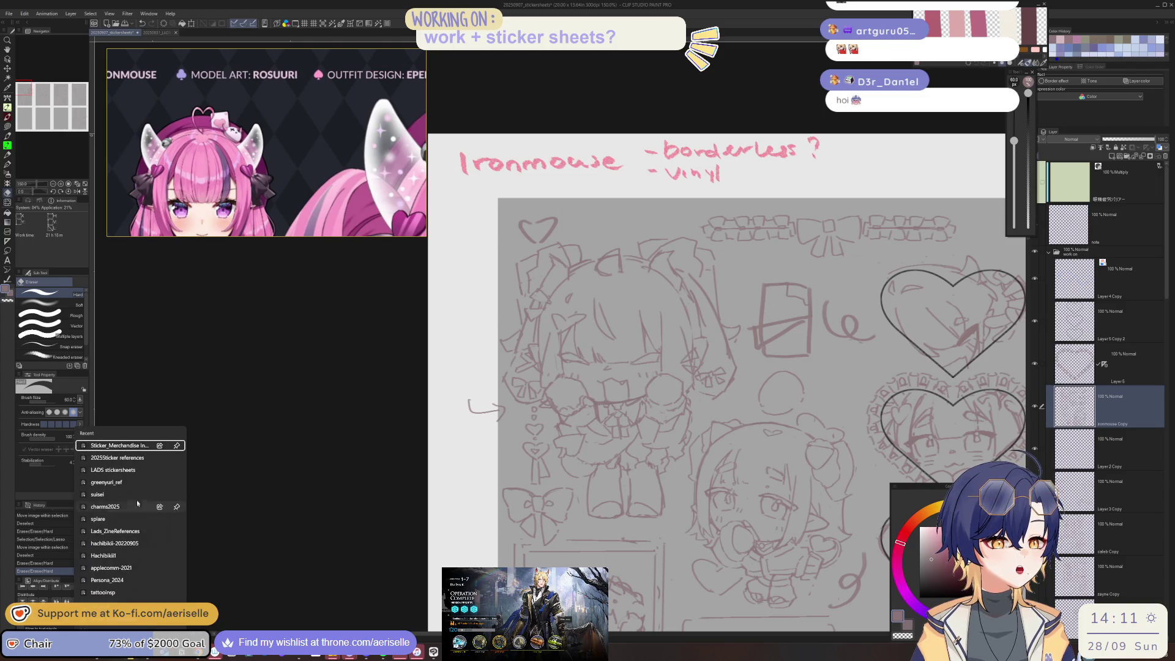
click(145, 459)
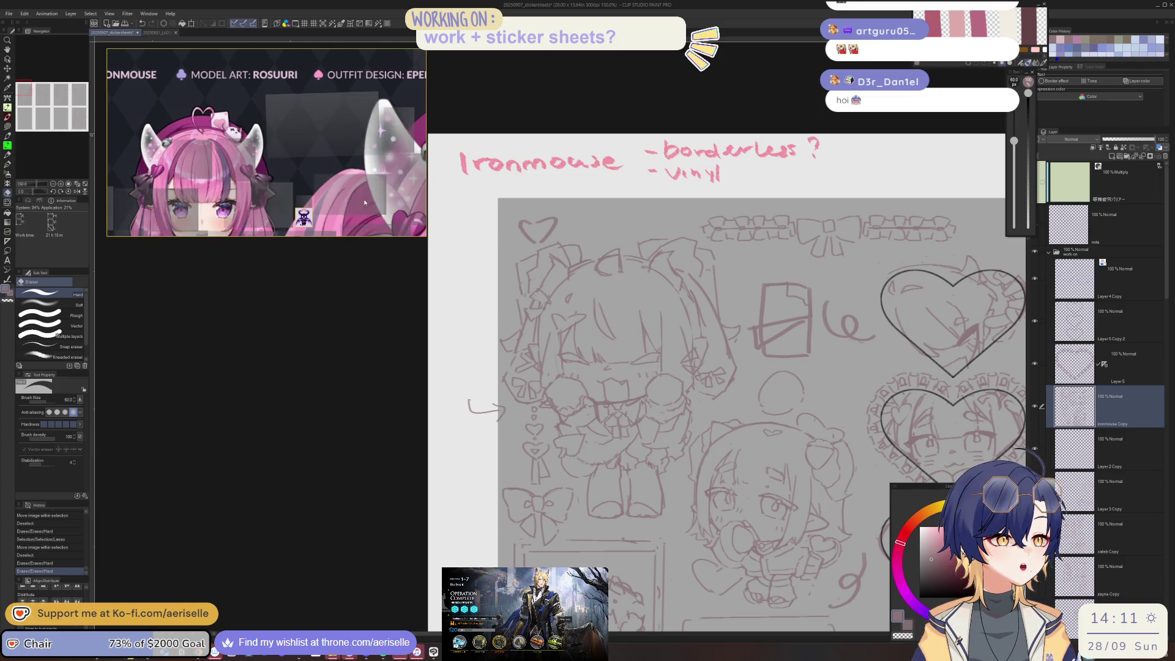
right_click(392, 152)
mouse_move(404, 327)
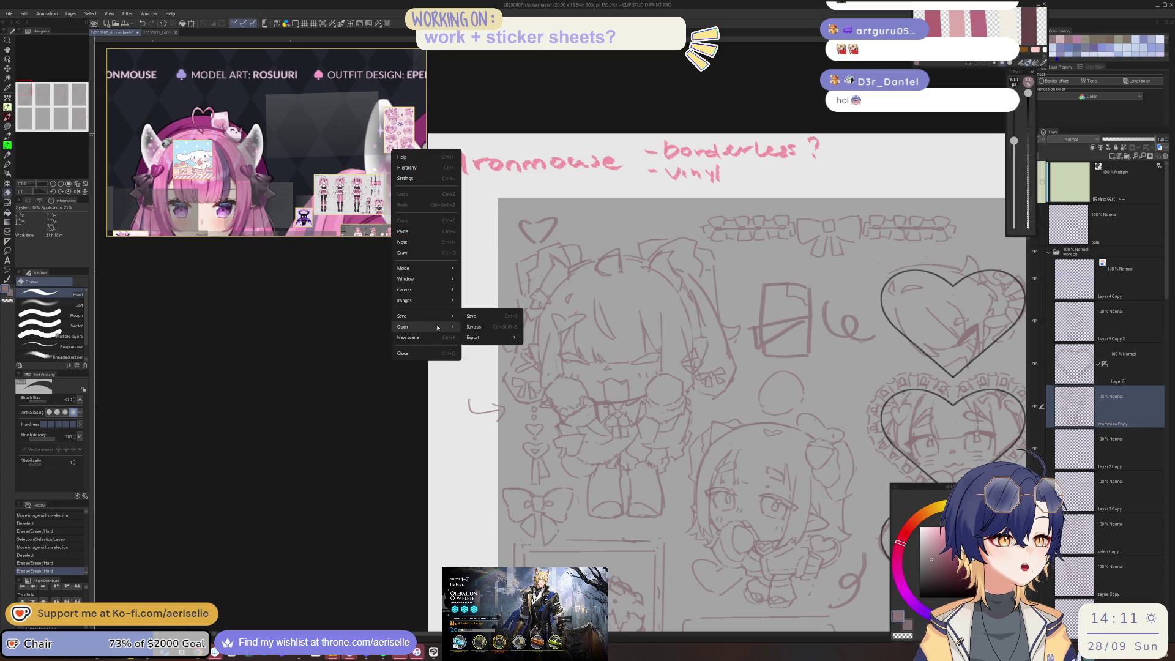
click(576, 349)
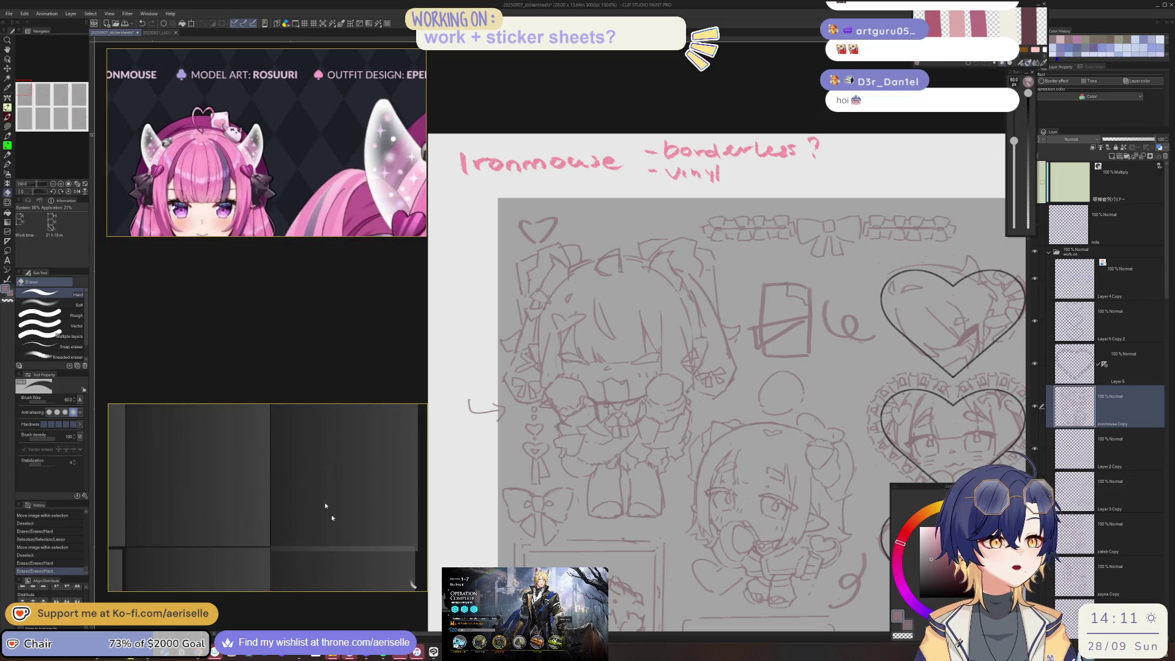
drag(317, 237, 317, 386)
drag(276, 520, 334, 401)
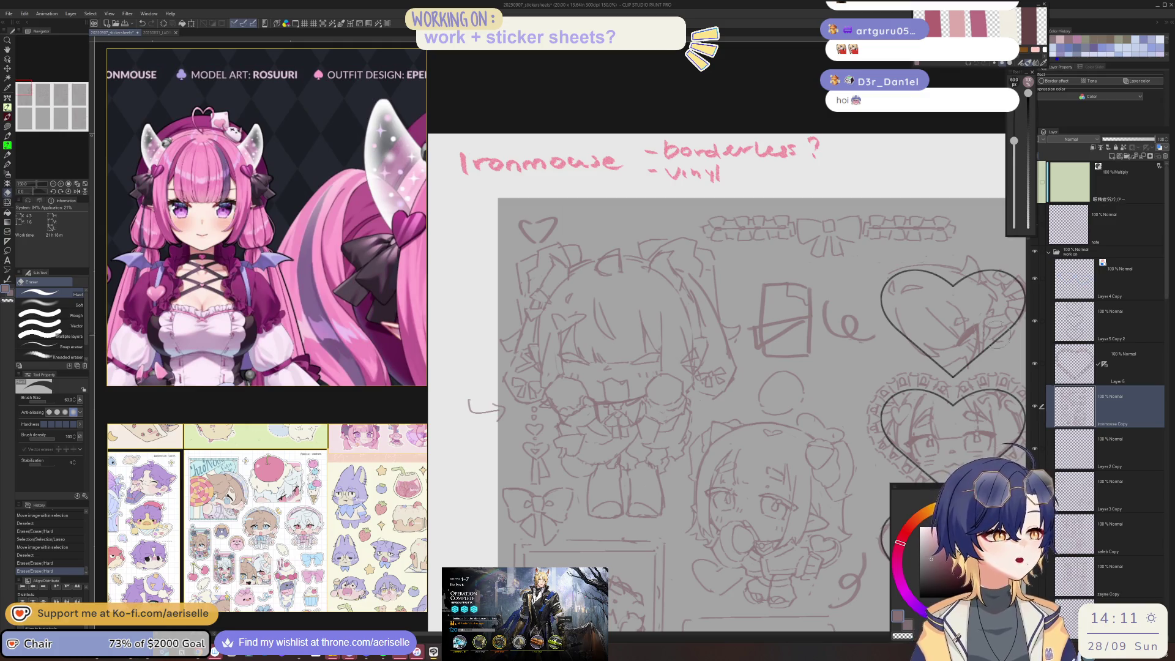
drag(525, 226, 553, 231)
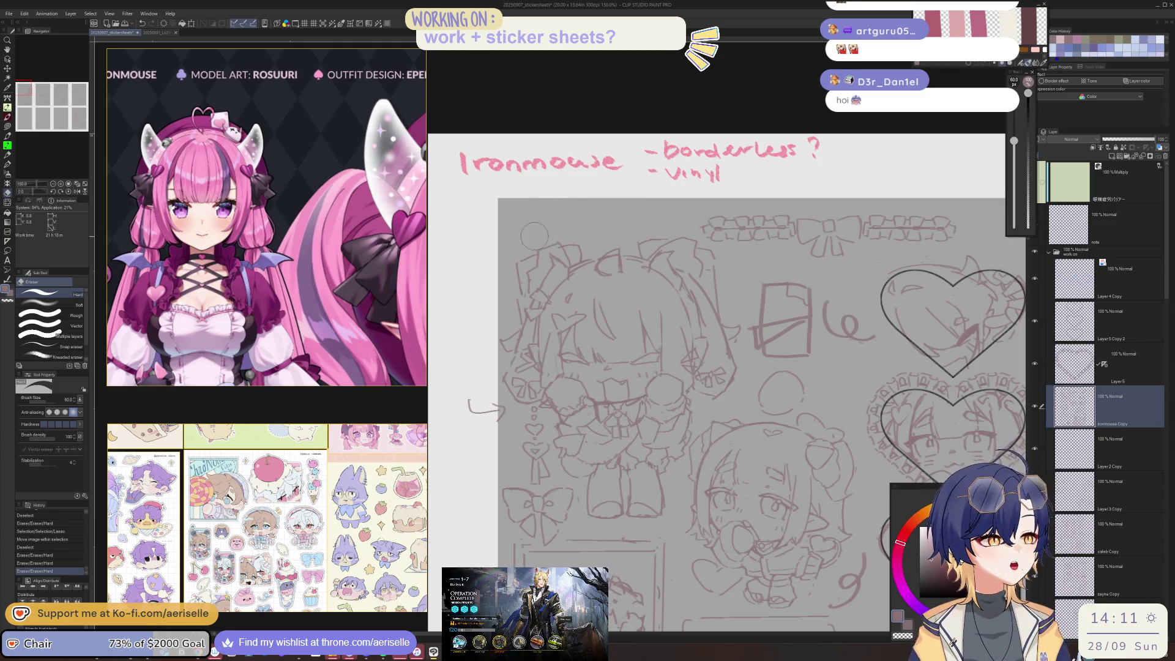
Step: Erase stray sketch lines with a smaller eraser, undoing an accidental pen mark
scroll(581, 287, down, 2)
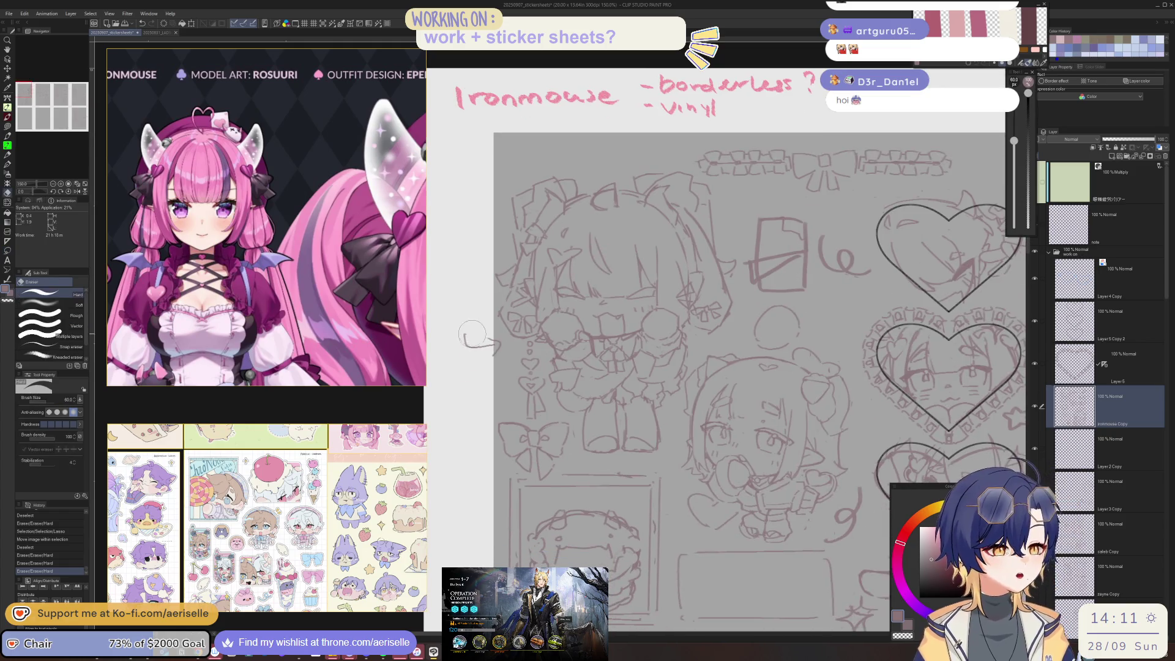
drag(565, 345, 570, 375)
scroll(554, 333, up, 3)
key(bracketleft)
drag(530, 329, 535, 346)
scroll(617, 356, down, 2)
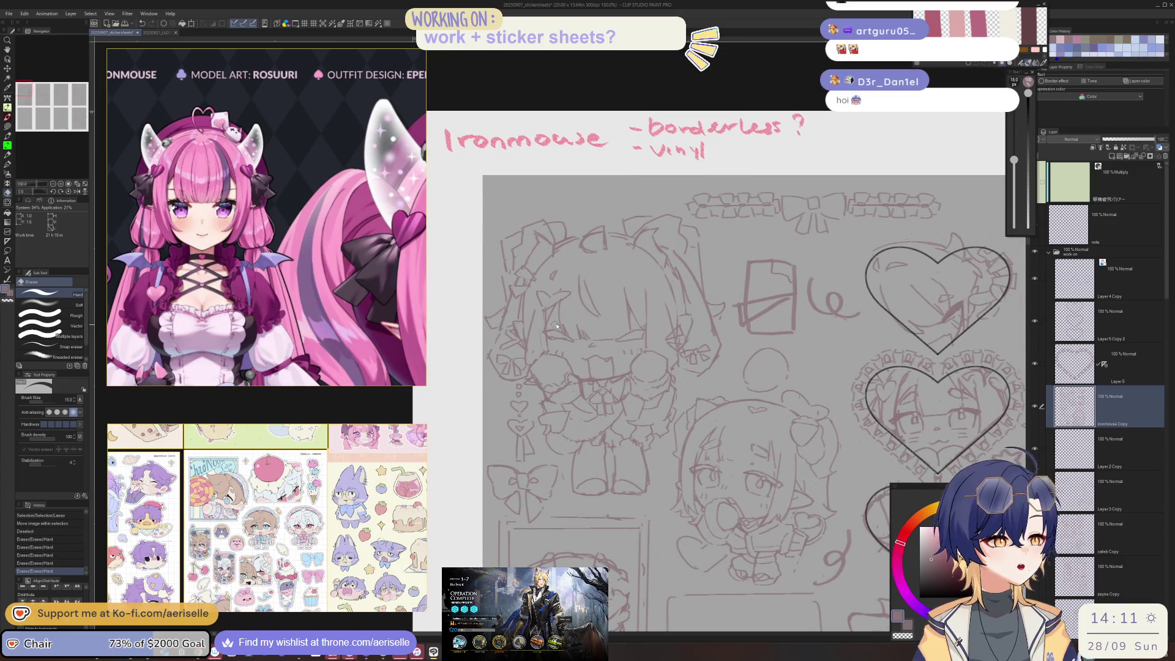
scroll(572, 337, up, 5)
key(p)
click(537, 336)
key(ctrl+z)
Step: Lasso the chibi's left eye and slightly tilt and shift it with Scale/Rotate
key(l)
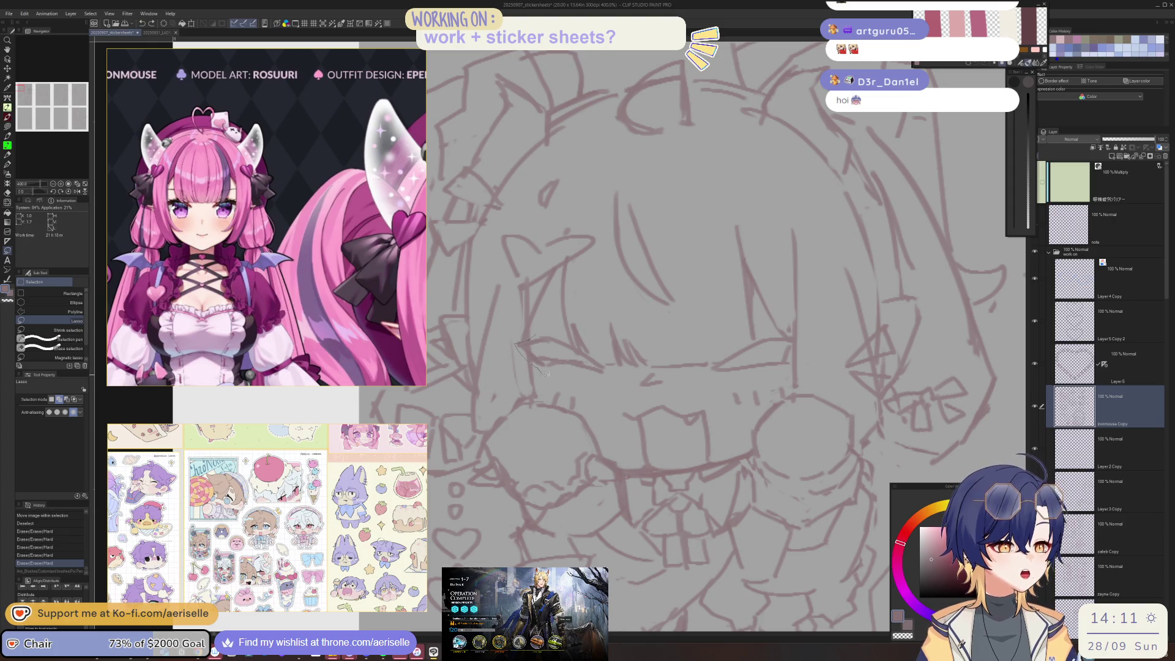
drag(595, 350, 554, 336)
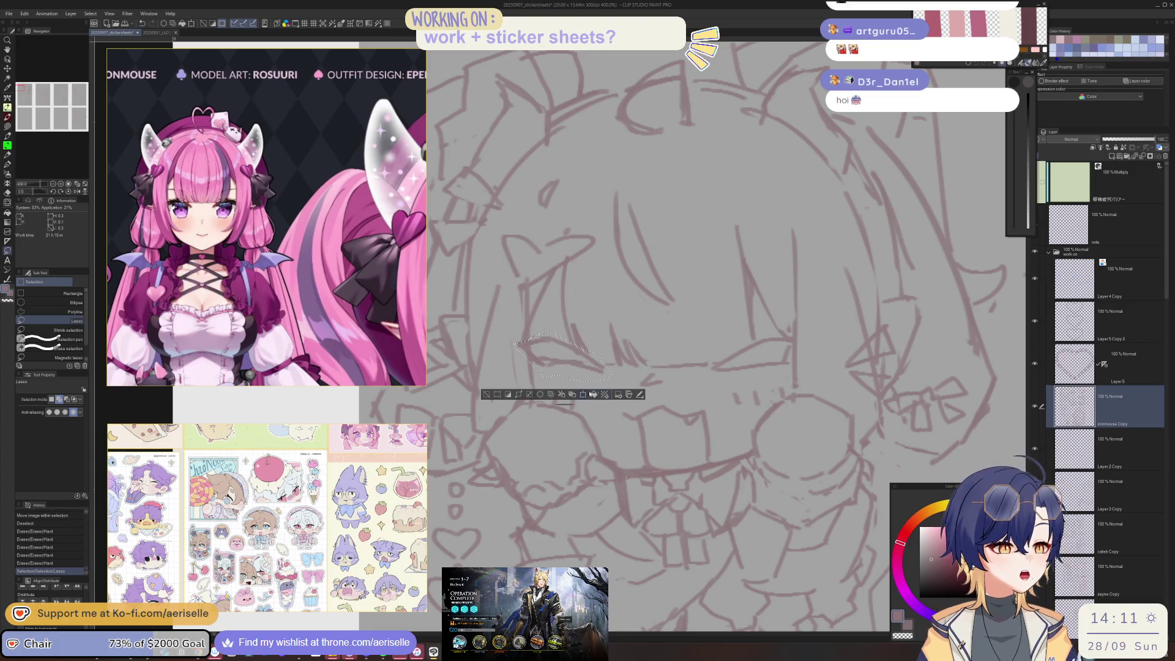
click(592, 395)
drag(637, 364, 641, 373)
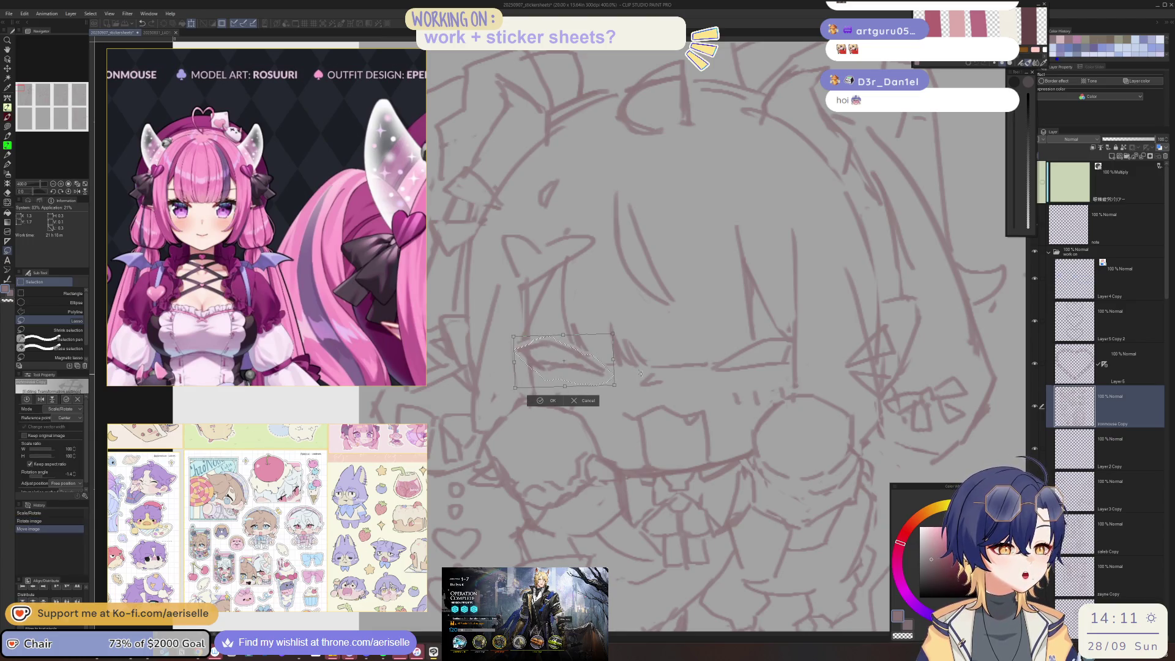
click(548, 400)
click(485, 400)
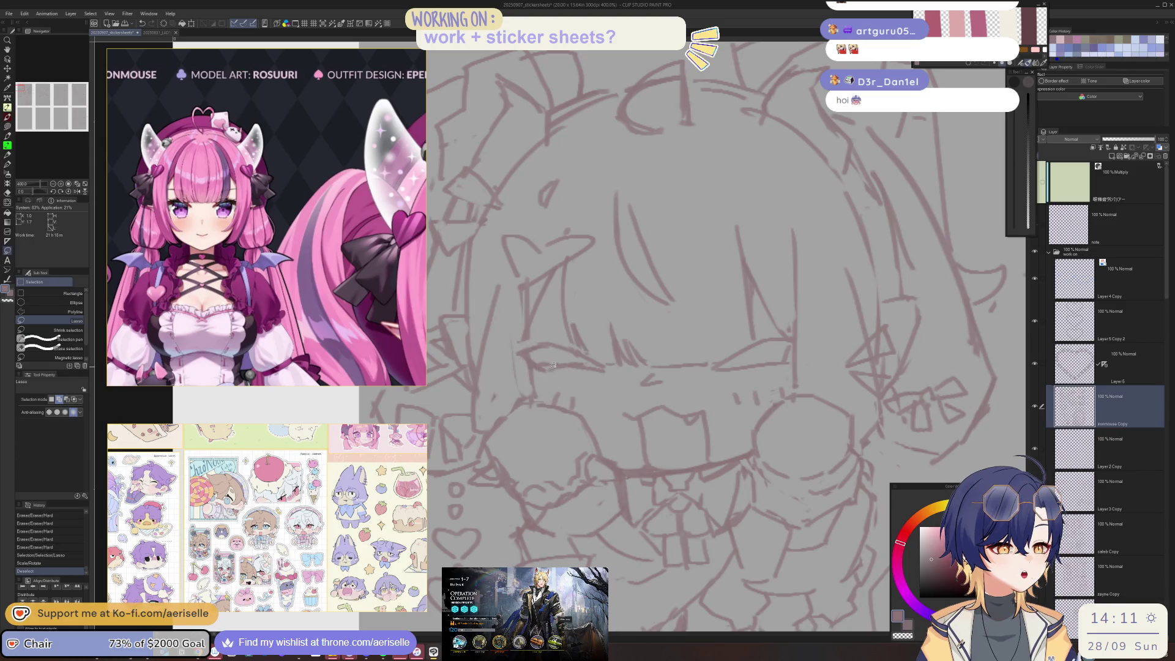
Step: Clean up leftover lines around the eye and face with eraser and pen touch-ups
key(e)
drag(551, 366, 540, 370)
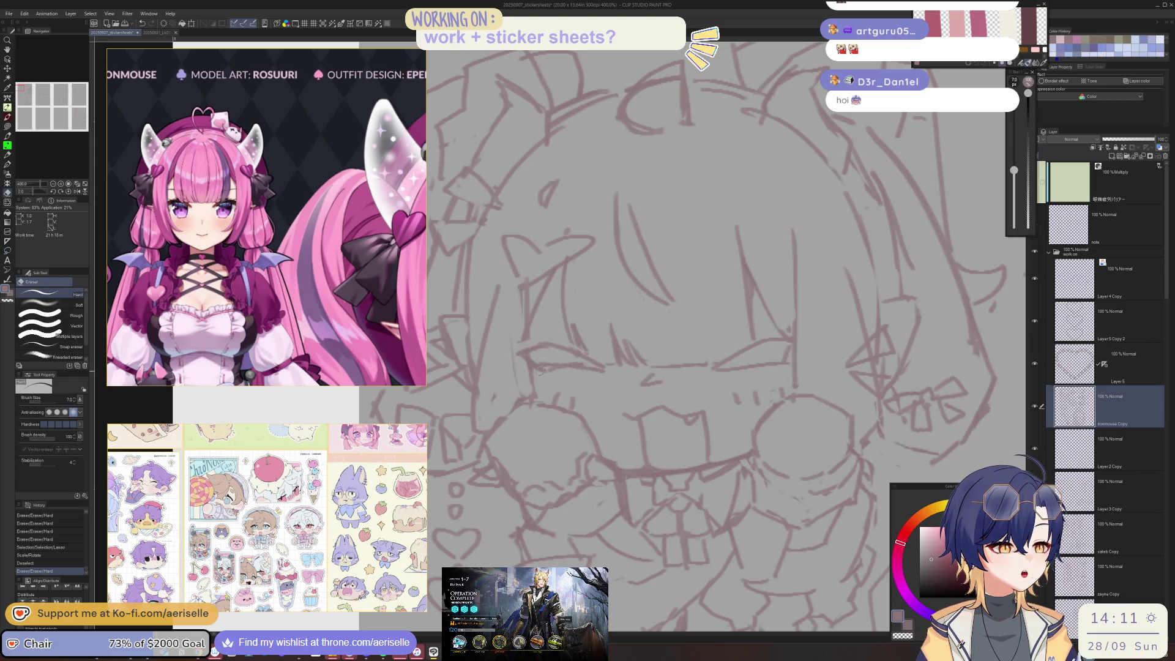
click(572, 366)
key(p)
click(590, 369)
key(e)
drag(589, 370, 609, 374)
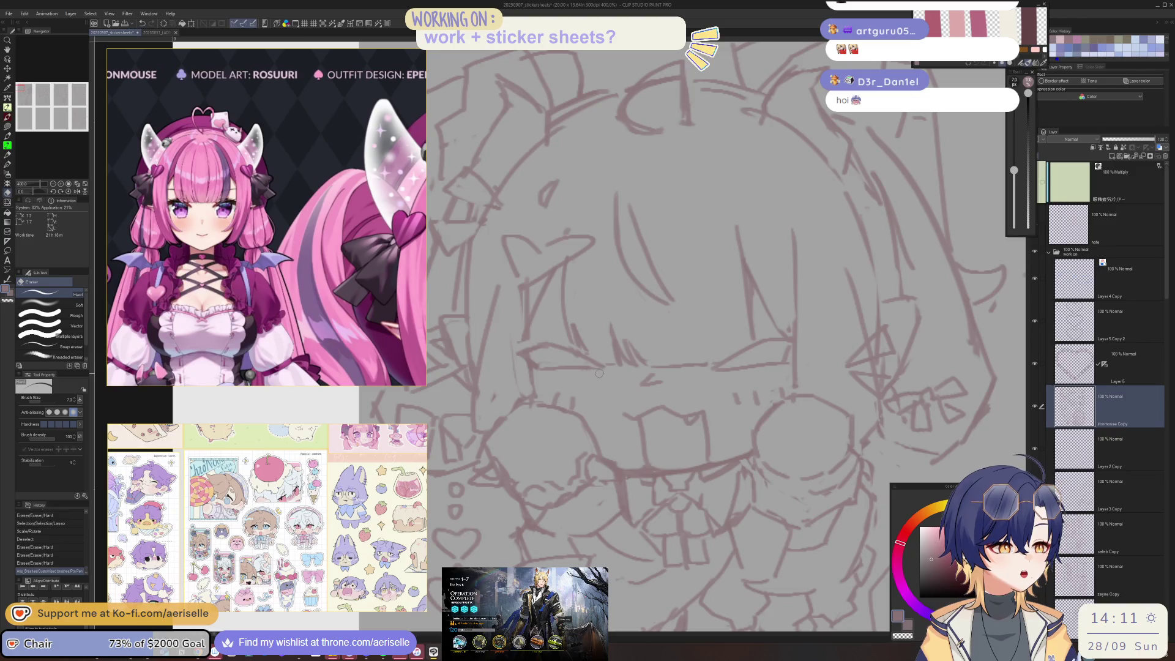
scroll(670, 359, down, 6)
scroll(633, 384, up, 3)
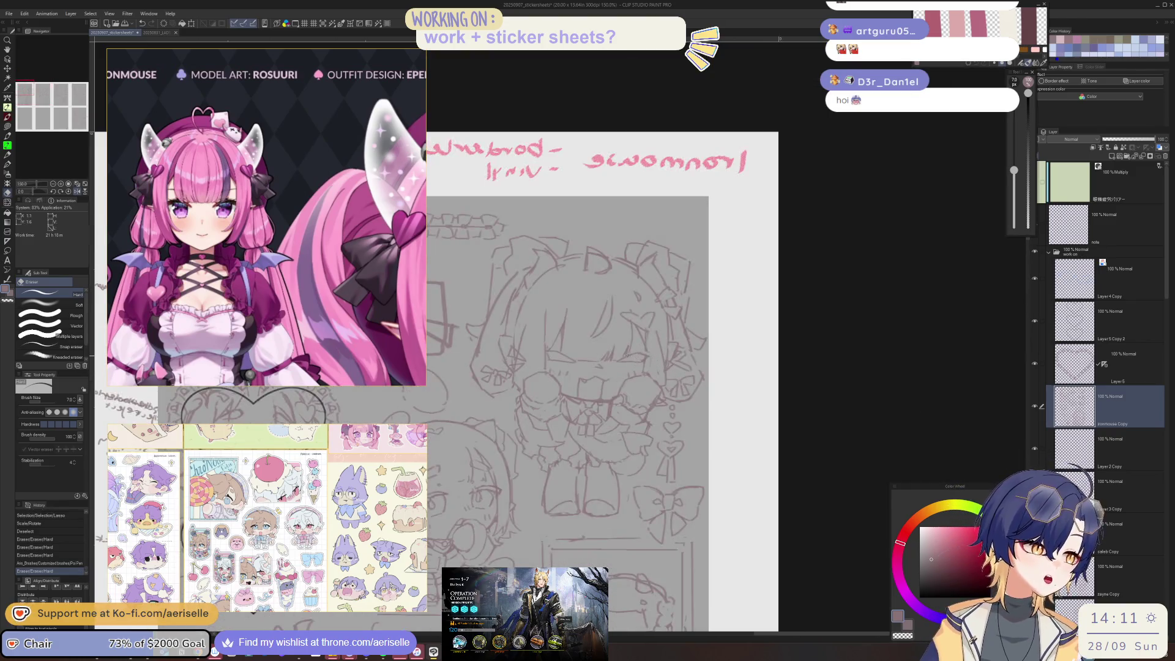
Step: Lasso part of the chibi face sketch and nudge it with Move layer
key(l)
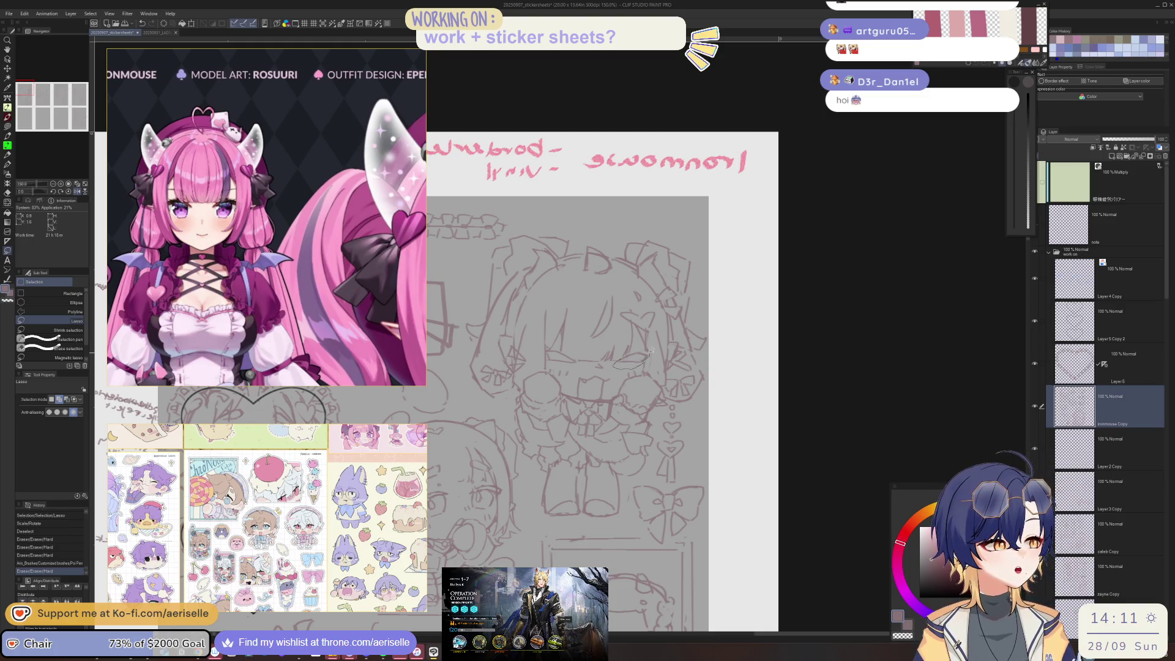
mouse_move(648, 356)
mouse_down()
mouse_move(632, 352)
mouse_move(639, 362)
mouse_up()
key(k)
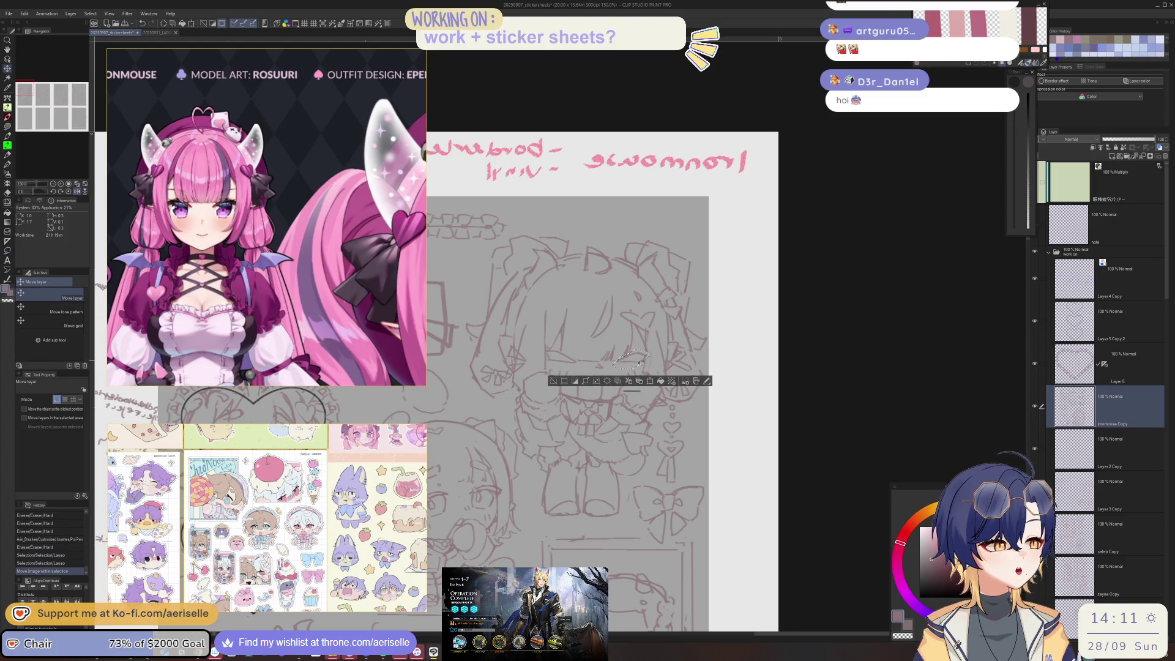
click(561, 381)
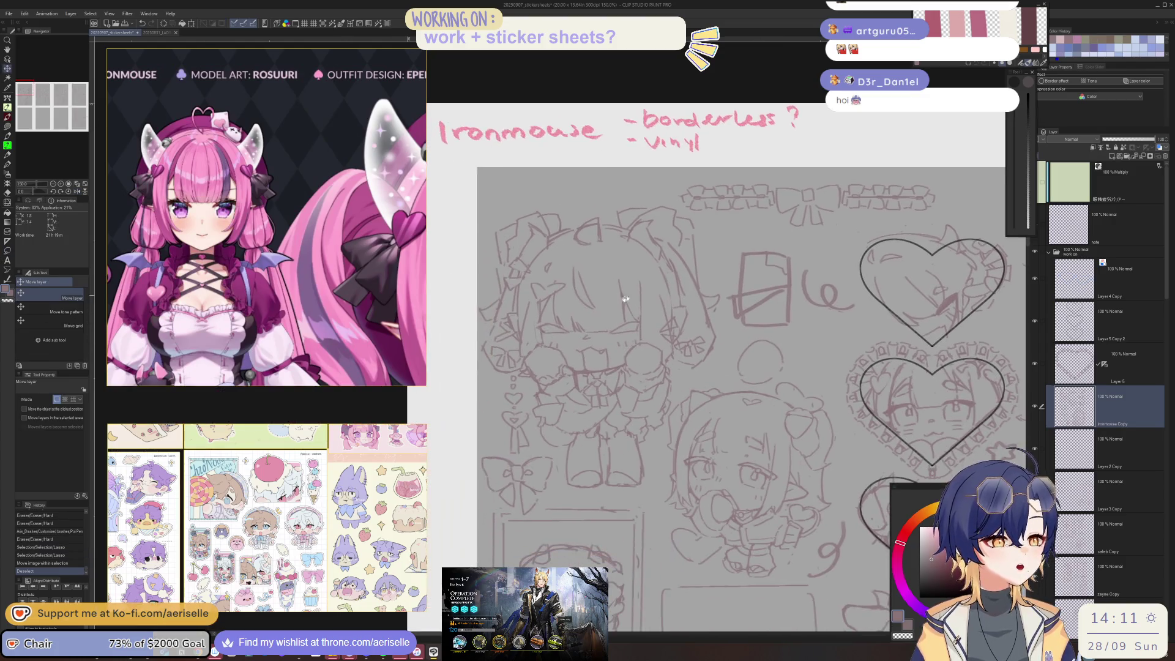
Step: Erase stray lines around the top-left chibi's face and redraw short pen strokes on it
scroll(514, 276, up, 2)
key(p)
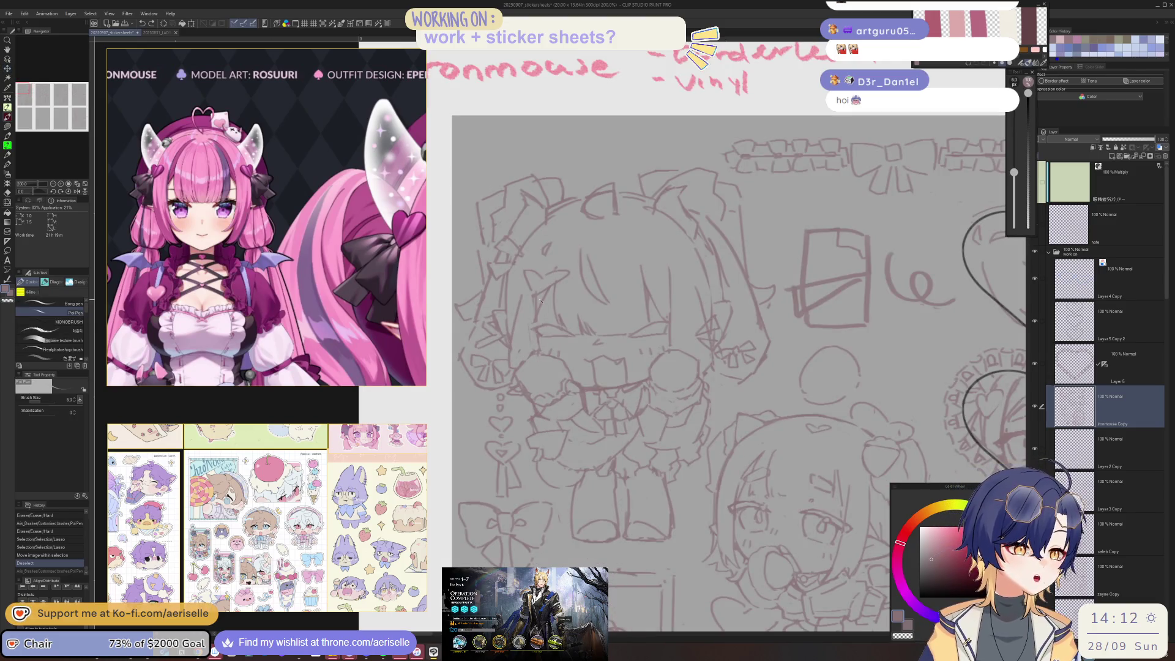
key(e)
mouse_move(541, 328)
mouse_down()
mouse_move(536, 338)
mouse_move(542, 306)
mouse_up()
drag(541, 307, 546, 320)
key(p)
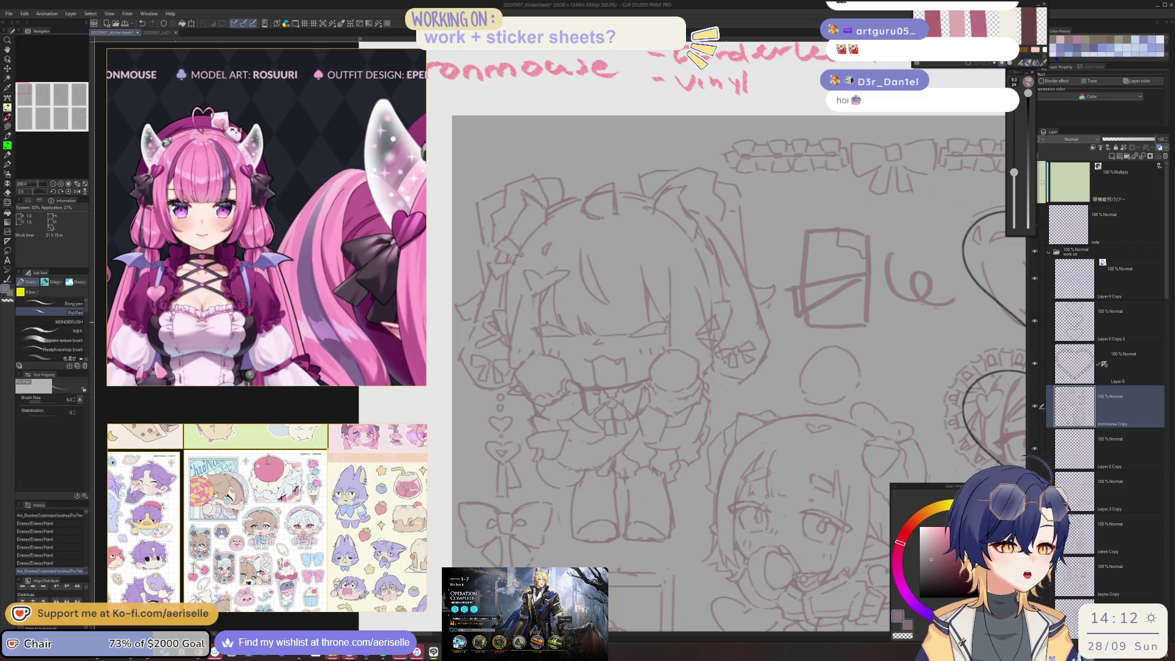
drag(660, 271, 669, 316)
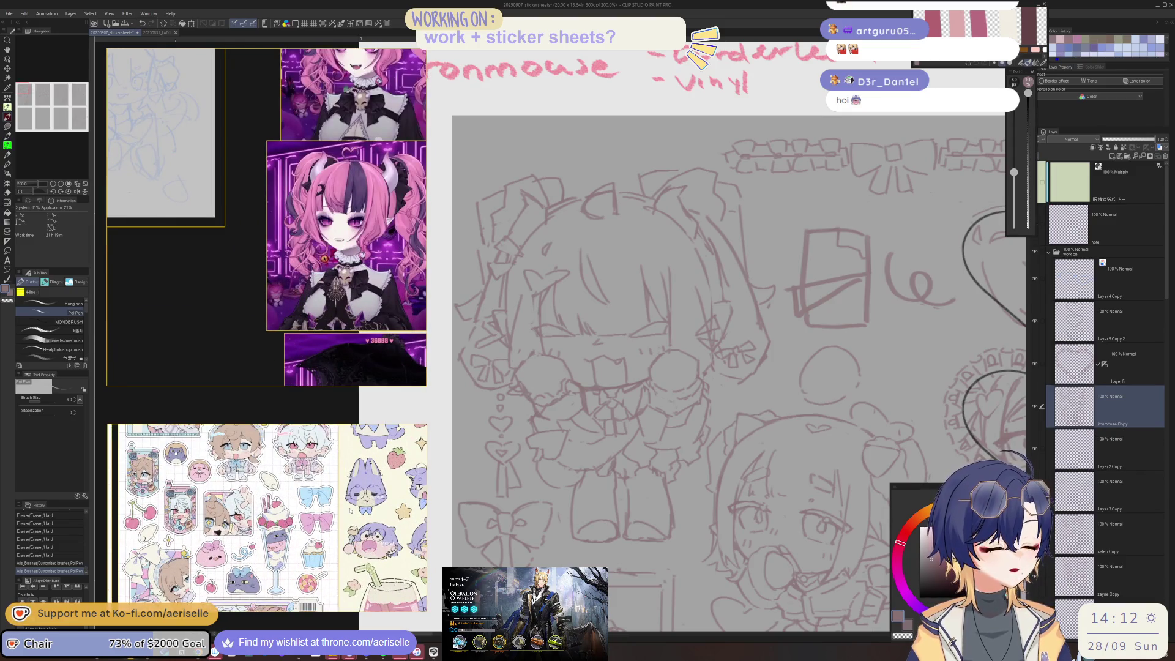
drag(695, 341, 709, 336)
Step: Erase and redraw small parts of the chibi's head and hair lines, undoing one erasure
key(e)
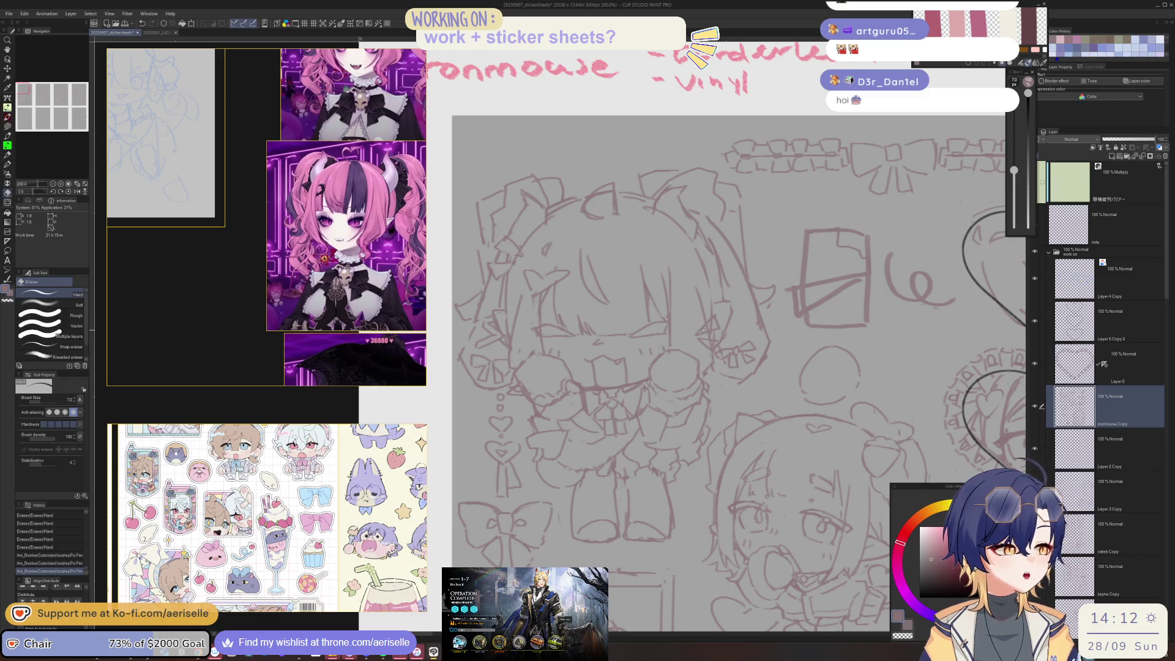
drag(671, 152, 694, 218)
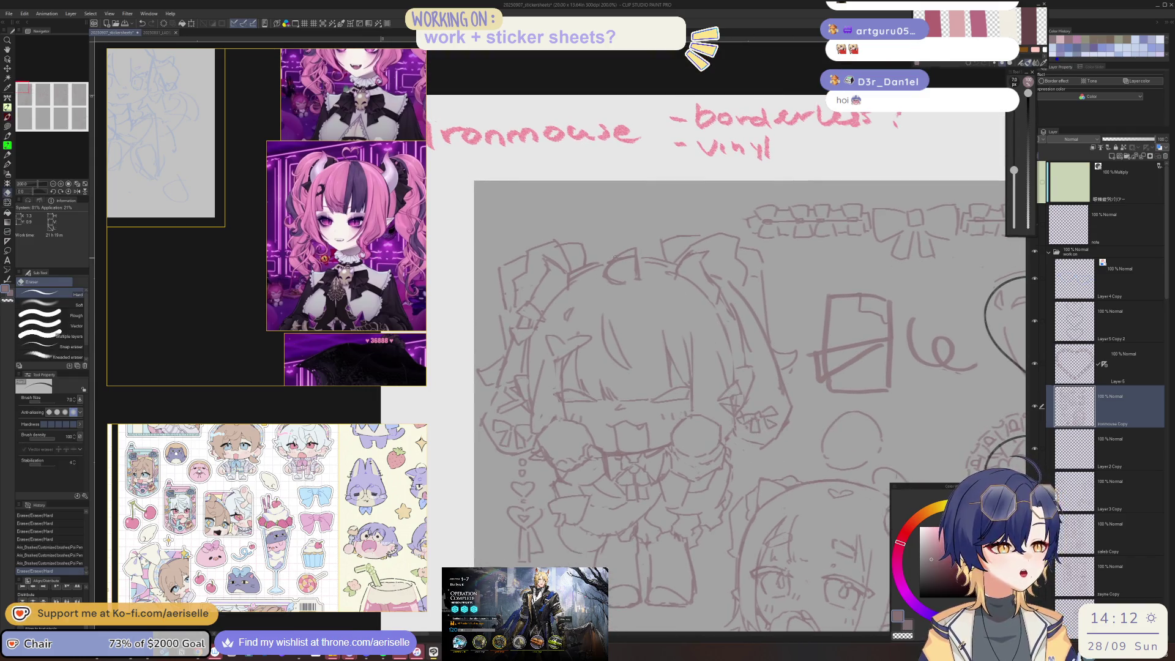
key(p)
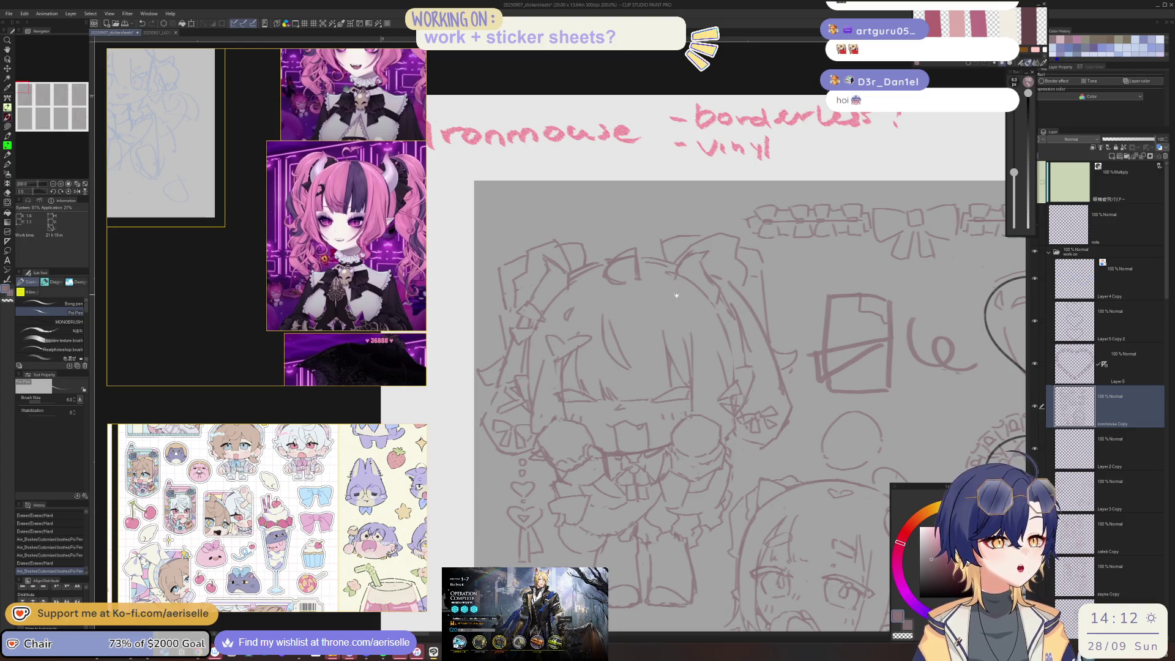
drag(676, 295, 655, 334)
drag(525, 304, 530, 309)
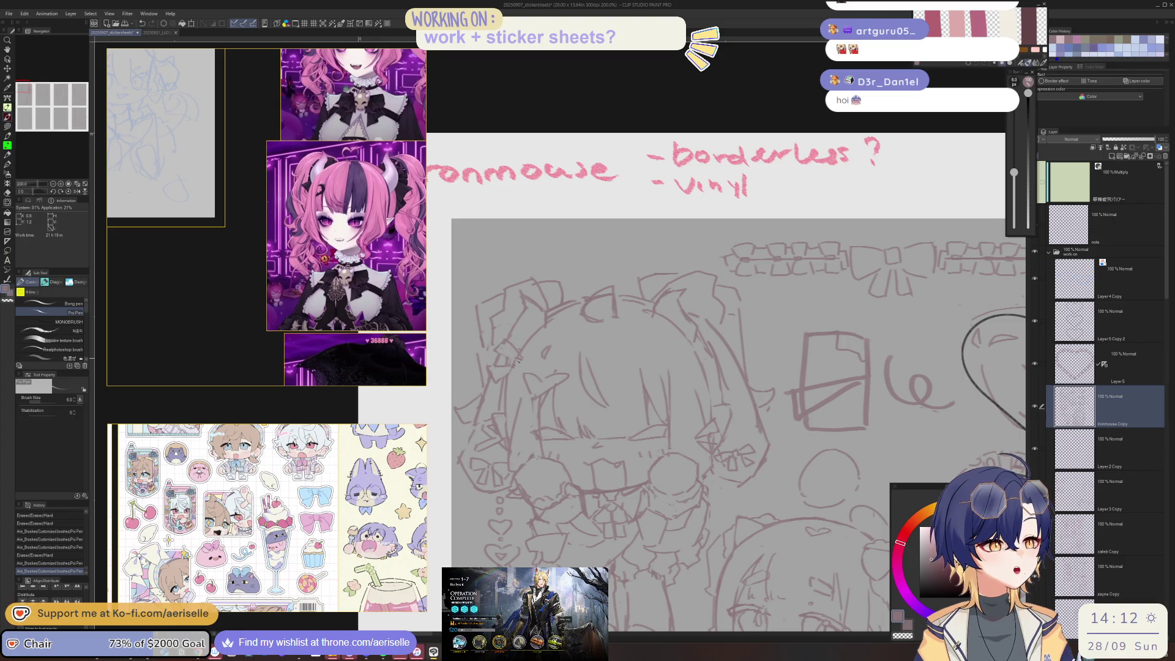
key(e)
mouse_move(512, 355)
mouse_down()
mouse_move(497, 346)
mouse_move(514, 351)
mouse_move(498, 384)
mouse_up()
key(ctrl+z)
key(p)
key(e)
key(p)
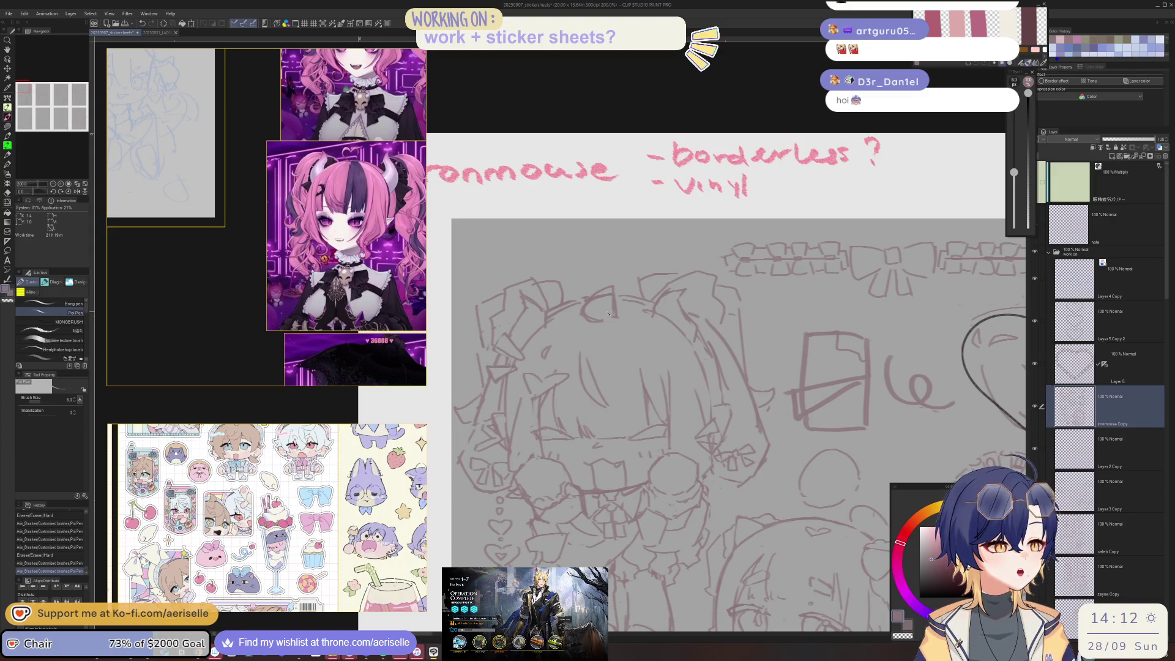
key(e)
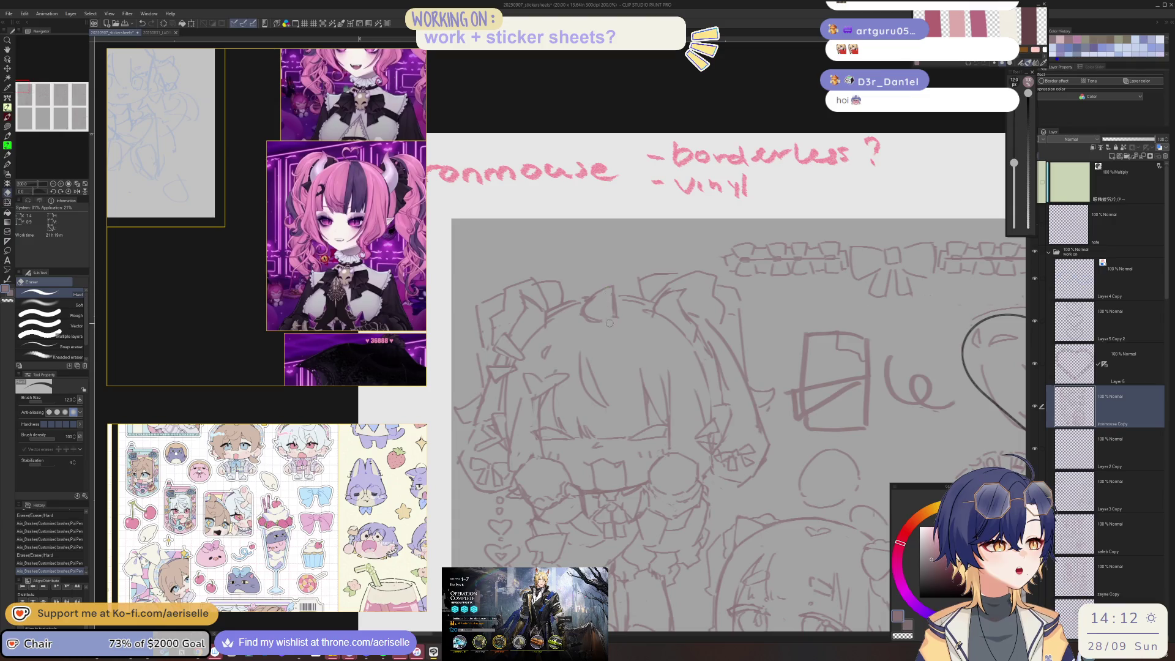
drag(608, 318, 590, 315)
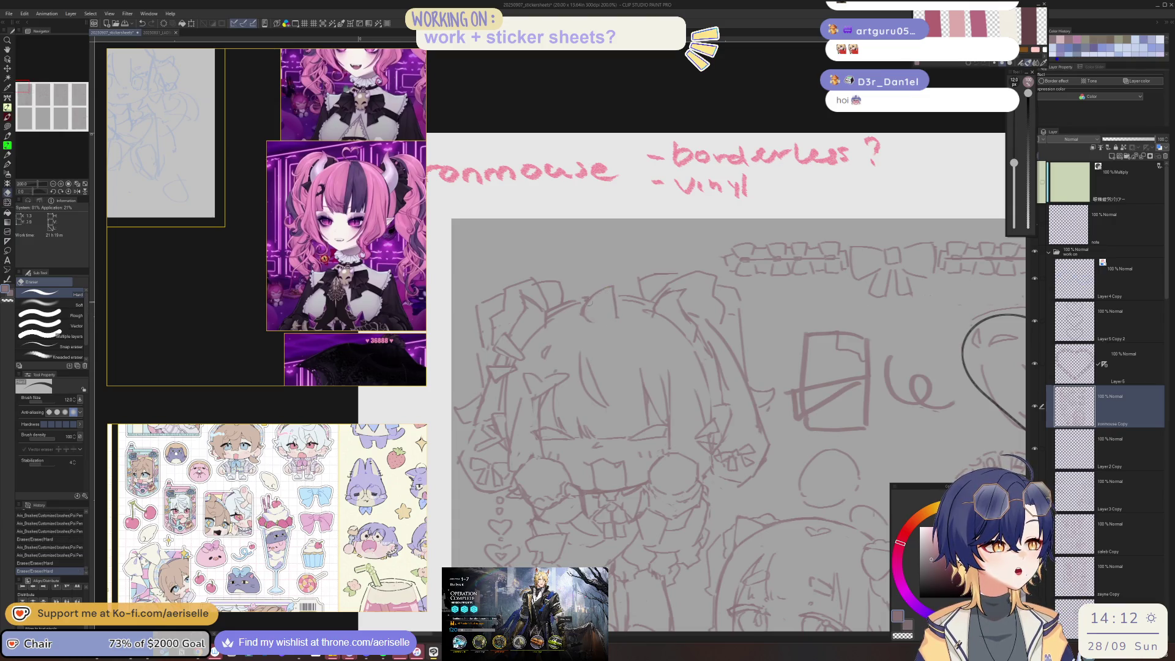
Step: Zoom out to 100% to show the heart frames, mascots and side notes
scroll(590, 313, down, 3)
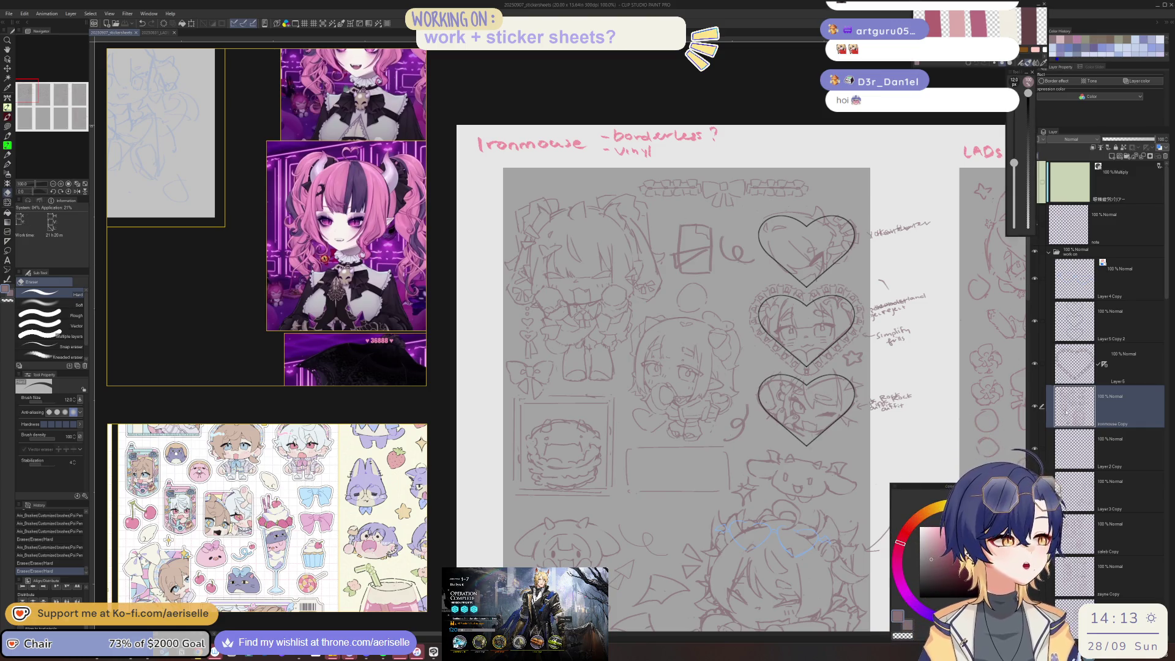
drag(874, 491, 833, 359)
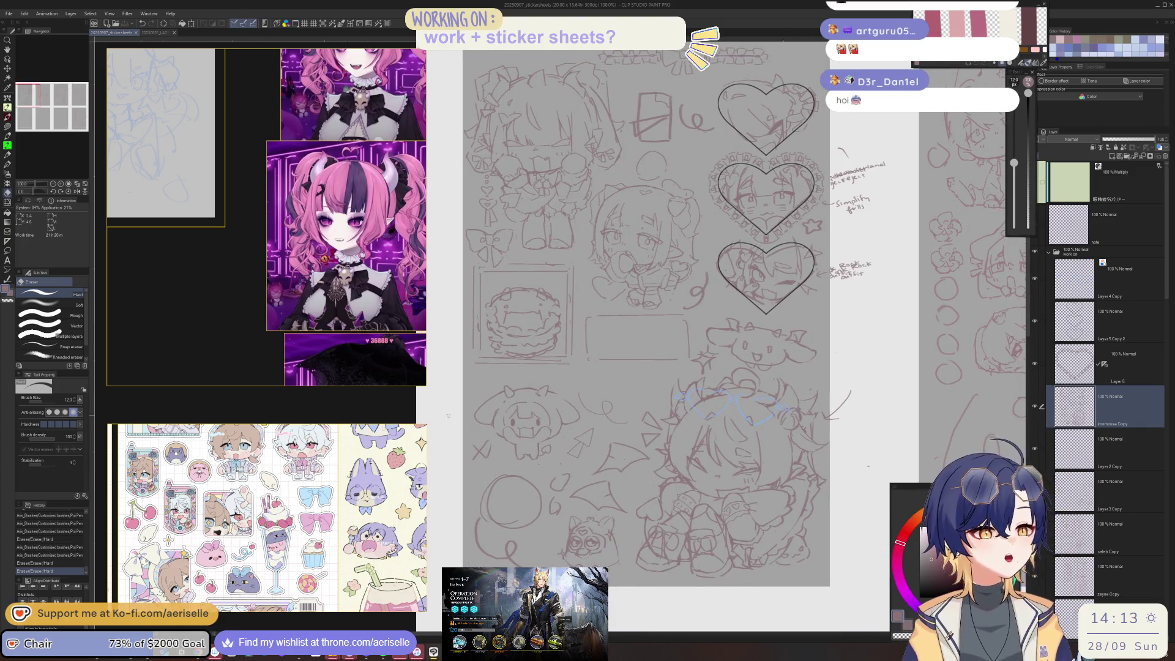
scroll(354, 277, down, 2)
scroll(325, 269, down, 2)
scroll(300, 263, down, 2)
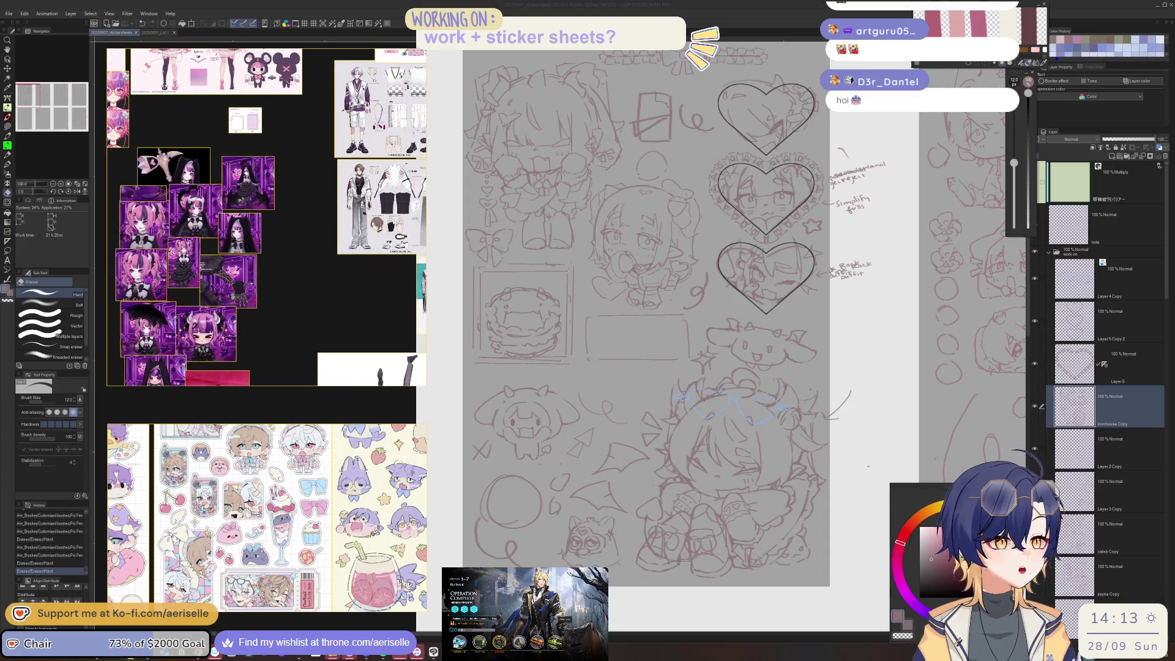
scroll(271, 257, down, 2)
scroll(303, 205, up, 3)
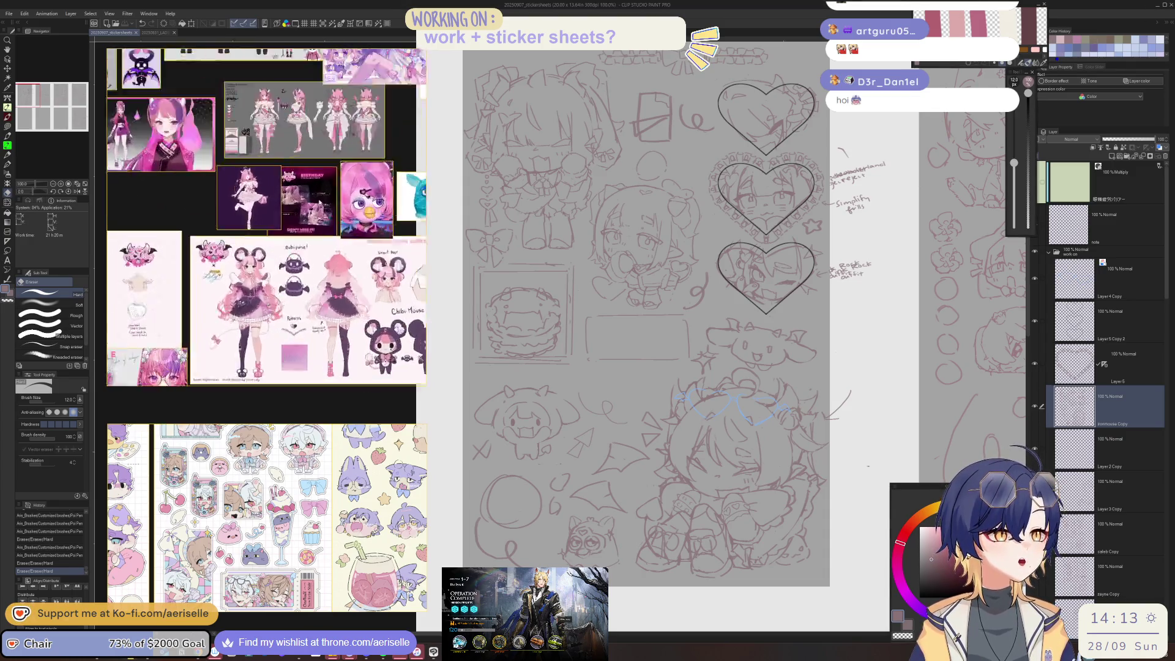
scroll(319, 200, up, 3)
scroll(307, 186, down, 5)
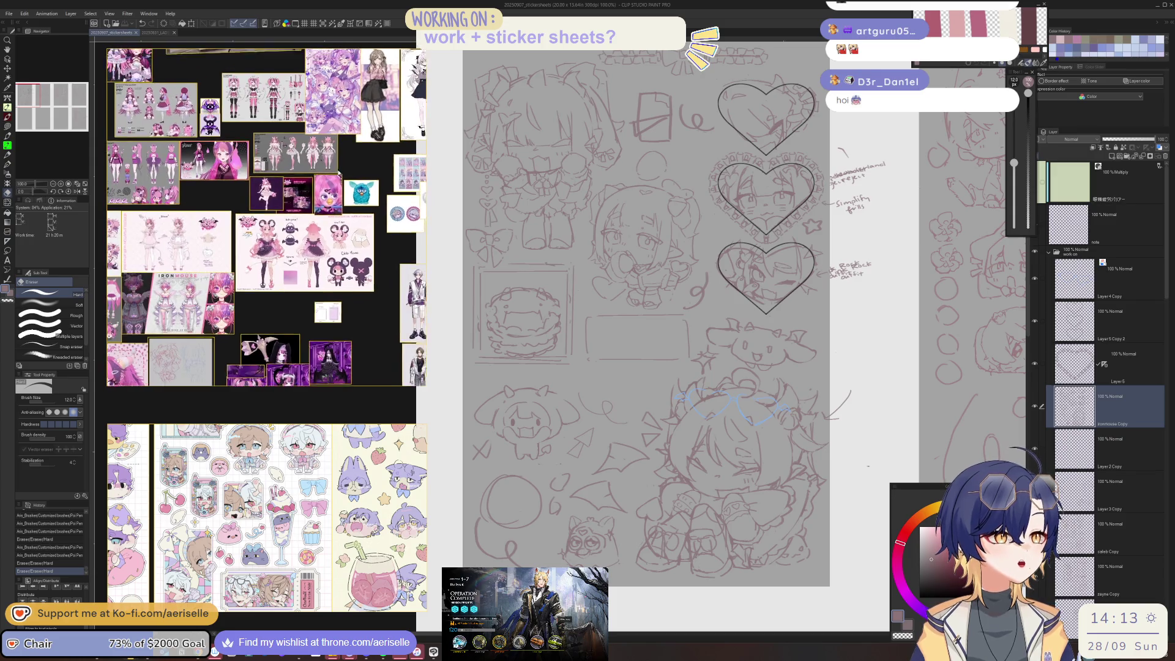
scroll(389, 188, down, 2)
scroll(361, 185, up, 2)
scroll(319, 183, up, 2)
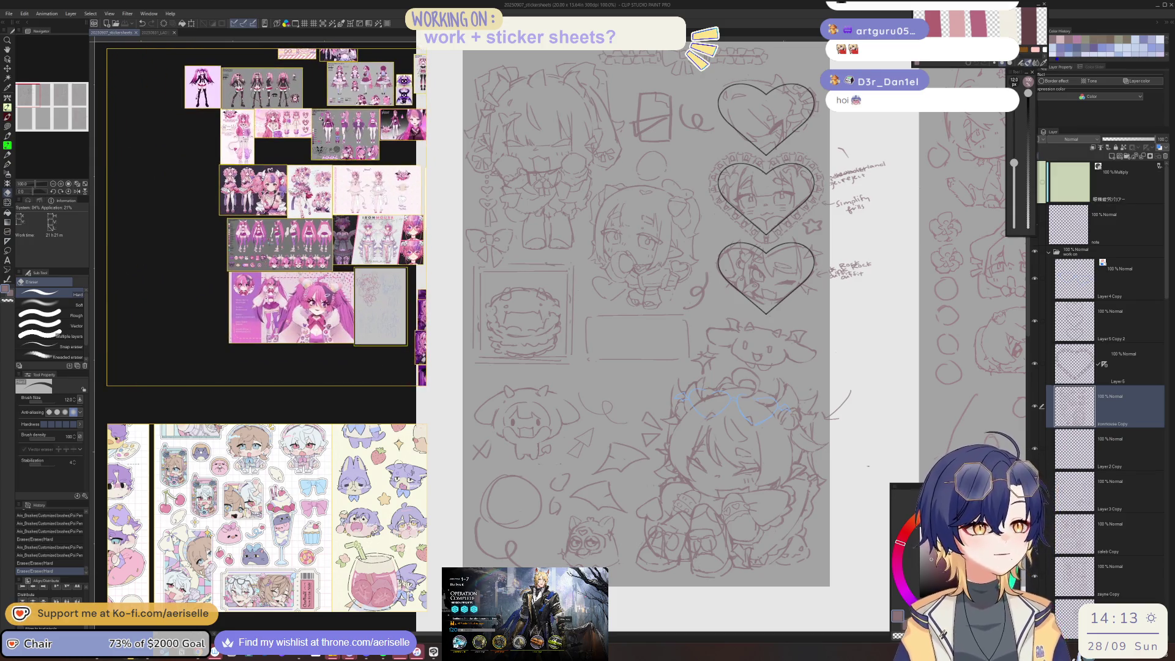
scroll(275, 179, up, 2)
scroll(238, 177, up, 2)
scroll(237, 177, down, 3)
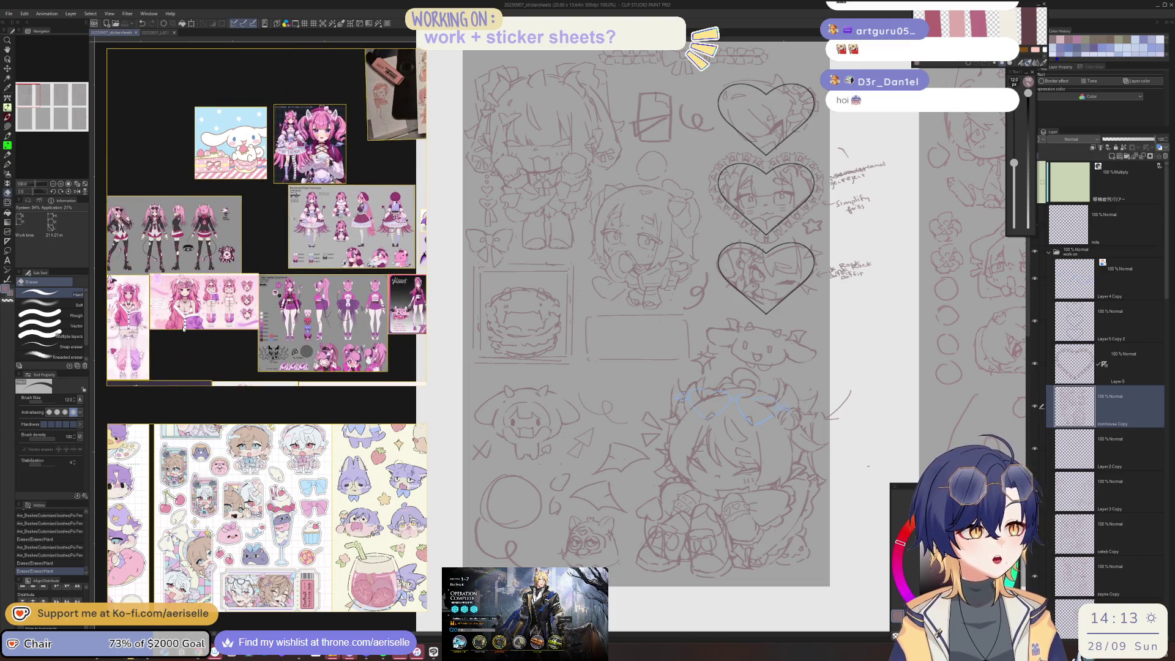
scroll(241, 214, up, 2)
scroll(244, 253, up, 1)
scroll(267, 217, down, 3)
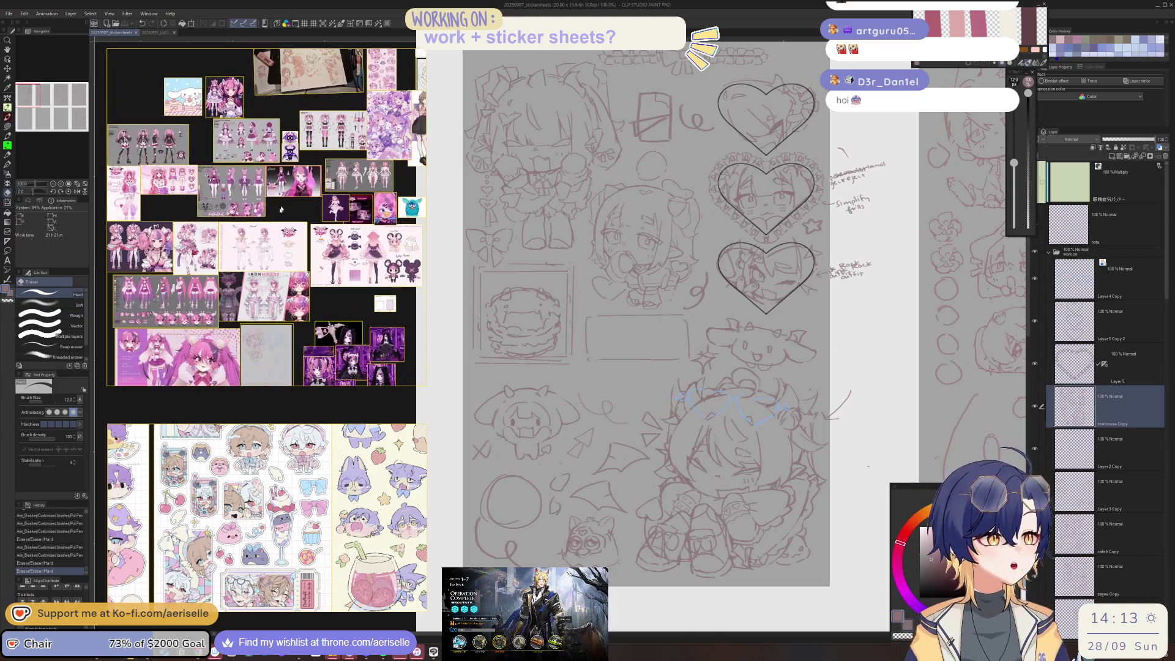
scroll(267, 217, up, 3)
scroll(309, 178, up, 2)
scroll(309, 176, up, 1)
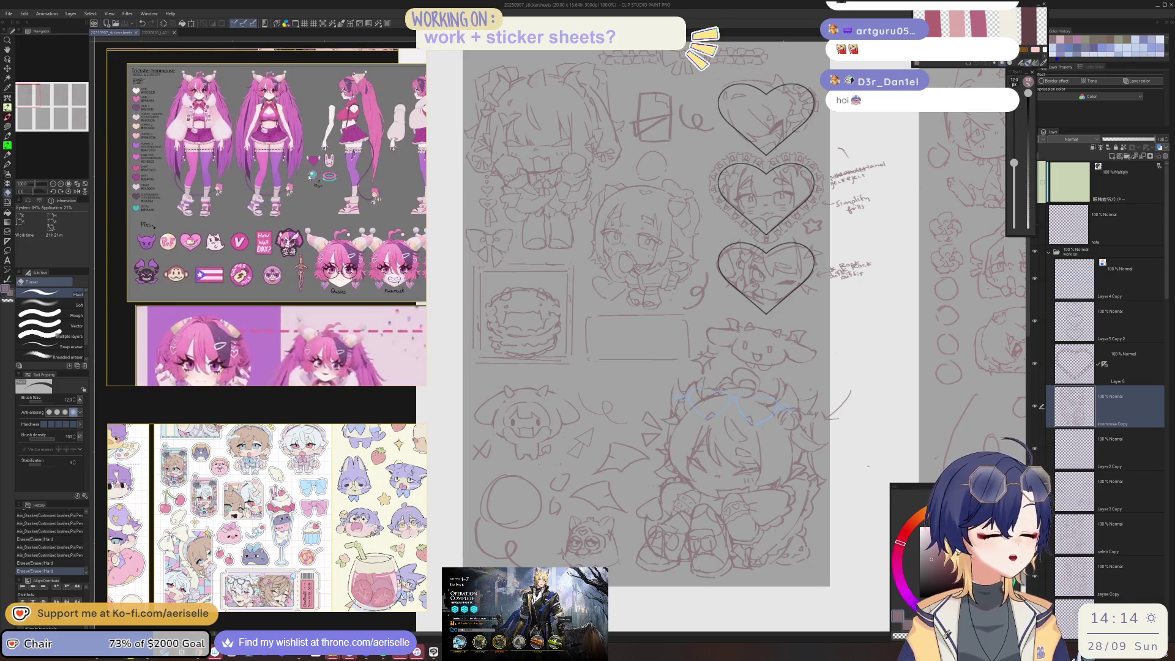
scroll(244, 275, up, 1)
scroll(244, 275, up, 1)
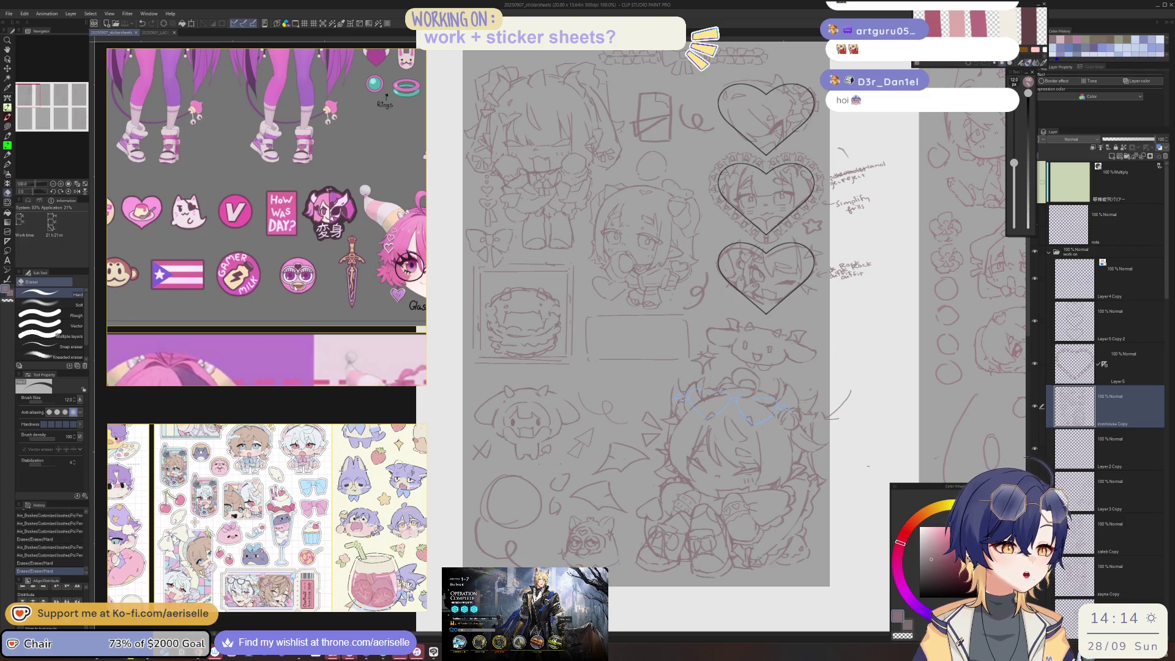
scroll(308, 301, down, 1)
scroll(308, 302, down, 2)
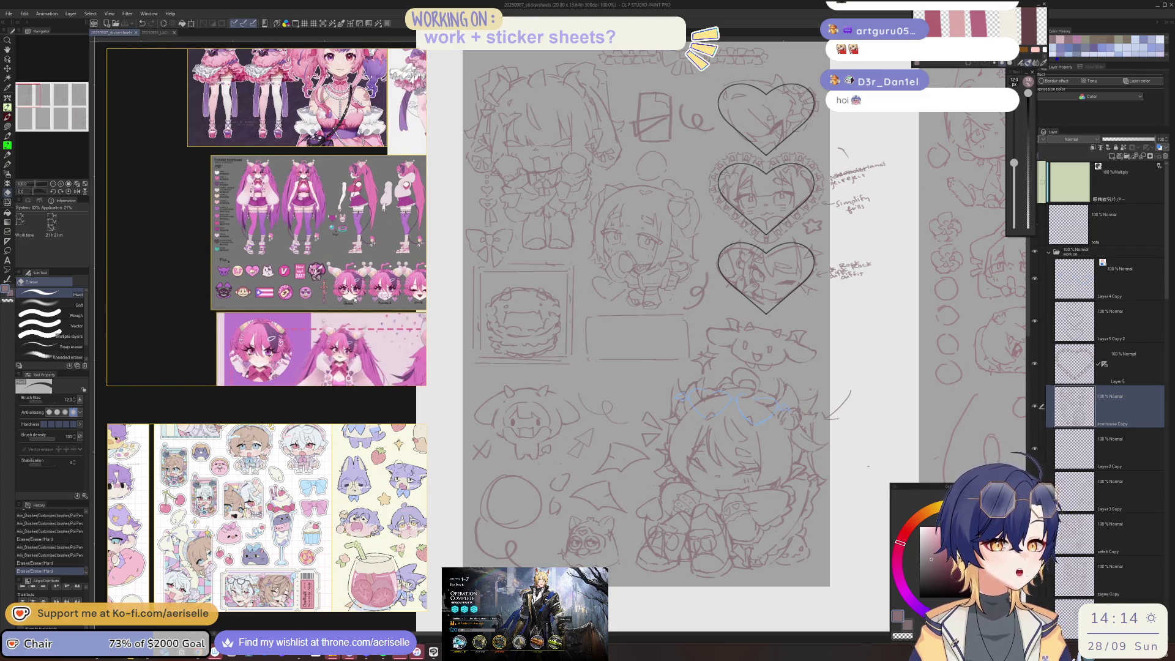
scroll(335, 278, down, 3)
scroll(245, 274, up, 1)
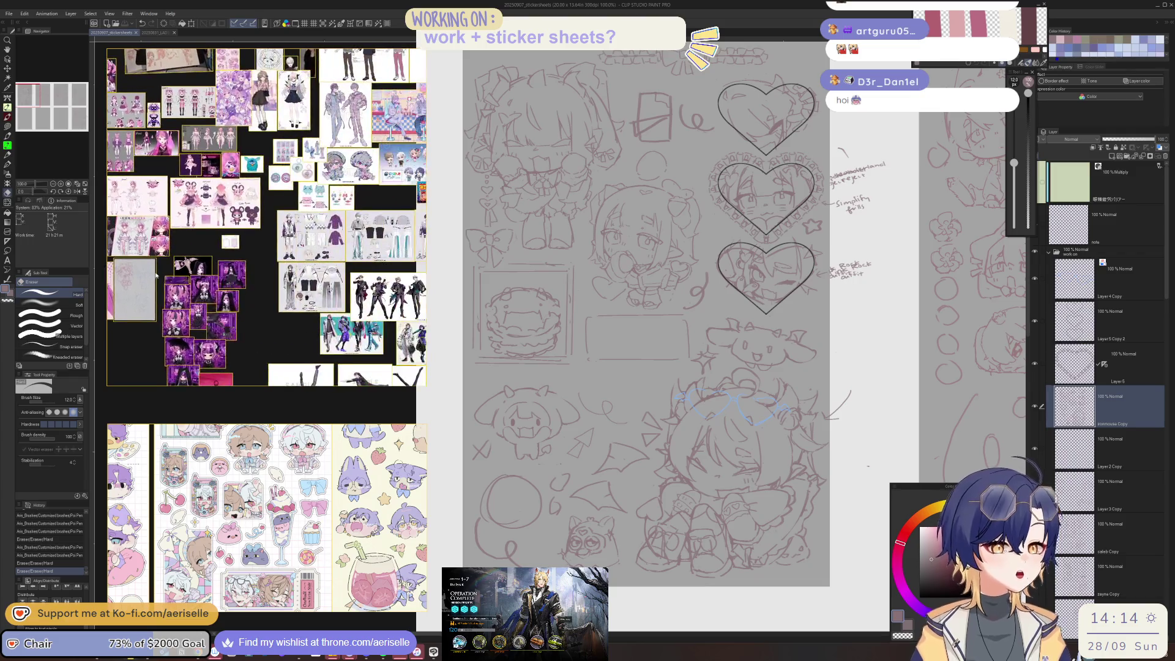
scroll(343, 150, up, 3)
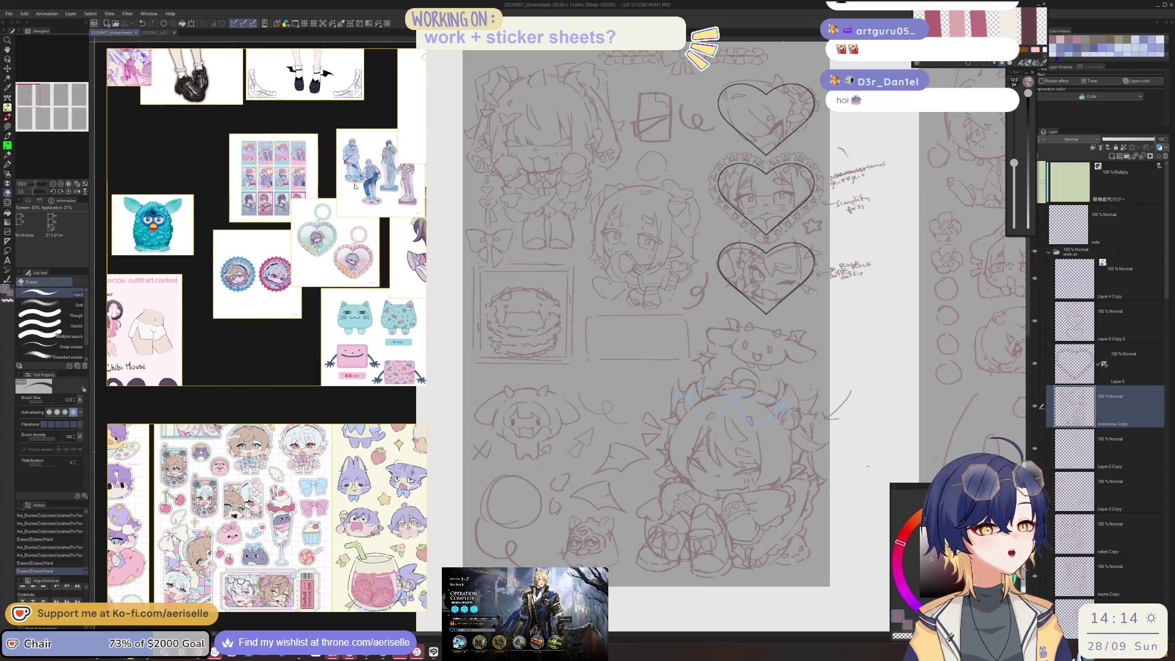
scroll(357, 190, down, 3)
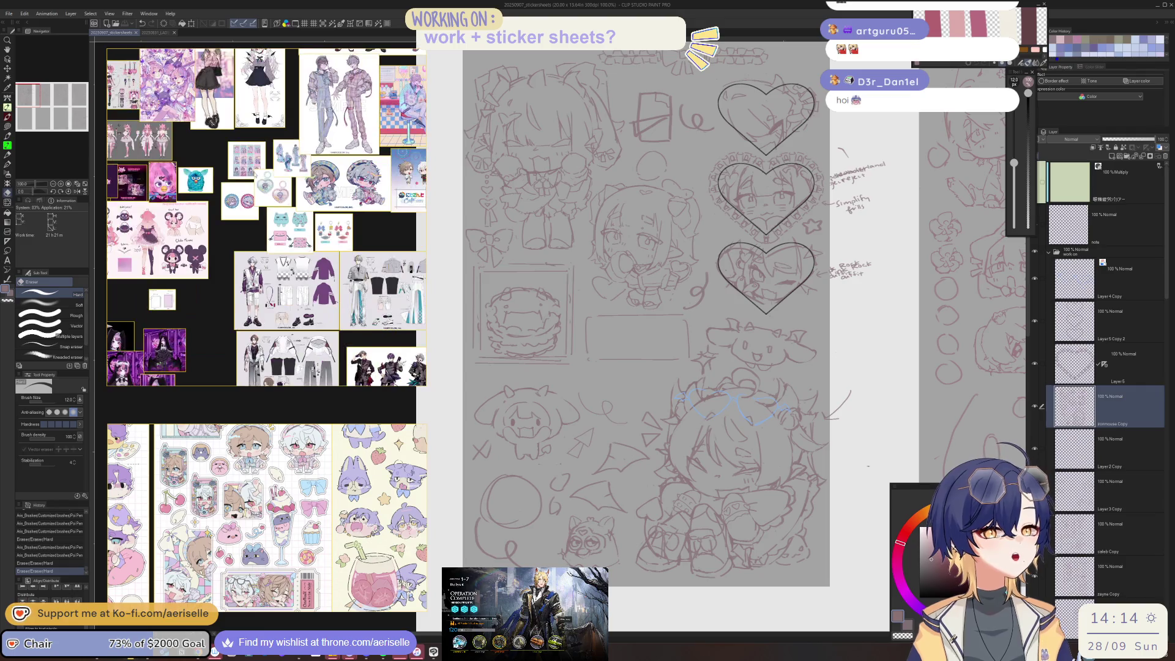
scroll(338, 330, down, 1)
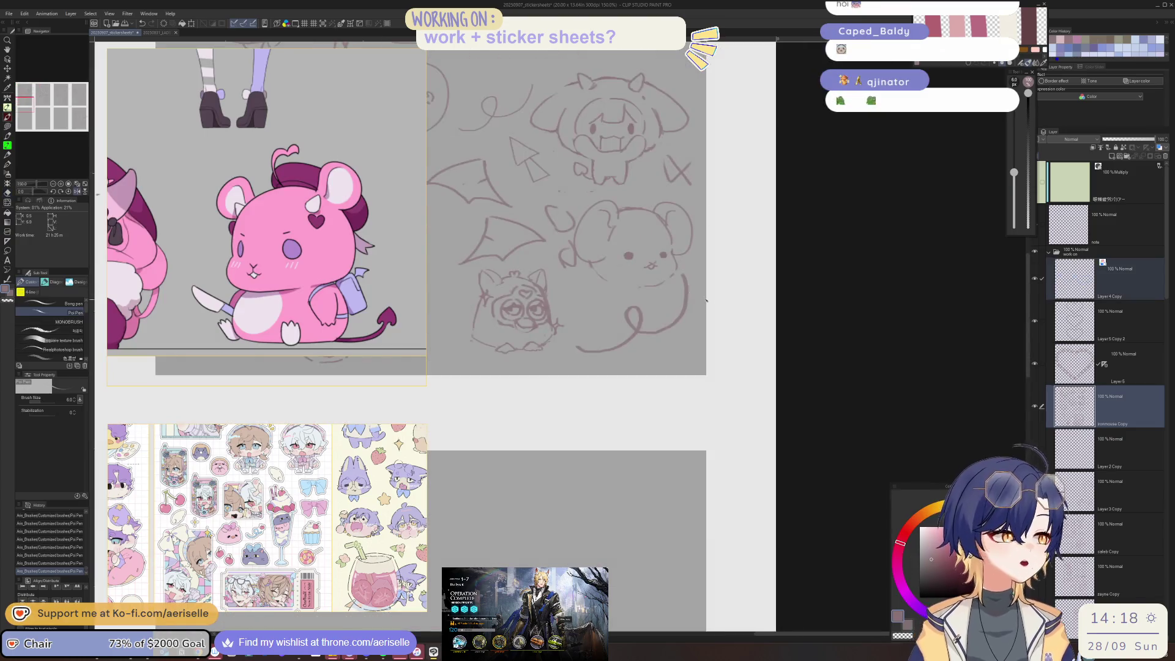
Step: Touch up the mouse doodle's face lines and redraw the small lines near its mouth
scroll(681, 321, up, 1)
key(e)
key(p)
mouse_move(670, 318)
mouse_down()
mouse_move(673, 287)
mouse_move(680, 337)
mouse_move(652, 330)
mouse_up()
scroll(681, 336, up, 2)
scroll(680, 336, up, 2)
key(e)
key(p)
mouse_move(643, 327)
mouse_down()
mouse_move(655, 336)
mouse_move(661, 324)
mouse_up()
Step: Erase marks on the mouse's face and draw blush strokes on both cheeks
scroll(649, 343, down, 2)
scroll(642, 365, down, 2)
scroll(643, 365, up, 4)
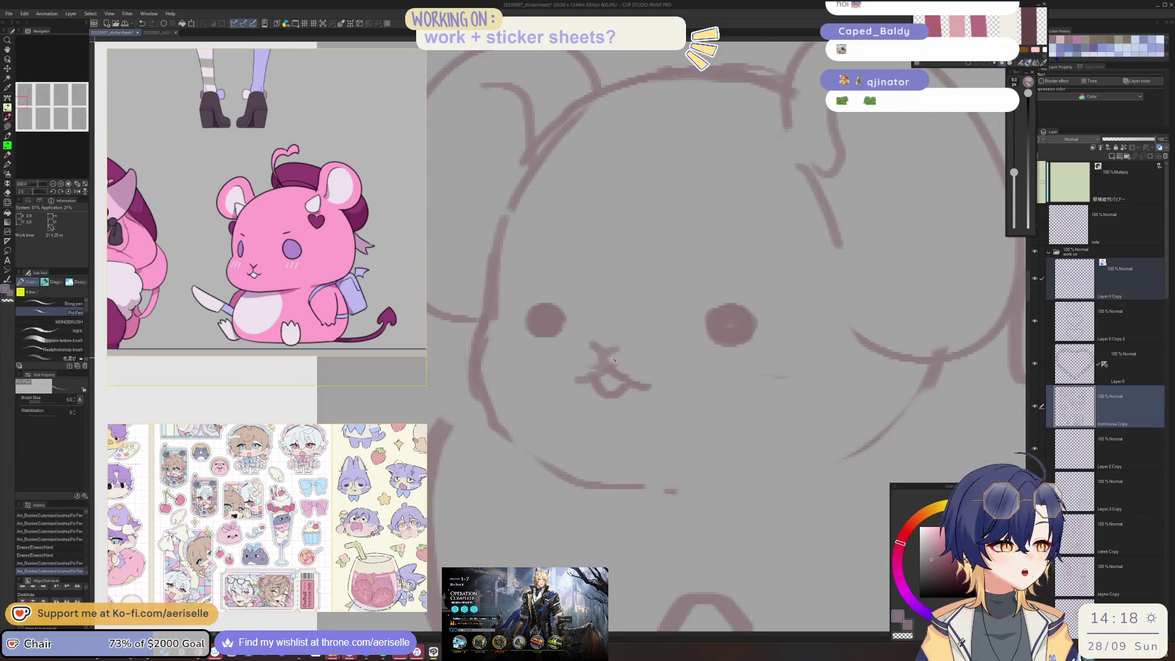
key(e)
mouse_move(612, 364)
mouse_down()
mouse_move(627, 373)
mouse_move(597, 370)
mouse_up()
drag(600, 374, 609, 378)
key(p)
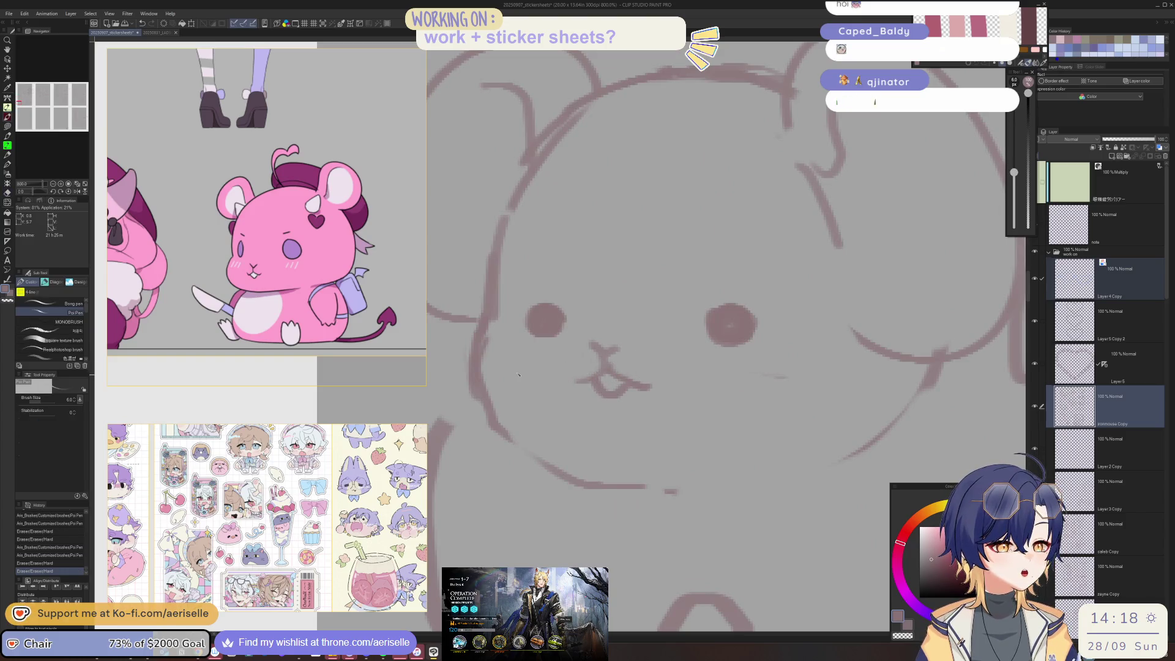
mouse_move(501, 371)
mouse_down()
mouse_move(497, 396)
mouse_move(518, 395)
mouse_up()
mouse_move(710, 388)
mouse_down()
mouse_move(717, 409)
mouse_move(732, 406)
mouse_up()
Step: Trim the left-cheek blush, then erase and redraw the mouse's left face outline
key(e)
drag(520, 392, 536, 389)
mouse_move(498, 335)
mouse_down()
mouse_move(487, 376)
mouse_move(508, 440)
mouse_move(483, 457)
mouse_up()
key(p)
drag(541, 367, 478, 466)
scroll(489, 416, down, 4)
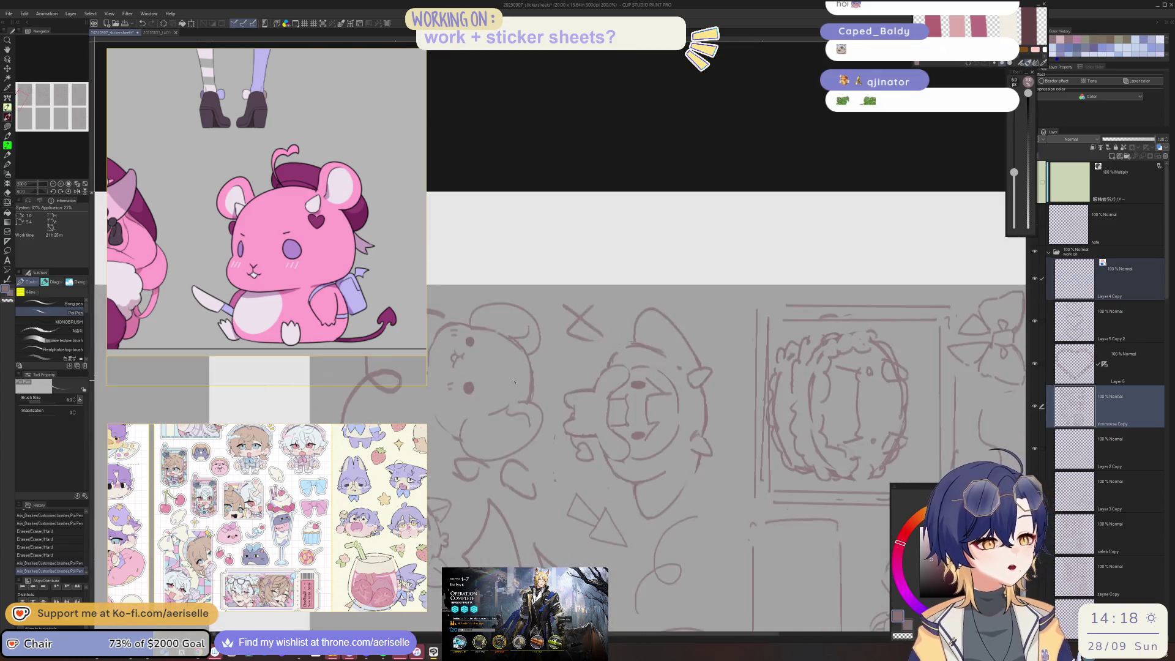
scroll(490, 392, up, 2)
scroll(502, 404, up, 2)
scroll(527, 419, up, 2)
drag(538, 383, 527, 444)
scroll(582, 358, down, 4)
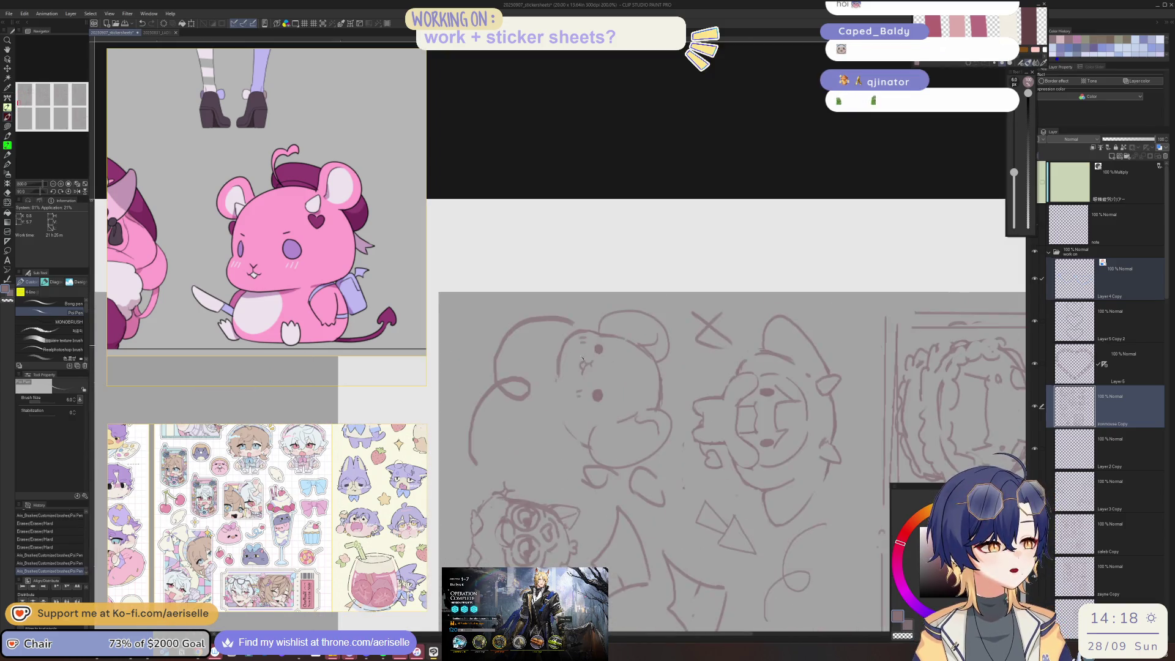
drag(554, 386, 544, 410)
scroll(558, 367, up, 2)
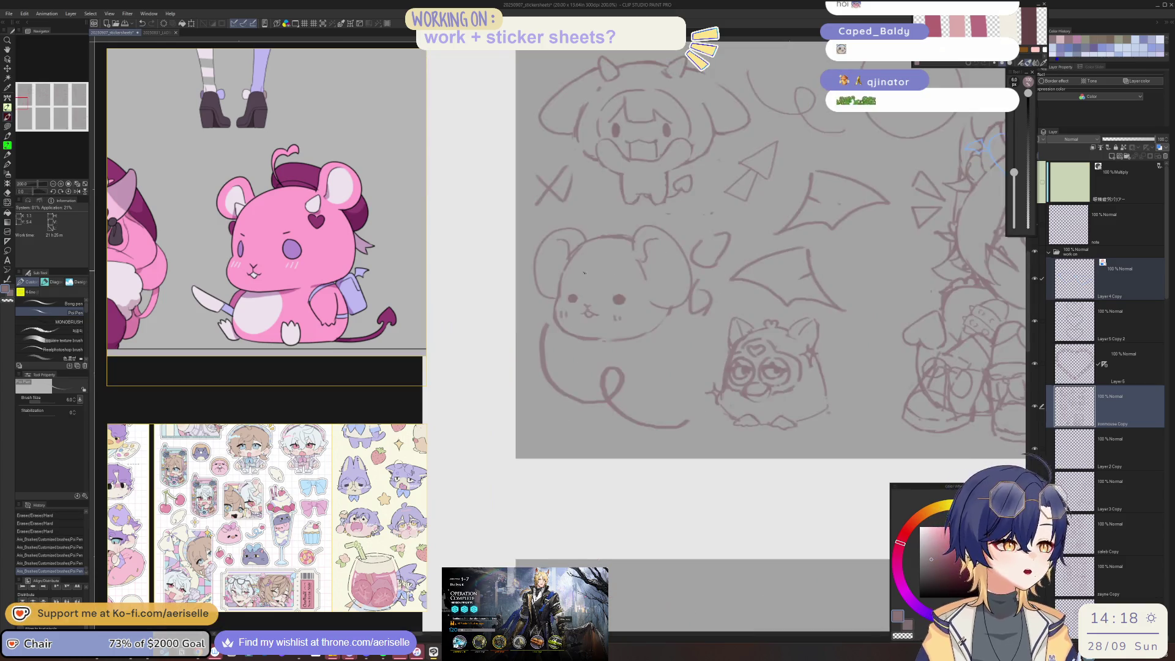
scroll(567, 268, up, 2)
Step: Rework the left outline with a larger eraser and redraw it, undoing misplaced strokes
key(e)
drag(537, 370, 526, 288)
key(bracketright)
key(bracketright)
key(bracketright)
key(ctrl+z)
drag(601, 200, 550, 236)
drag(569, 196, 515, 364)
key(p)
key(ctrl+z)
drag(530, 278, 514, 334)
Step: Erase stray marks near the ear and the inner ear line, undoing a loop on the head
key(e)
drag(526, 285, 524, 386)
scroll(664, 313, down, 2)
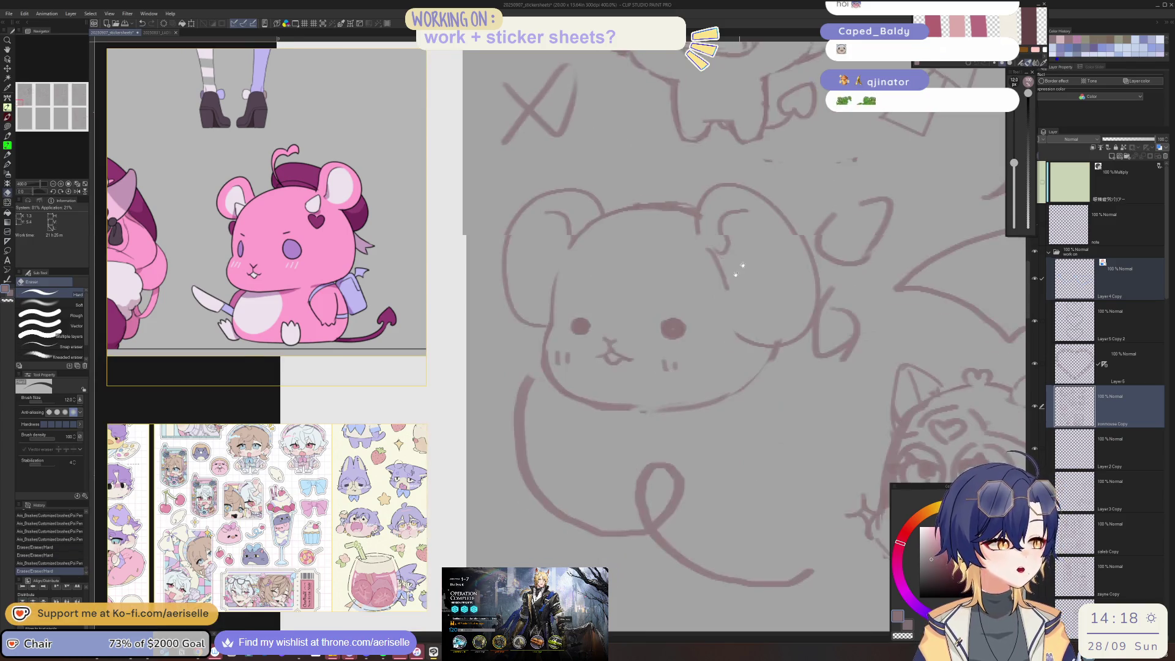
mouse_move(665, 313)
mouse_down()
mouse_move(685, 364)
mouse_move(624, 251)
mouse_move(610, 325)
mouse_move(631, 306)
mouse_move(597, 325)
mouse_move(624, 315)
mouse_move(612, 318)
mouse_move(612, 340)
mouse_move(627, 317)
mouse_up()
key(p)
key(ctrl+z)
key(e)
key(p)
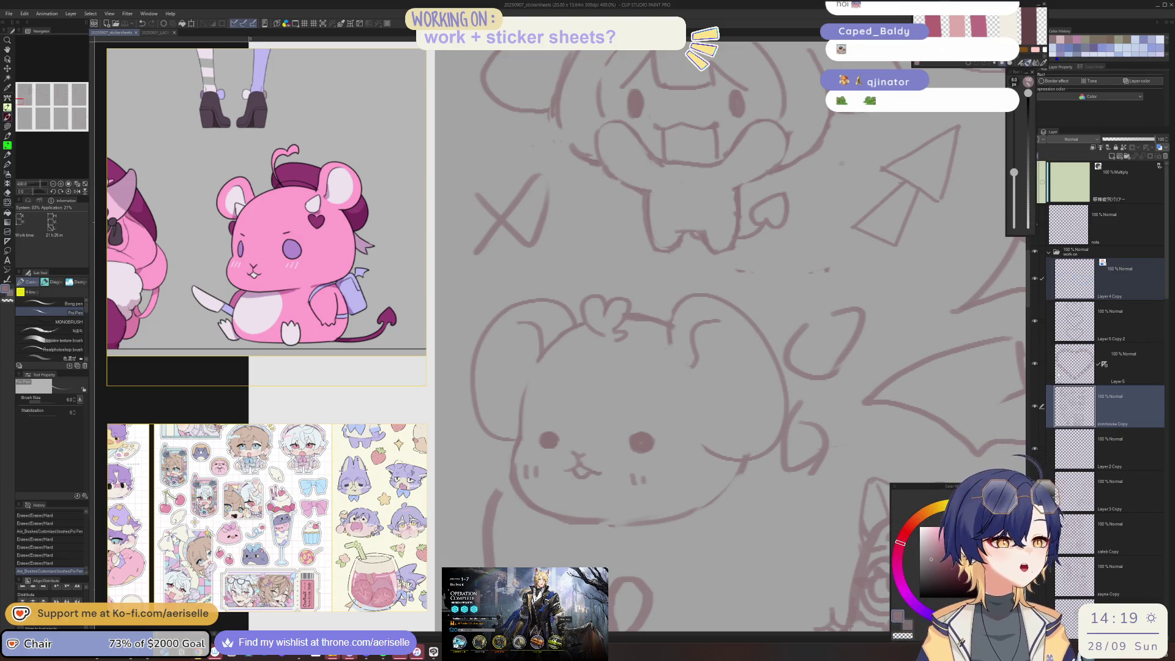
Step: Touch up the mouse doodle's mouth and redraw its top-right head outline
drag(570, 466, 585, 475)
drag(584, 475, 566, 468)
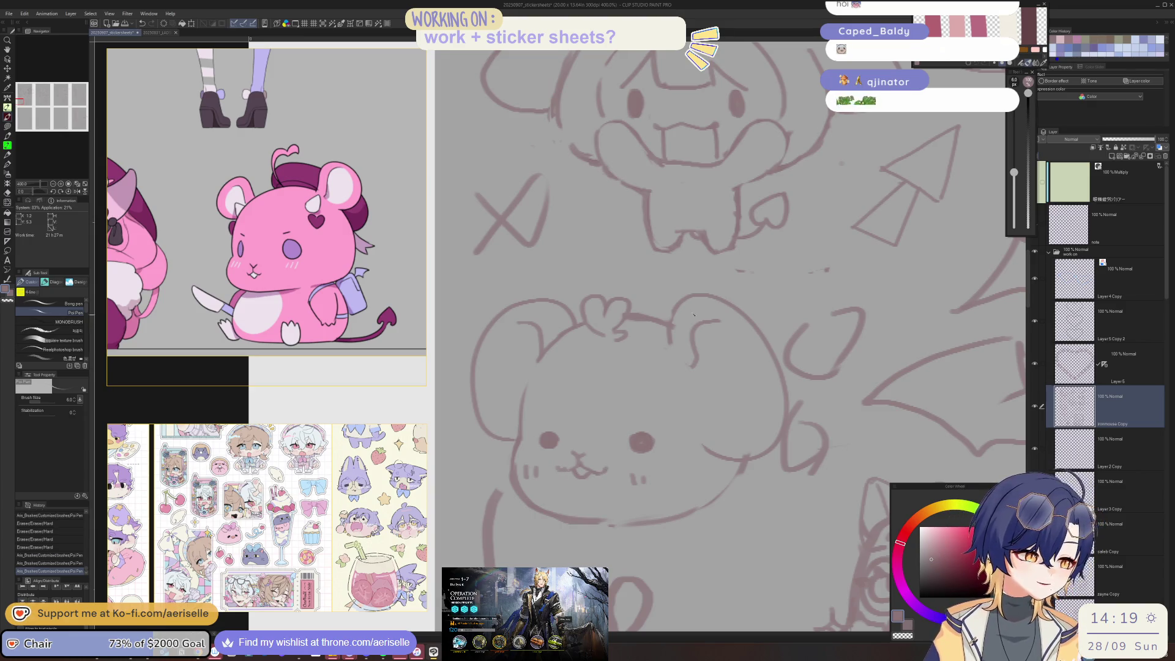
mouse_move(714, 293)
mouse_down()
mouse_move(742, 298)
mouse_move(737, 313)
mouse_move(781, 379)
mouse_move(788, 417)
mouse_up()
key(e)
key(p)
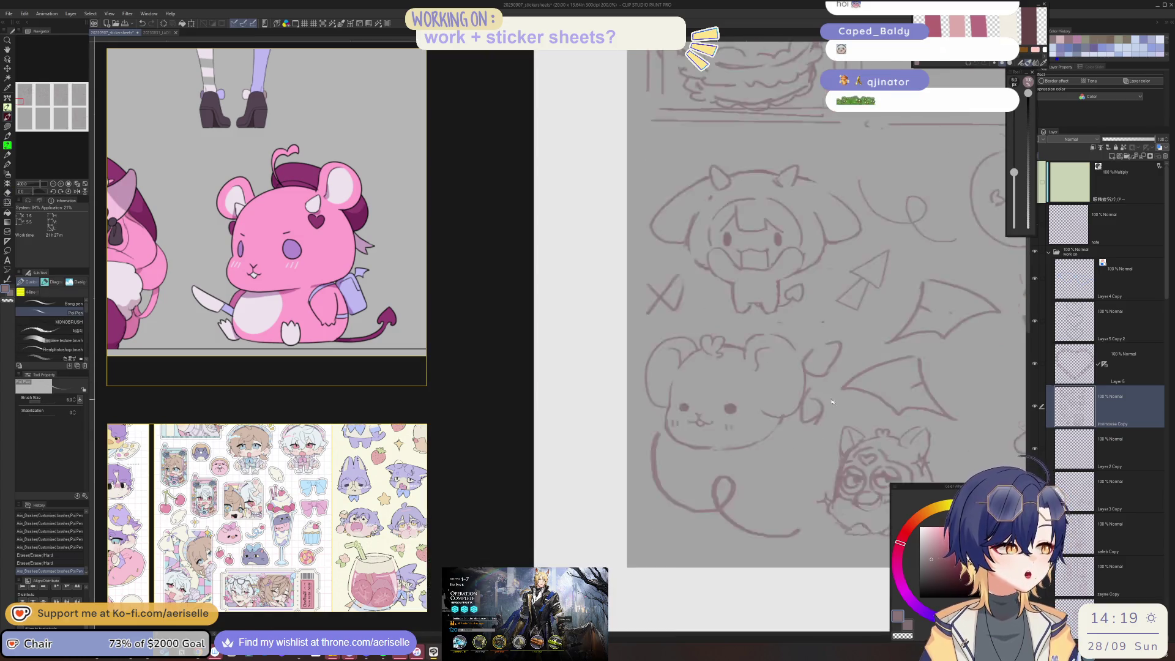
scroll(734, 404, down, 4)
Step: Erase stray lines around the furby doodle, then adjust the zoom
key(e)
drag(667, 378, 692, 331)
mouse_move(796, 390)
mouse_down()
mouse_move(731, 351)
mouse_move(702, 294)
mouse_move(757, 304)
mouse_move(768, 293)
mouse_move(778, 313)
mouse_up()
scroll(704, 364, up, 2)
key(p)
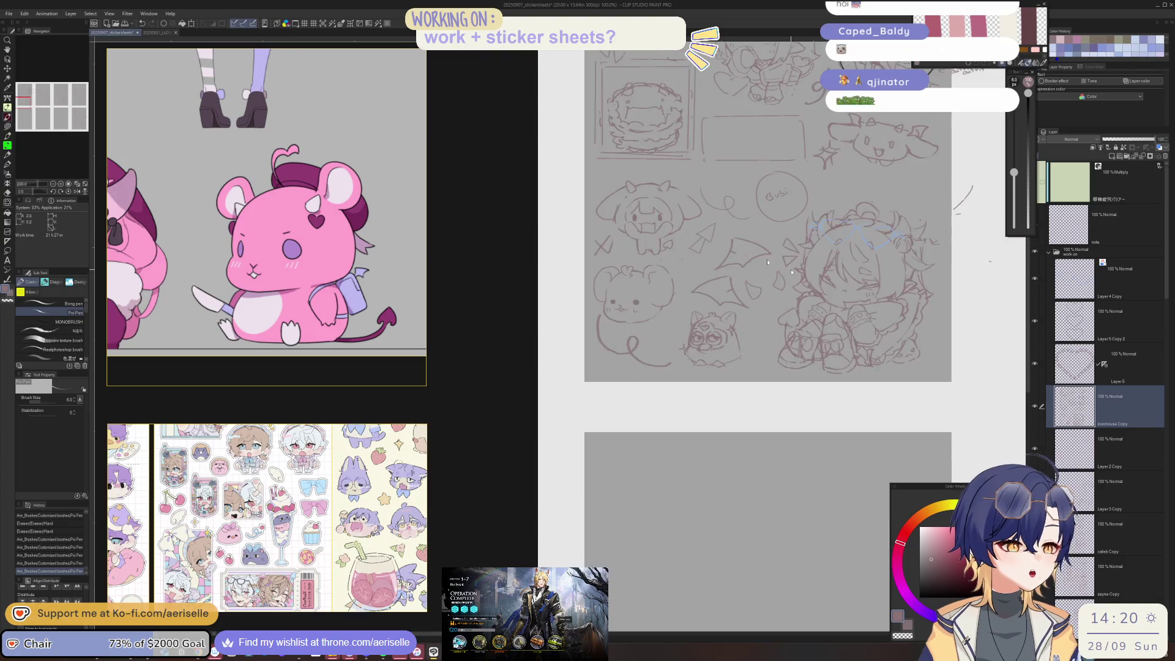
scroll(794, 317, down, 3)
scroll(794, 317, up, 1)
scroll(735, 343, up, 2)
scroll(673, 373, up, 1)
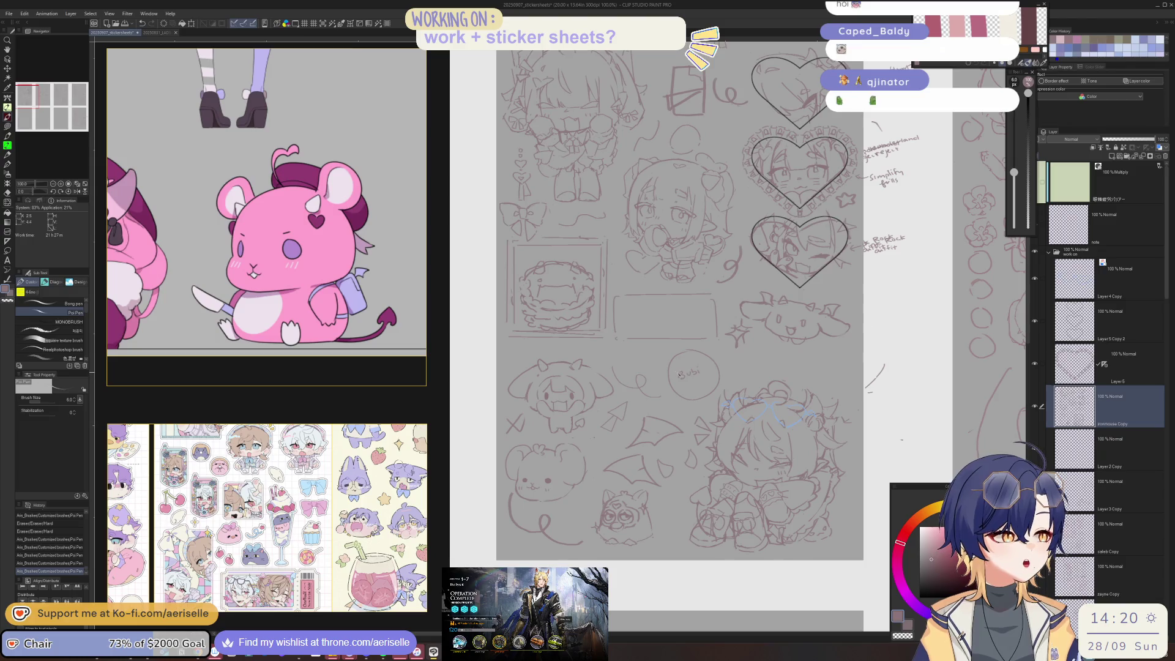
Step: Lasso the small arrow doodle near the heart frames, rotate it to a new angle, and deselect
key(m)
drag(595, 430, 597, 432)
scroll(612, 428, up, 2)
click(632, 512)
mouse_move(643, 490)
mouse_down()
mouse_move(631, 466)
mouse_move(717, 192)
mouse_move(747, 183)
mouse_up()
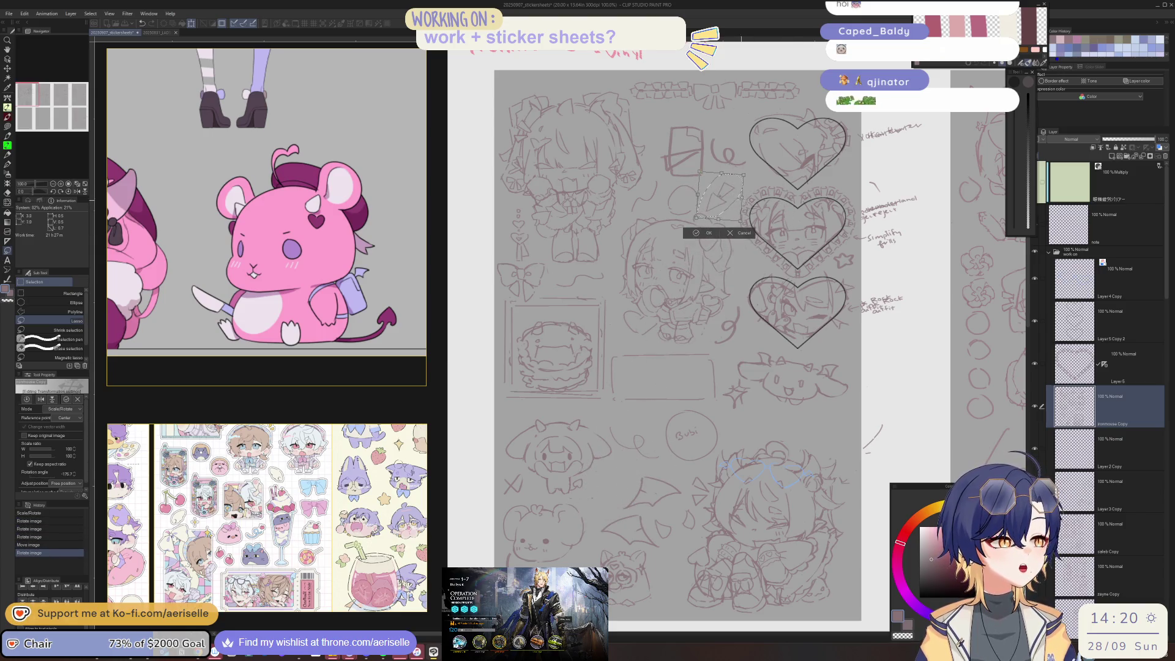
key(Return)
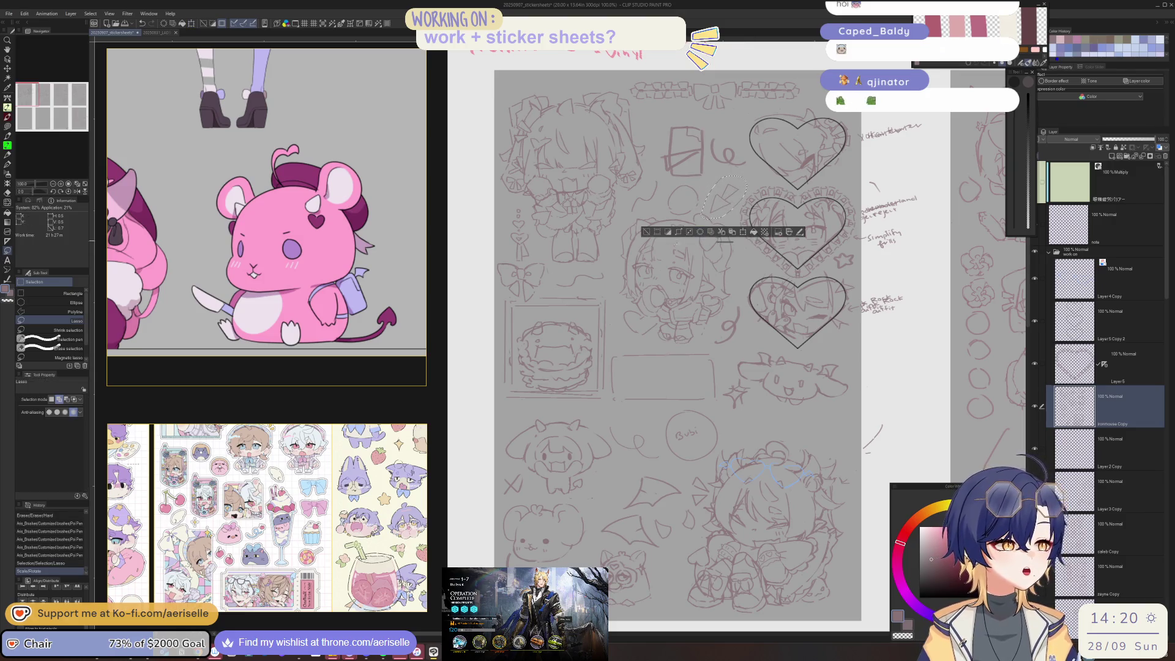
click(647, 233)
Step: Add short detail strokes to the mouse doodle, including a pointed stroke on its right side
drag(609, 490, 594, 441)
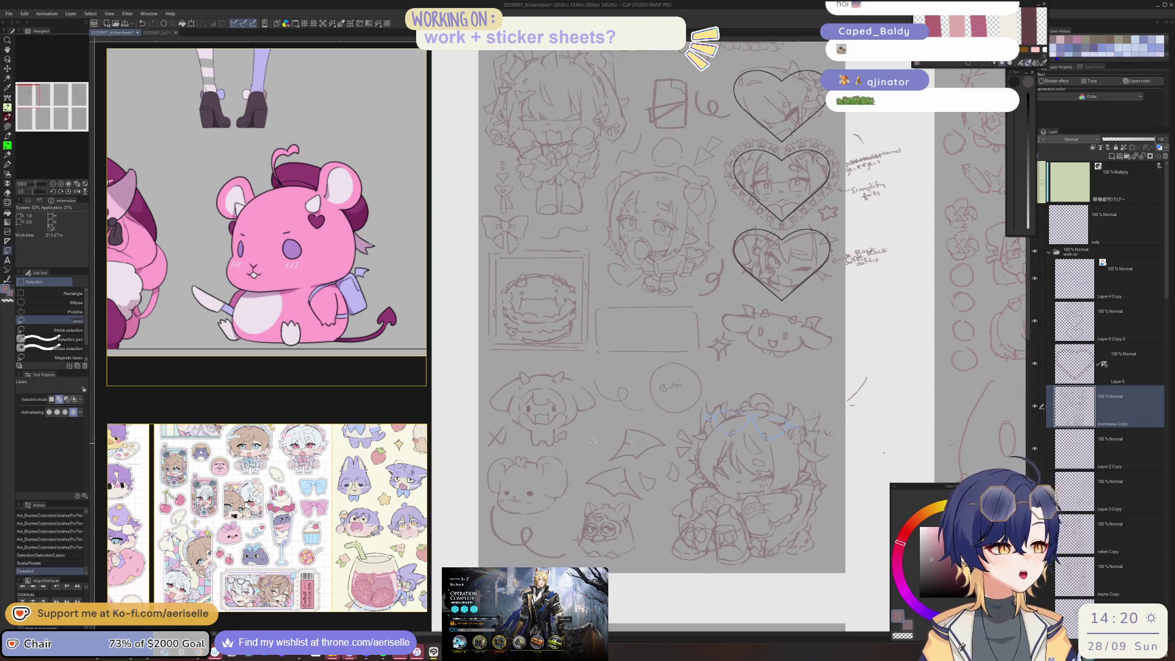
drag(588, 384, 618, 361)
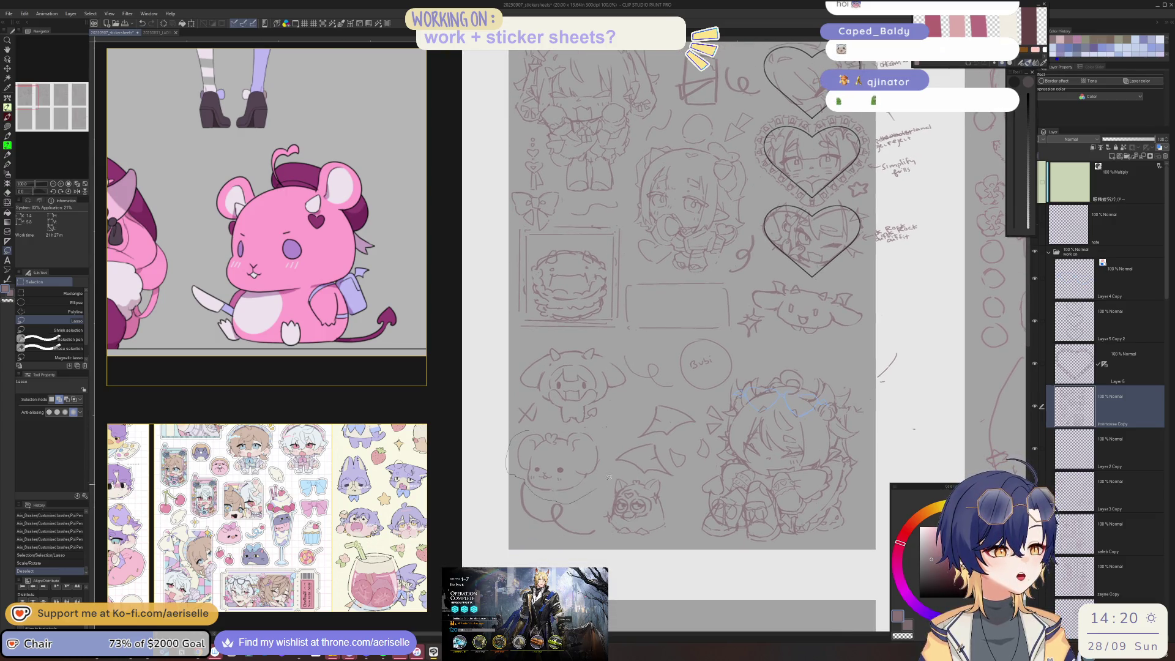
drag(528, 482, 506, 496)
scroll(533, 441, up, 3)
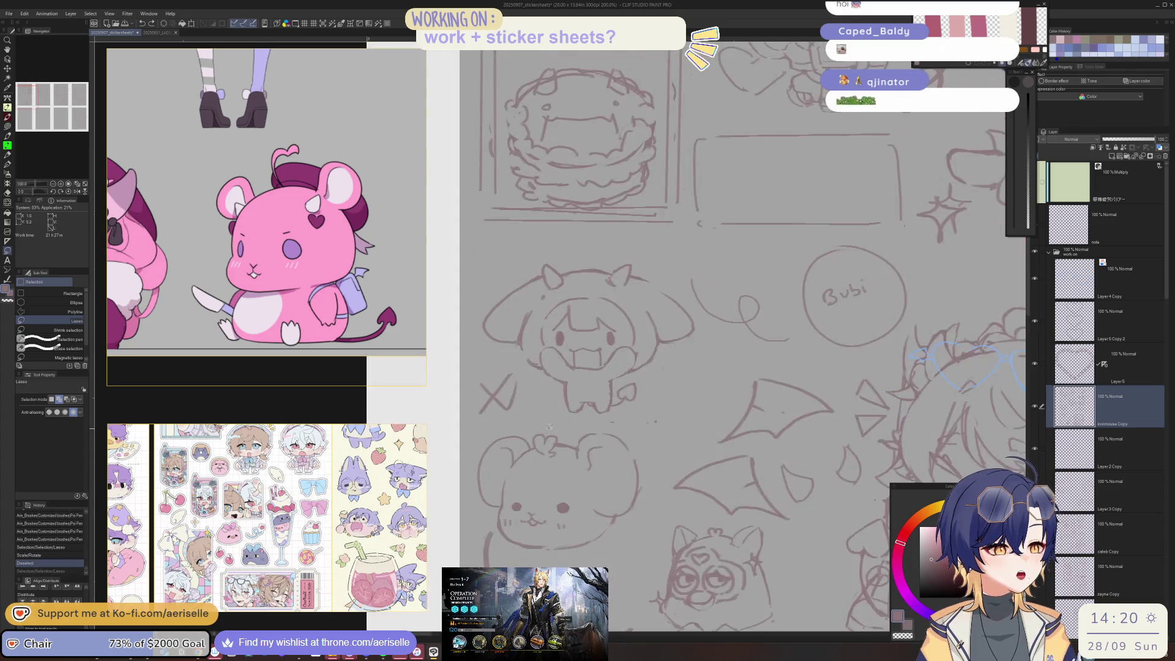
scroll(533, 440, up, 2)
key(p)
mouse_move(516, 445)
mouse_down()
mouse_move(534, 409)
mouse_move(641, 419)
mouse_up()
mouse_move(728, 491)
mouse_down()
mouse_move(651, 392)
mouse_move(661, 425)
mouse_up()
drag(591, 338, 606, 344)
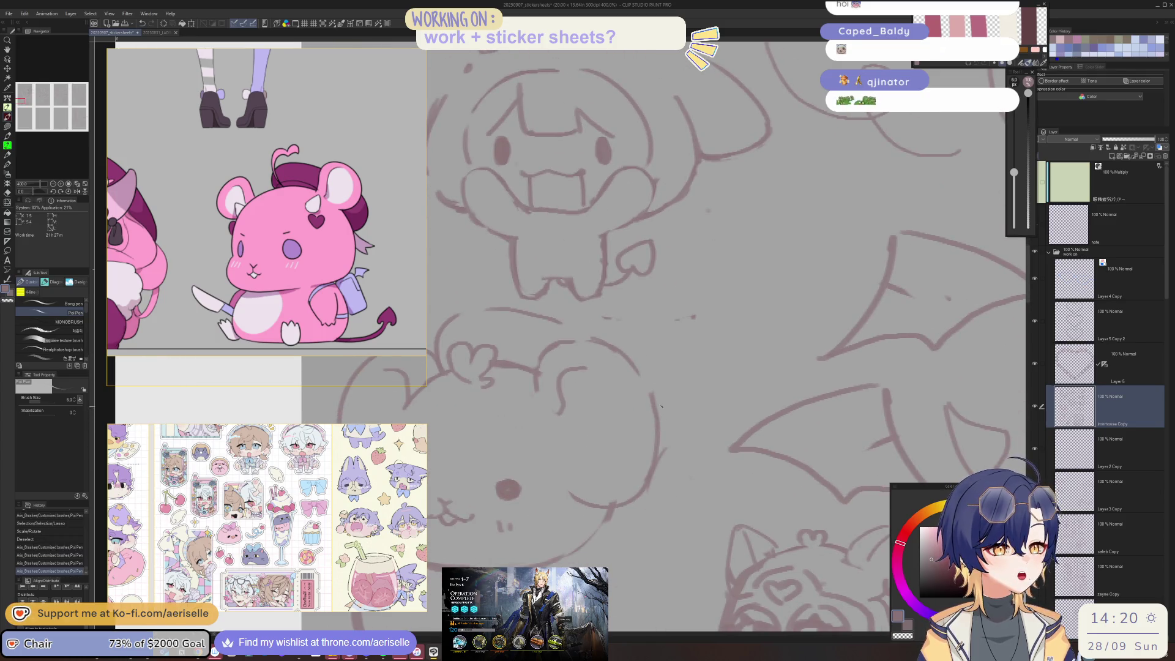
drag(673, 452, 661, 471)
scroll(662, 470, down, 3)
scroll(564, 463, up, 2)
scroll(565, 463, up, 3)
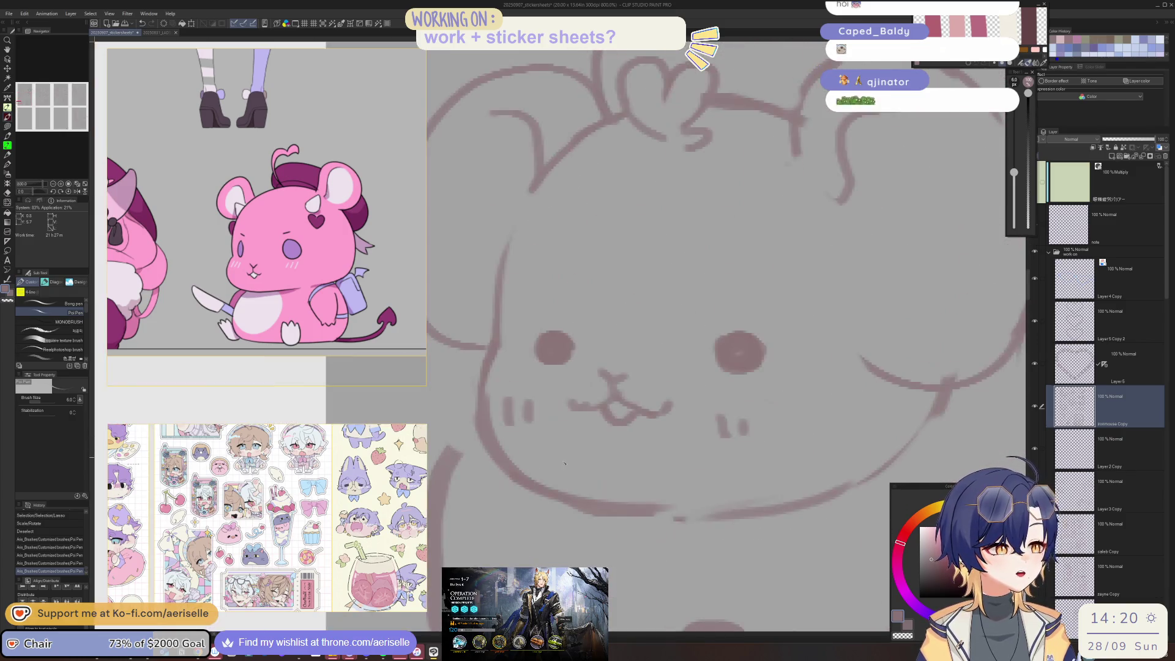
scroll(641, 288, down, 3)
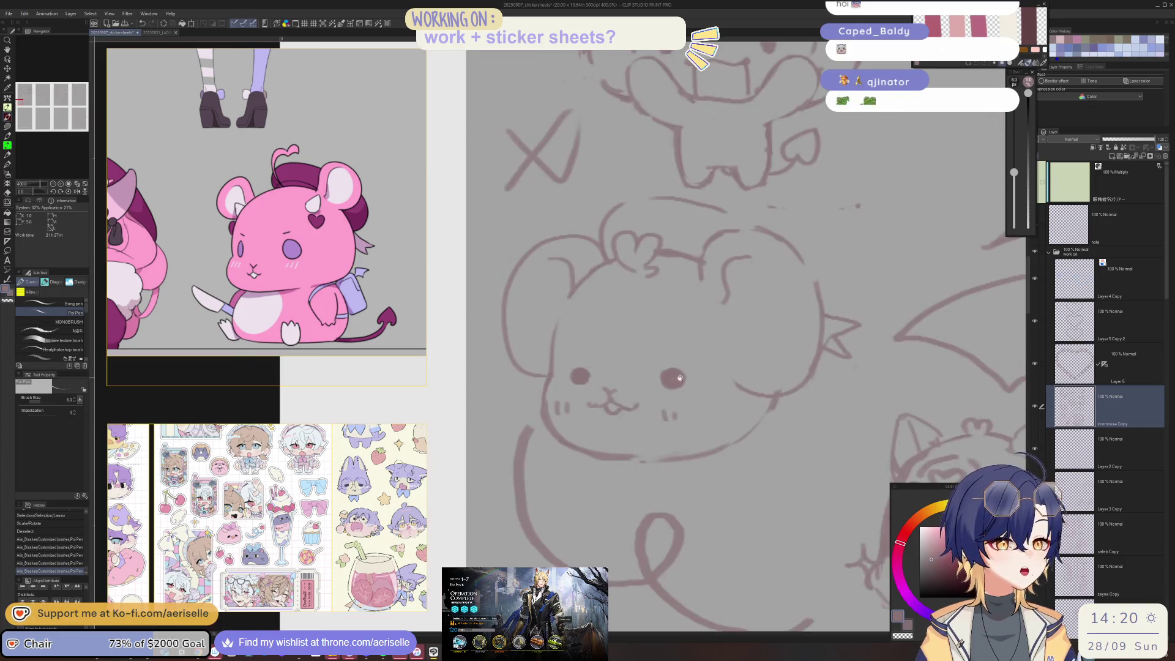
Step: Add strokes to the mouse's ear and head, a left cheek line and a small cheek heart
mouse_move(516, 274)
mouse_down()
mouse_move(519, 309)
mouse_move(534, 281)
mouse_move(539, 306)
mouse_up()
key(ctrl+z)
key(e)
key(p)
drag(650, 284, 667, 294)
drag(493, 323, 499, 349)
drag(673, 322, 673, 342)
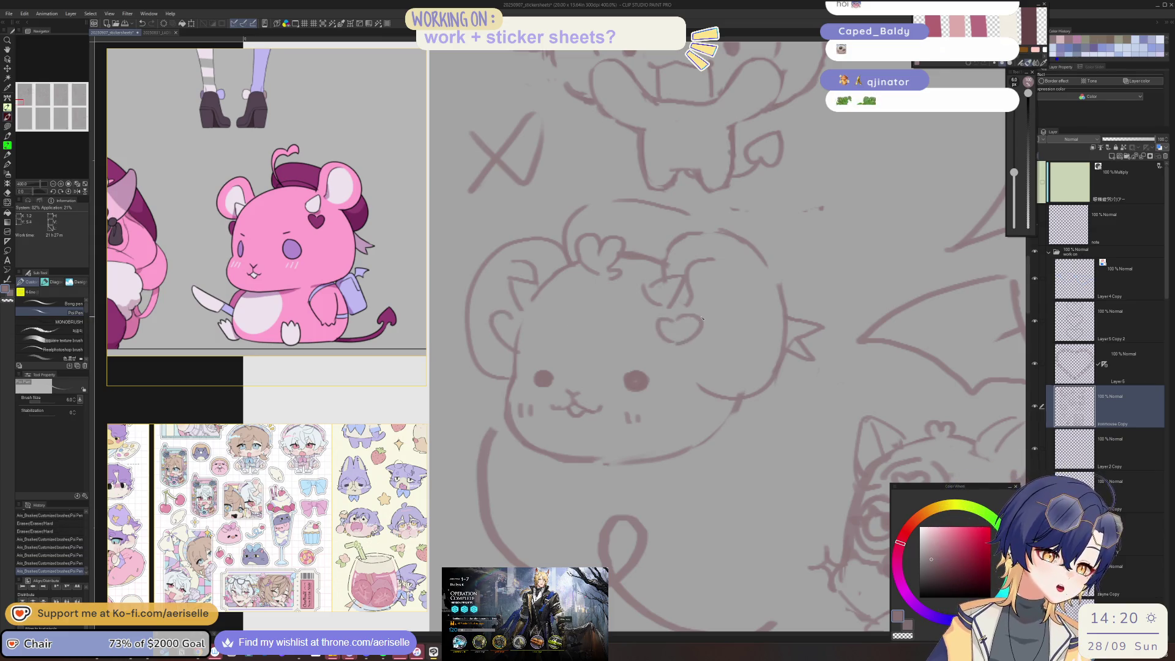
key(e)
mouse_move(694, 385)
mouse_down()
mouse_move(742, 386)
mouse_move(742, 413)
mouse_move(695, 442)
mouse_up()
key(p)
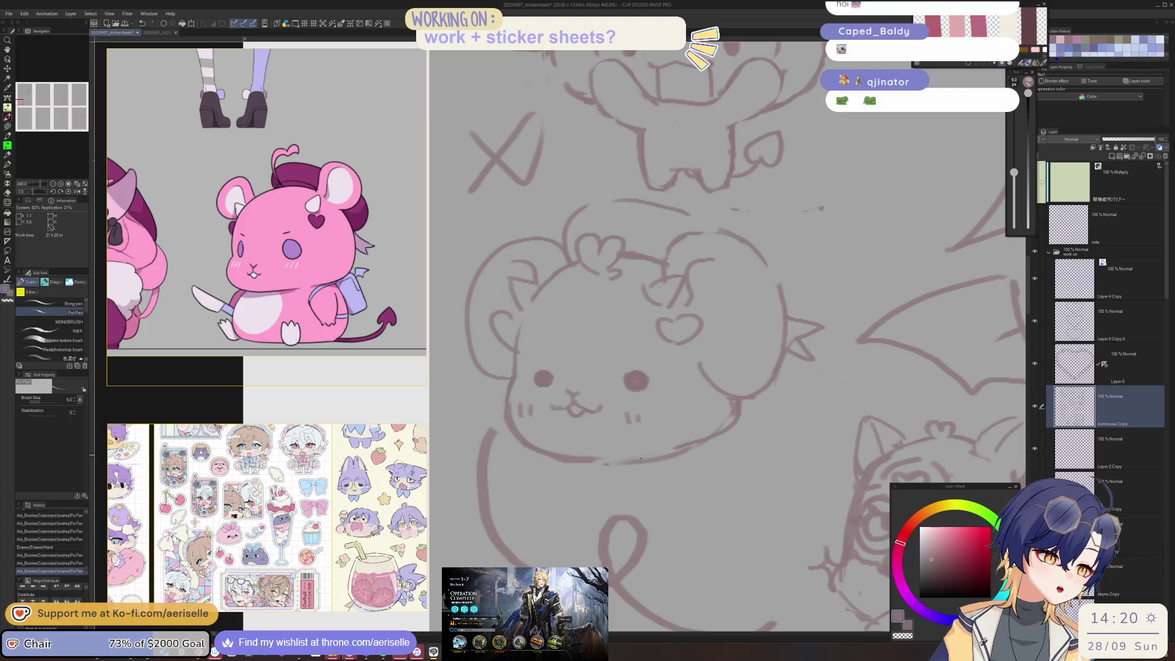
Step: Erase lines near the mouse's chin and add fresh strokes along the head line and tuft
key(e)
mouse_move(627, 456)
mouse_down()
mouse_move(619, 438)
mouse_move(638, 427)
mouse_up()
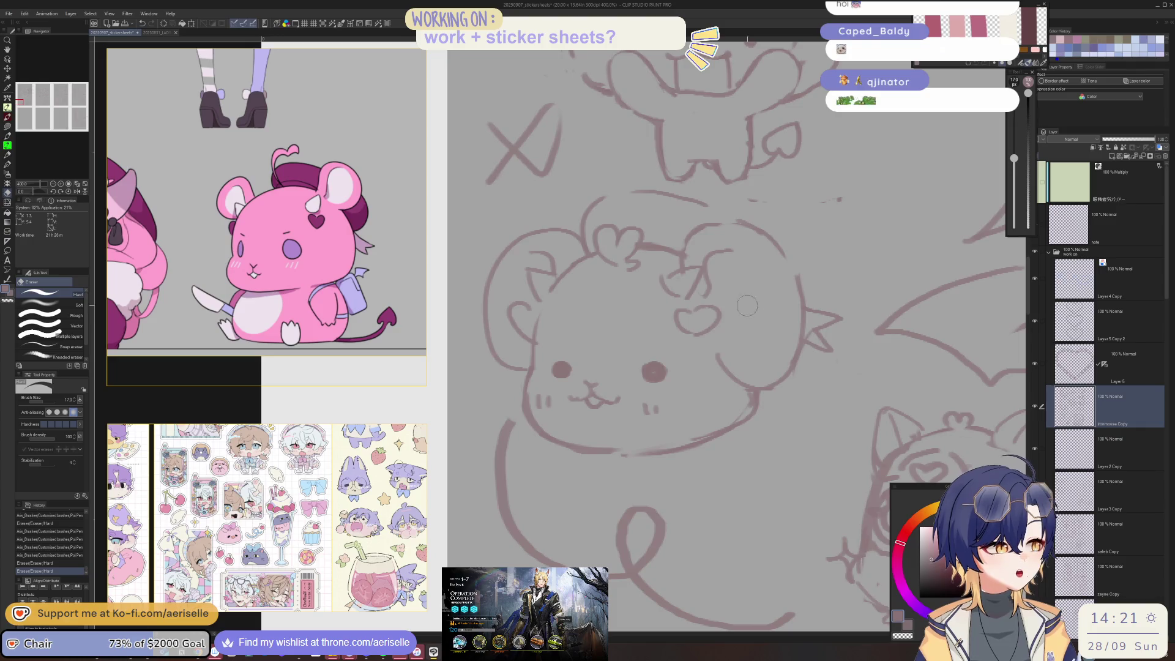
key(p)
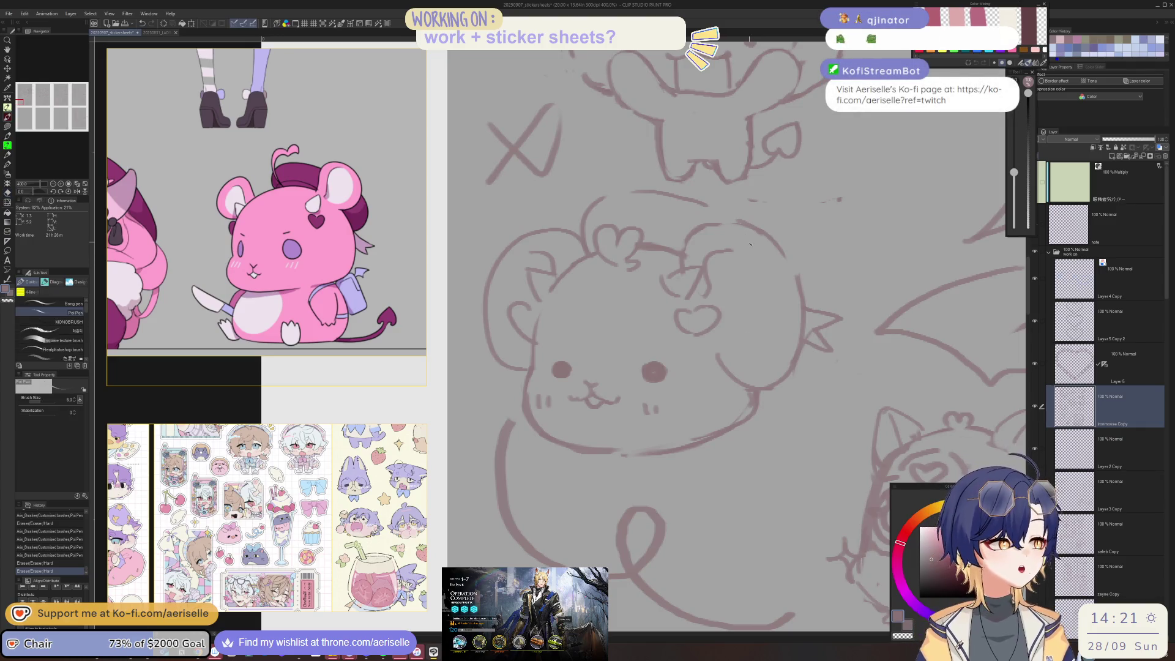
mouse_move(756, 256)
mouse_down()
mouse_move(712, 248)
mouse_move(723, 245)
mouse_up()
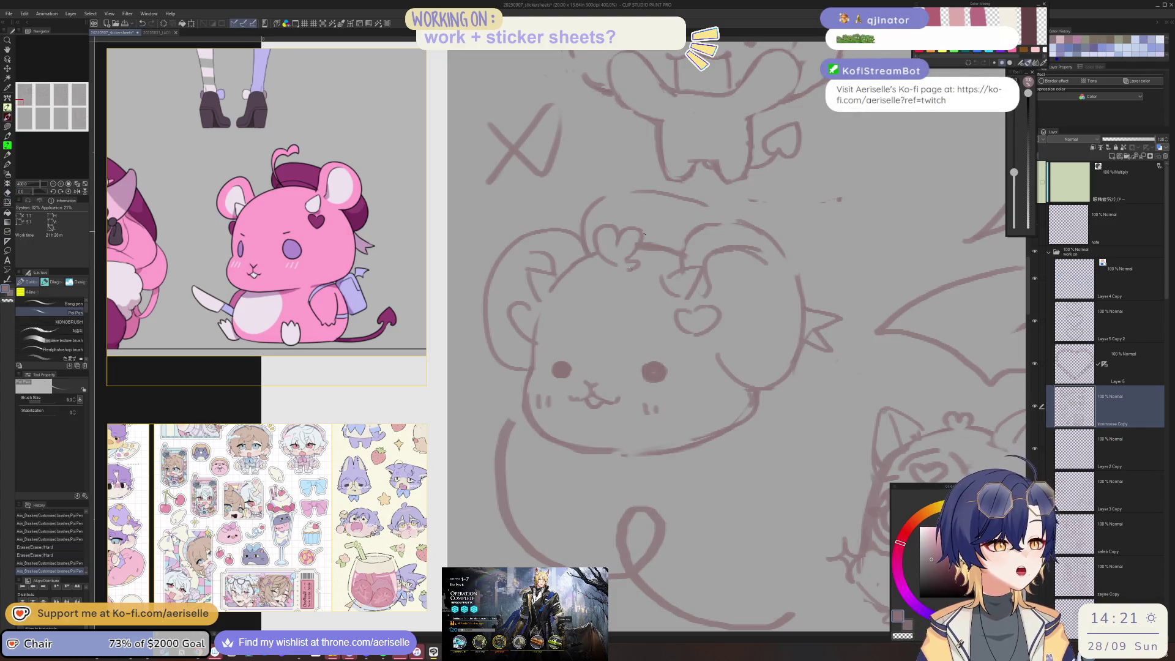
drag(582, 256, 610, 260)
drag(589, 220, 612, 242)
mouse_move(694, 253)
mouse_down()
mouse_move(647, 235)
mouse_move(680, 256)
mouse_move(653, 249)
mouse_up()
key(ctrl+minus)
key(ctrl+minus)
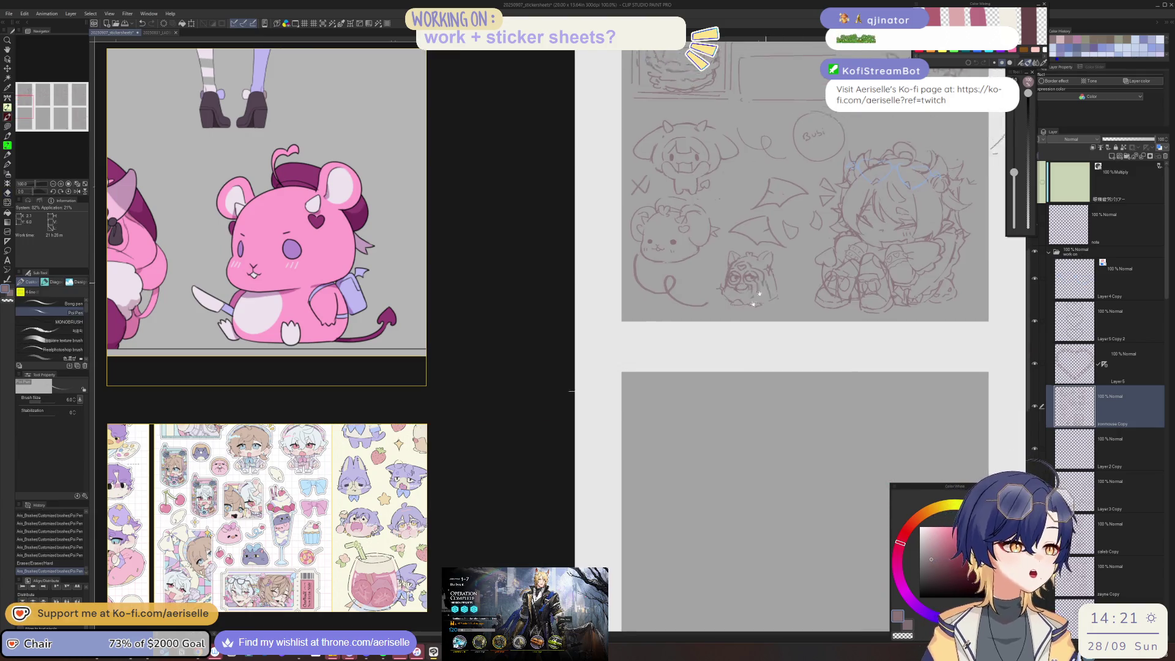
Step: Erase part of the spiky stroke to the right of the mouse doodle's head
key(ctrl+plus)
key(e)
drag(664, 303, 672, 300)
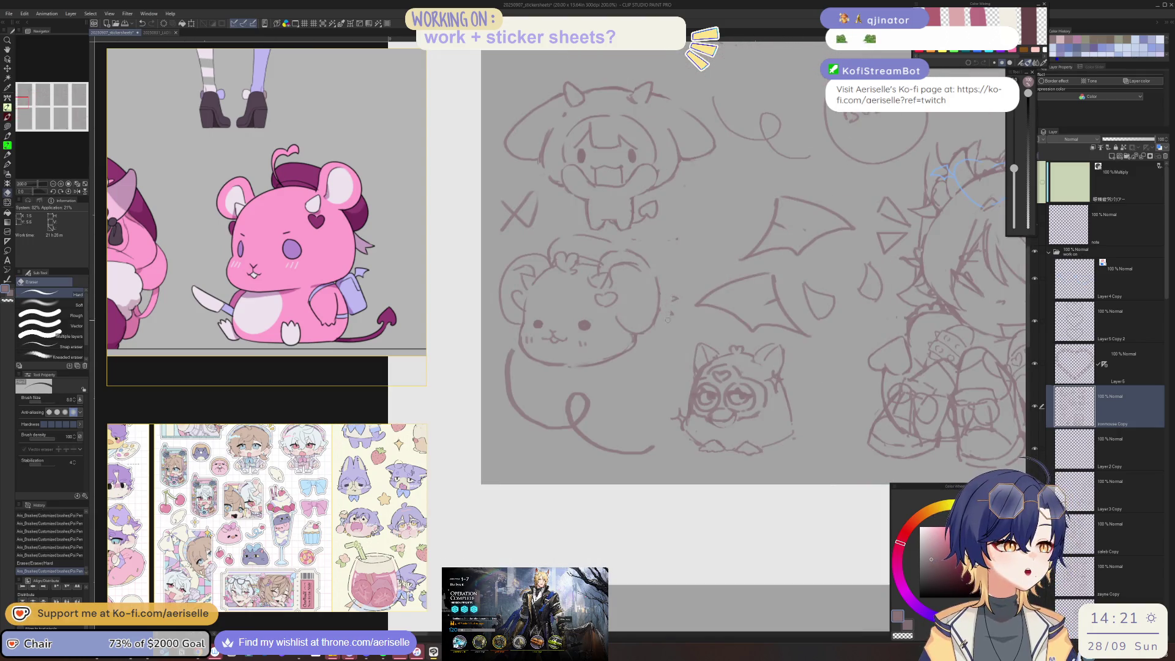
key(p)
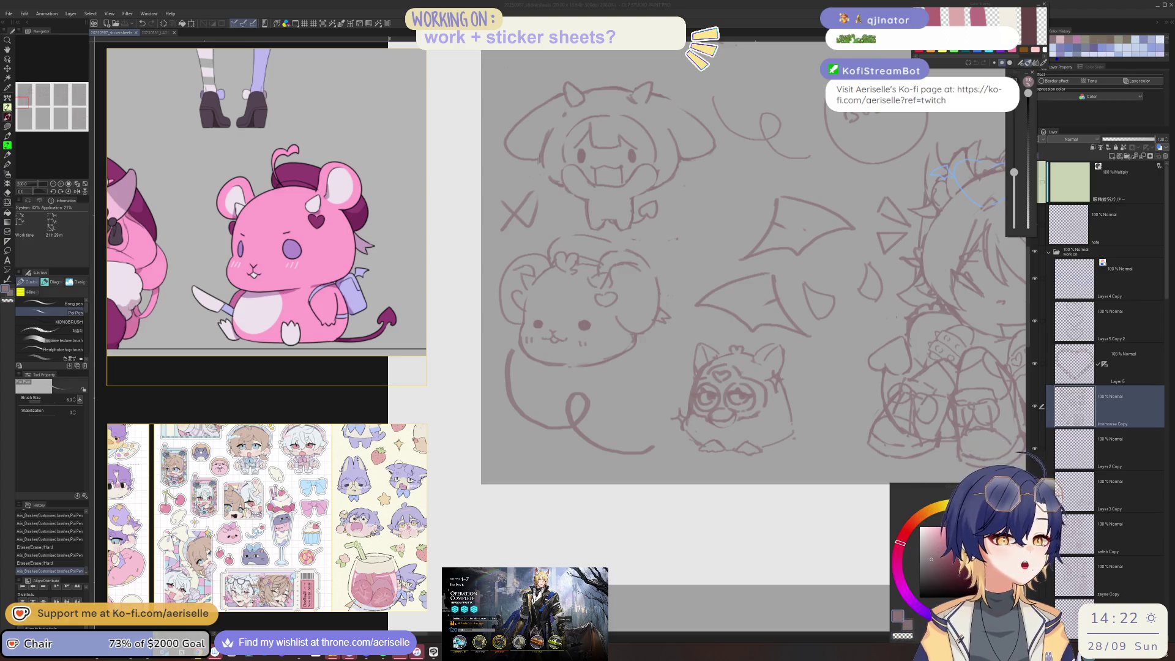
scroll(657, 317, down, 3)
Step: Erase the mouse's head sketch with a much larger eraser and redraw the head outline
scroll(657, 317, up, 3)
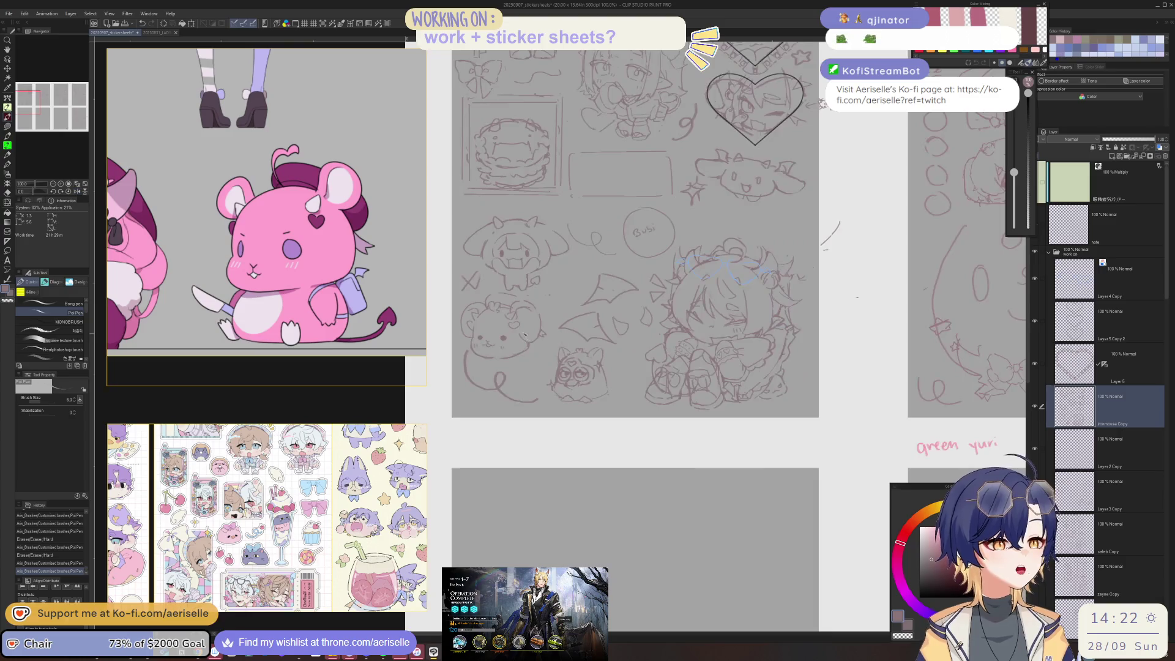
key(e)
drag(1014, 168, 1014, 153)
mouse_move(592, 309)
mouse_down()
mouse_move(634, 315)
mouse_move(637, 369)
mouse_up()
key(p)
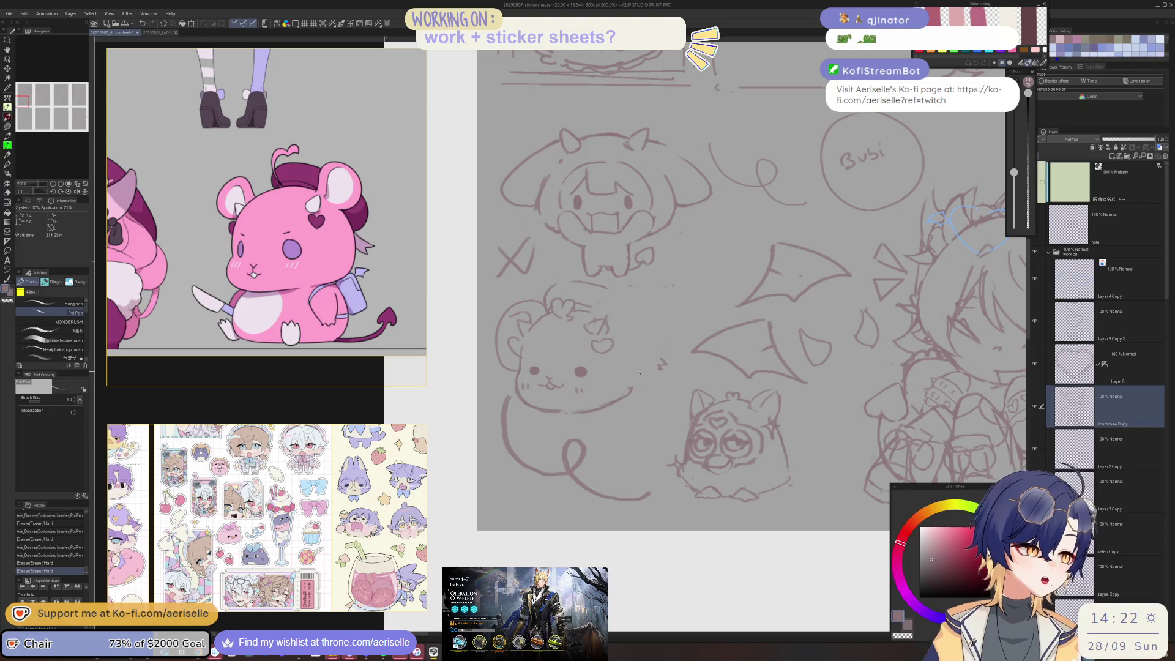
mouse_move(612, 306)
mouse_down()
mouse_move(655, 301)
mouse_move(668, 331)
mouse_up()
key(ctrl+z)
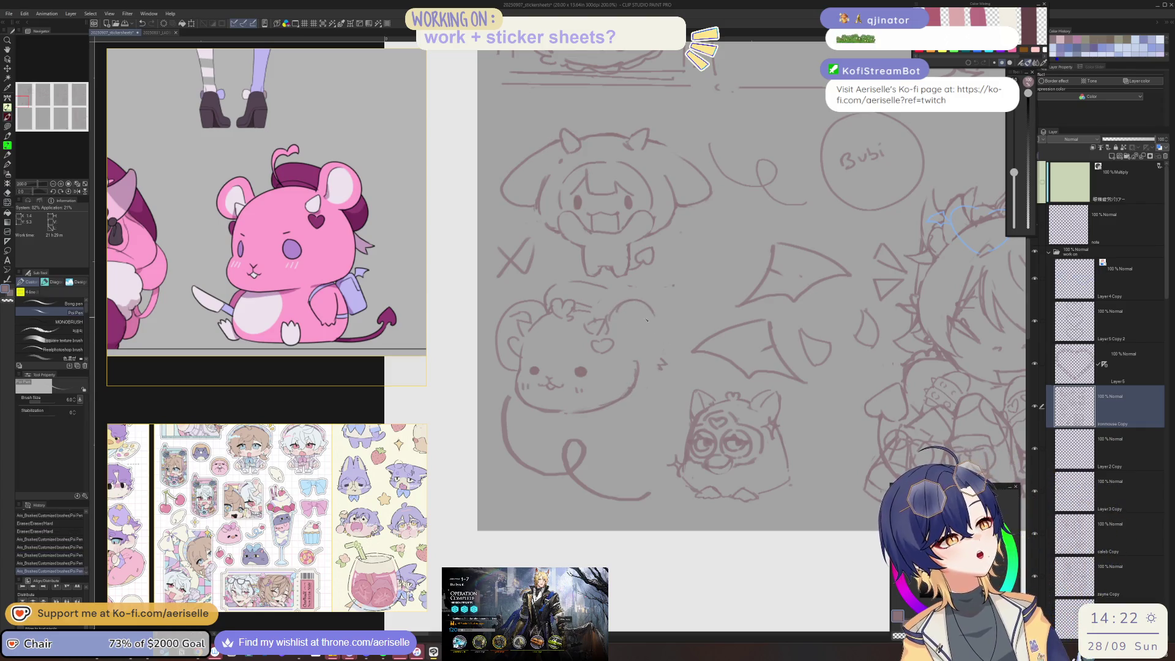
mouse_move(643, 303)
mouse_down()
mouse_move(666, 366)
mouse_move(631, 374)
mouse_up()
Step: Rework the right side of the mouse's head outline, trimming cheek marks and excess strokes
key(e)
drag(628, 366, 661, 366)
key(p)
drag(642, 306, 664, 343)
drag(665, 342, 668, 368)
key(e)
mouse_move(637, 303)
mouse_down()
mouse_move(670, 339)
mouse_move(648, 315)
mouse_move(670, 294)
mouse_move(661, 300)
mouse_up()
key(p)
mouse_move(633, 303)
mouse_down()
mouse_move(658, 307)
mouse_move(667, 335)
mouse_up()
key(ctrl+z)
key(ctrl+z)
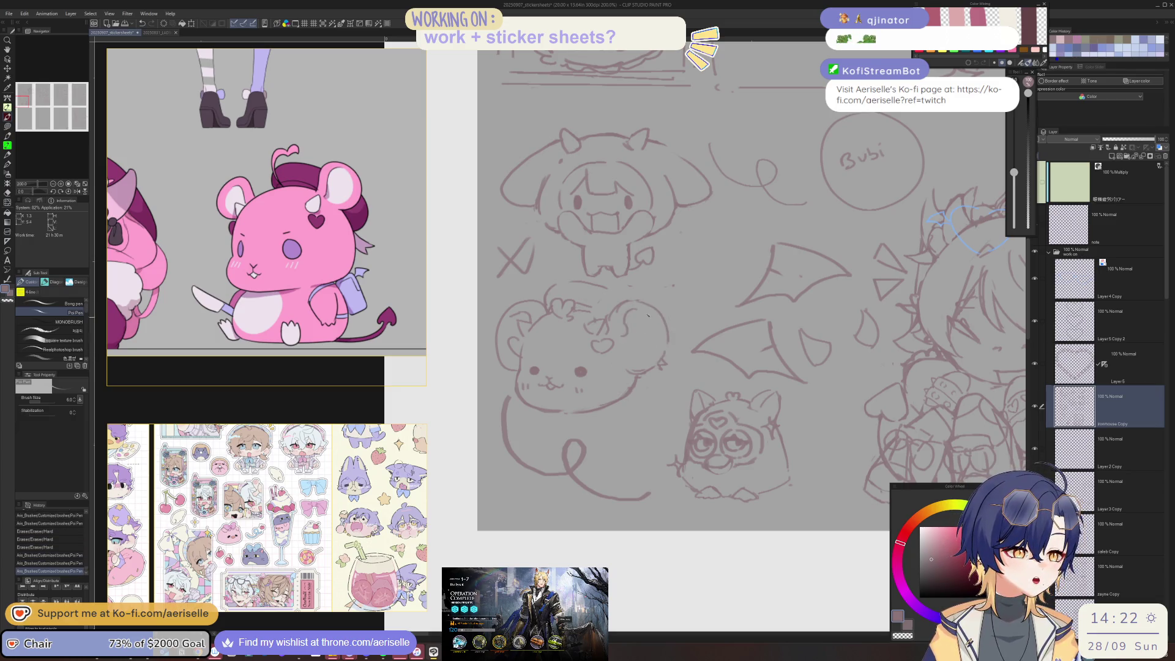
Step: Mirror the canvas to check proportions, erase a stray line, and redraw the face line
key(h)
key(e)
mouse_move(508, 322)
mouse_down()
mouse_move(525, 315)
mouse_move(501, 300)
mouse_move(519, 314)
mouse_up()
key(p)
key(h)
key(ctrl+plus)
key(ctrl+plus)
key(ctrl+z)
mouse_move(591, 306)
mouse_down()
mouse_move(624, 297)
mouse_move(616, 282)
mouse_move(578, 309)
mouse_move(619, 294)
mouse_up()
key(e)
key(p)
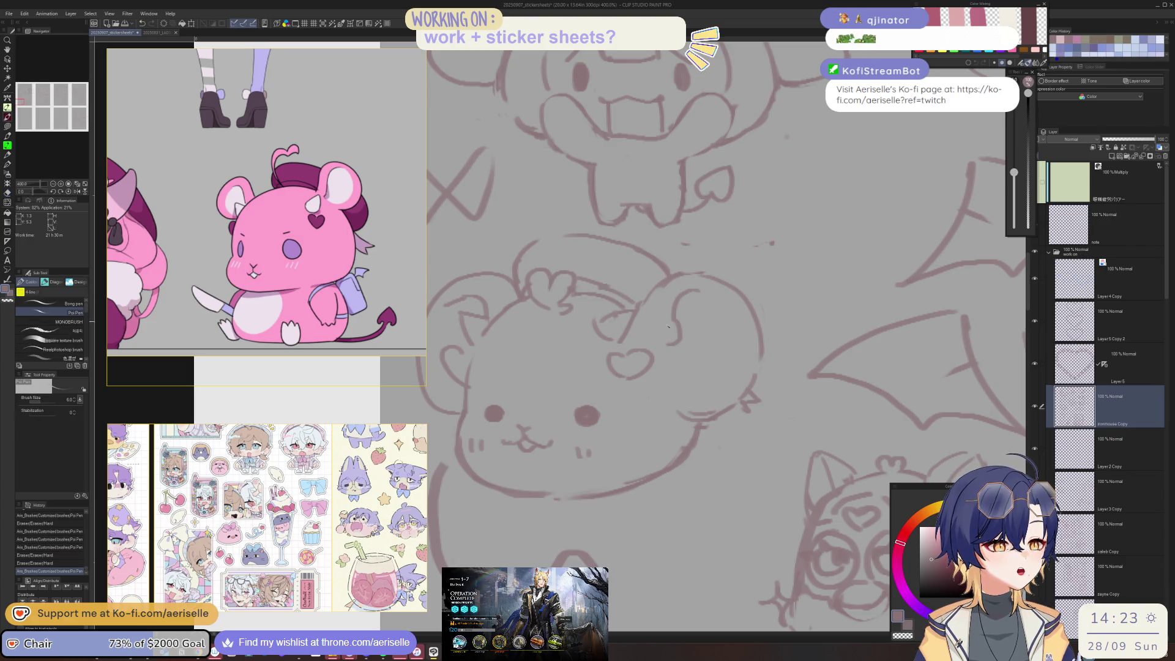
key(ctrl+minus)
key(ctrl+minus)
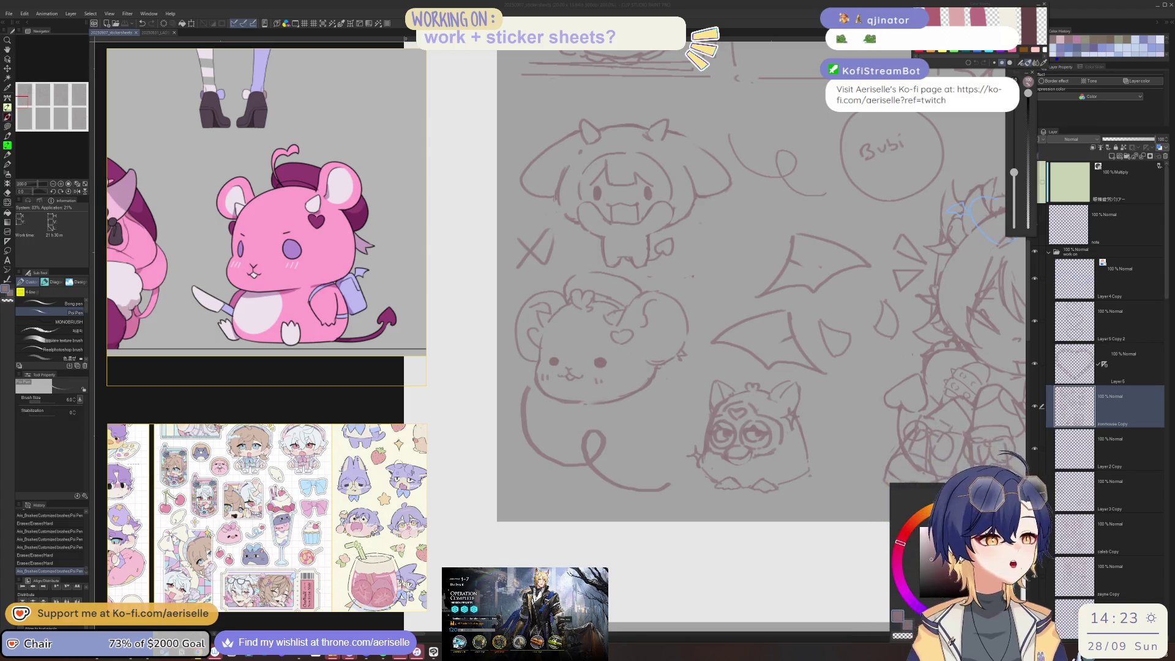
Step: Touch up tiny face marks and redraw the heart mark on the mouse's head
click(633, 301)
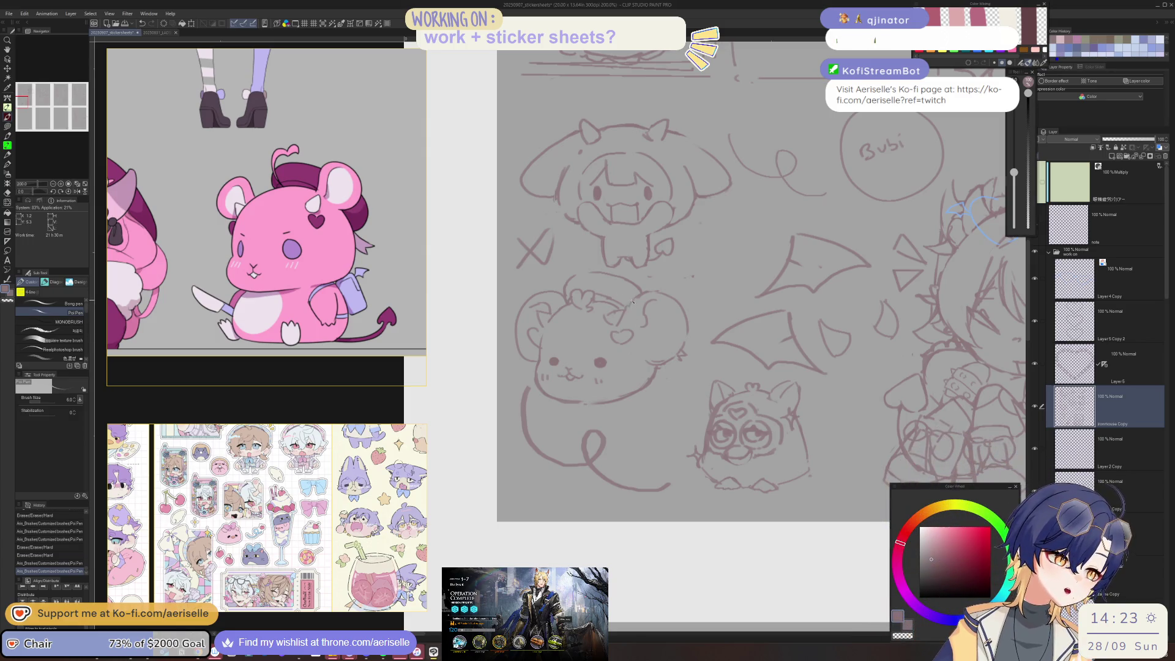
key(e)
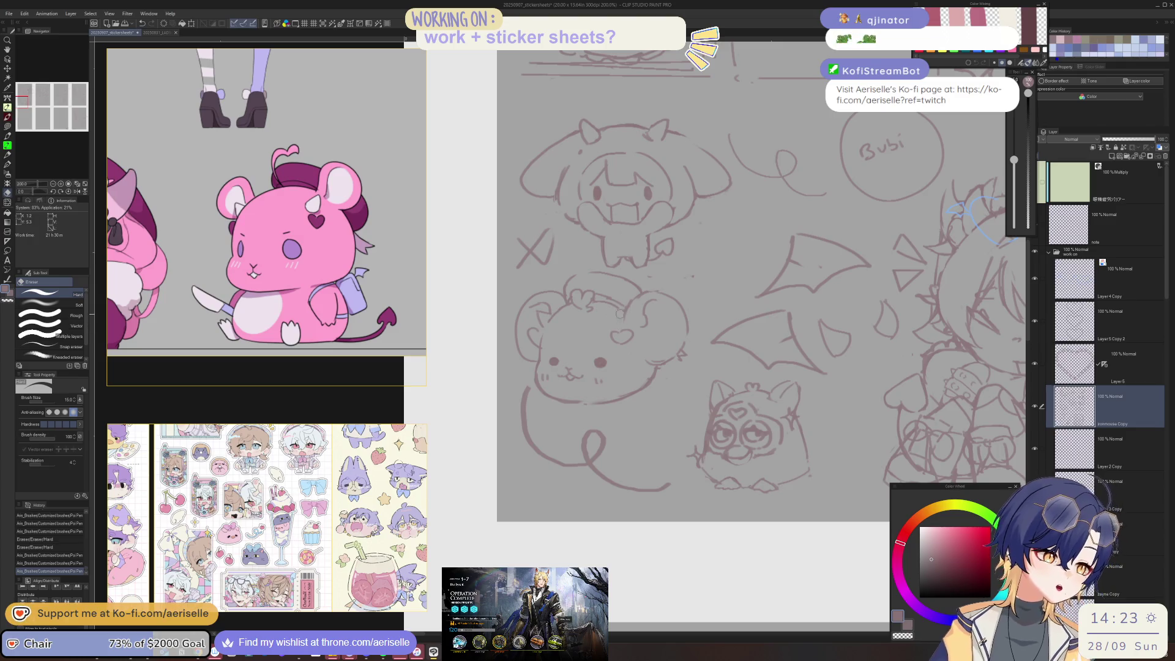
click(620, 314)
key(p)
click(614, 318)
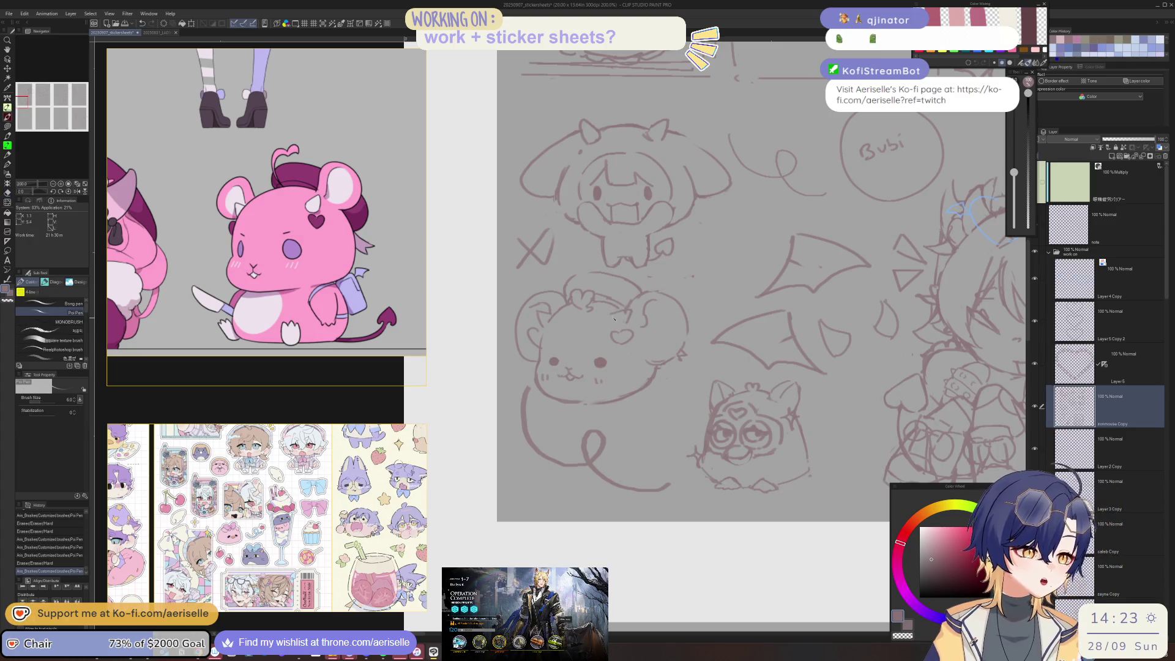
key(e)
click(631, 318)
key(p)
mouse_move(624, 327)
mouse_down()
mouse_move(621, 340)
mouse_move(606, 320)
mouse_up()
key(e)
click(602, 365)
Step: Draw the mouse's eyes as short narrowed strokes, giving the right eye a slanted squint
scroll(620, 299, up, 2)
key(p)
click(612, 306)
click(612, 306)
key(ctrl+z)
key(ctrl+z)
drag(605, 319, 624, 326)
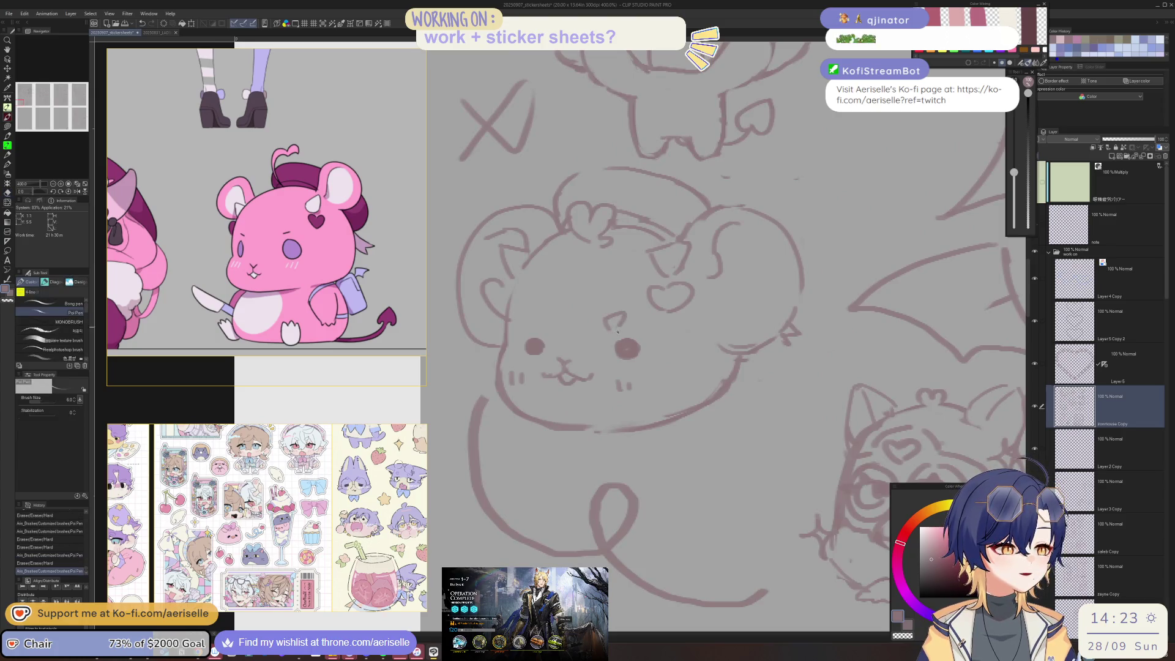
drag(528, 330, 538, 322)
key(ctrl+z)
key(ctrl+z)
key(ctrl+z)
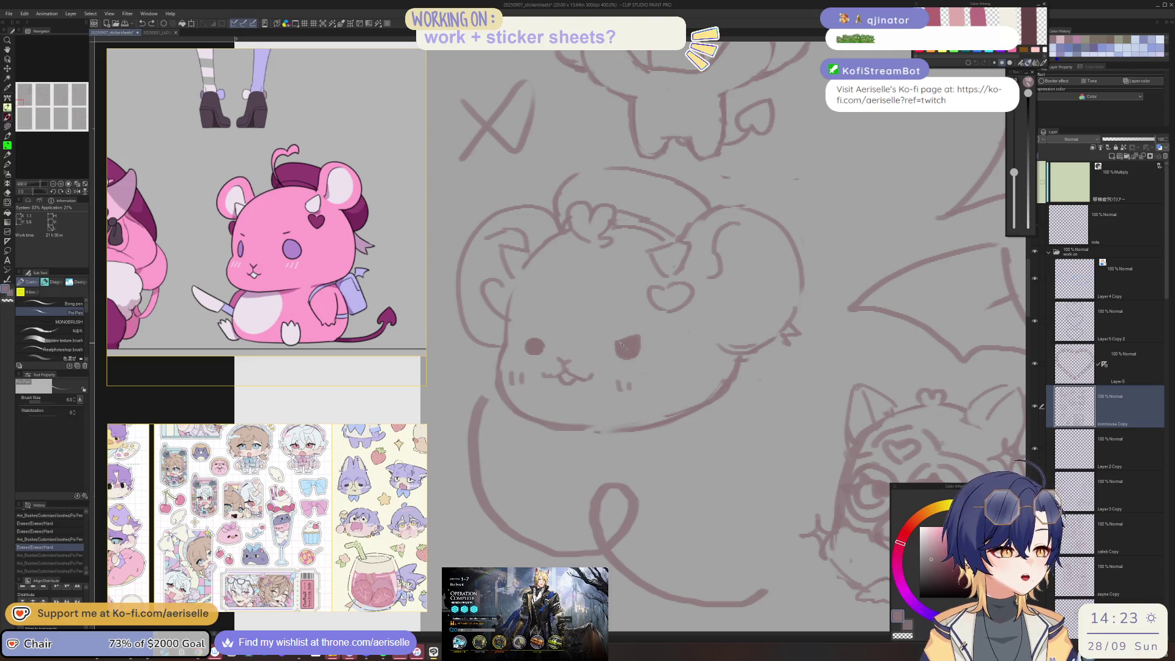
drag(532, 336, 532, 338)
Step: Flip the canvas and draw the mouse's nose shape with the pen
scroll(530, 339, down, 5)
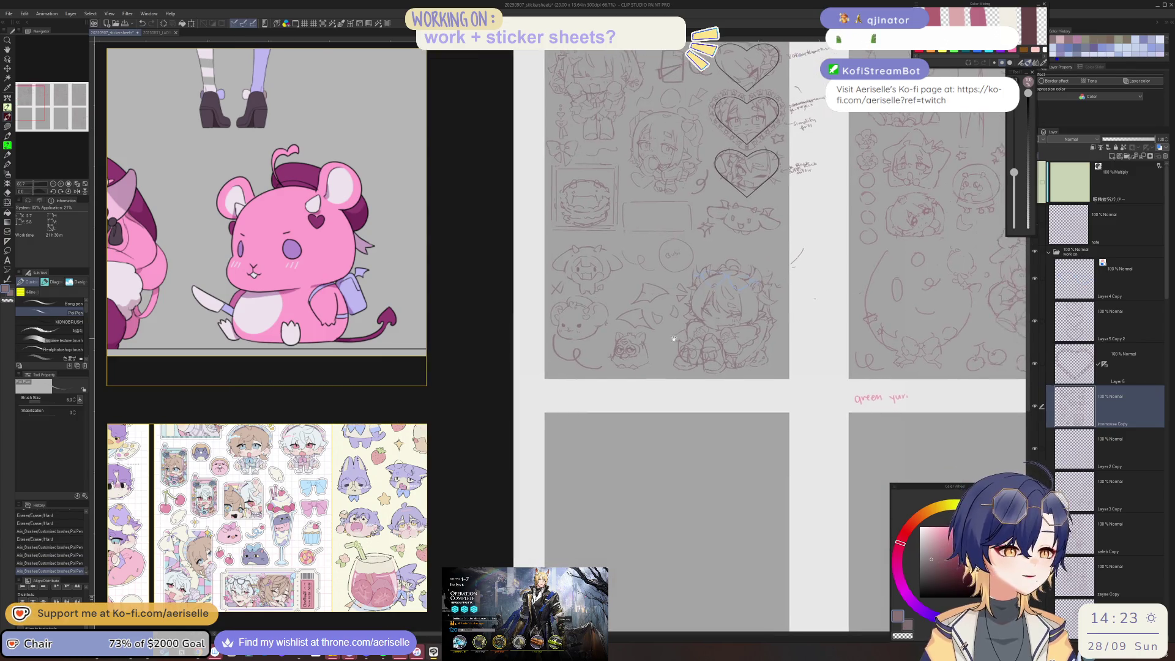
scroll(537, 346, up, 5)
drag(536, 349, 558, 334)
key(ctrl+z)
key(ctrl+z)
key(h)
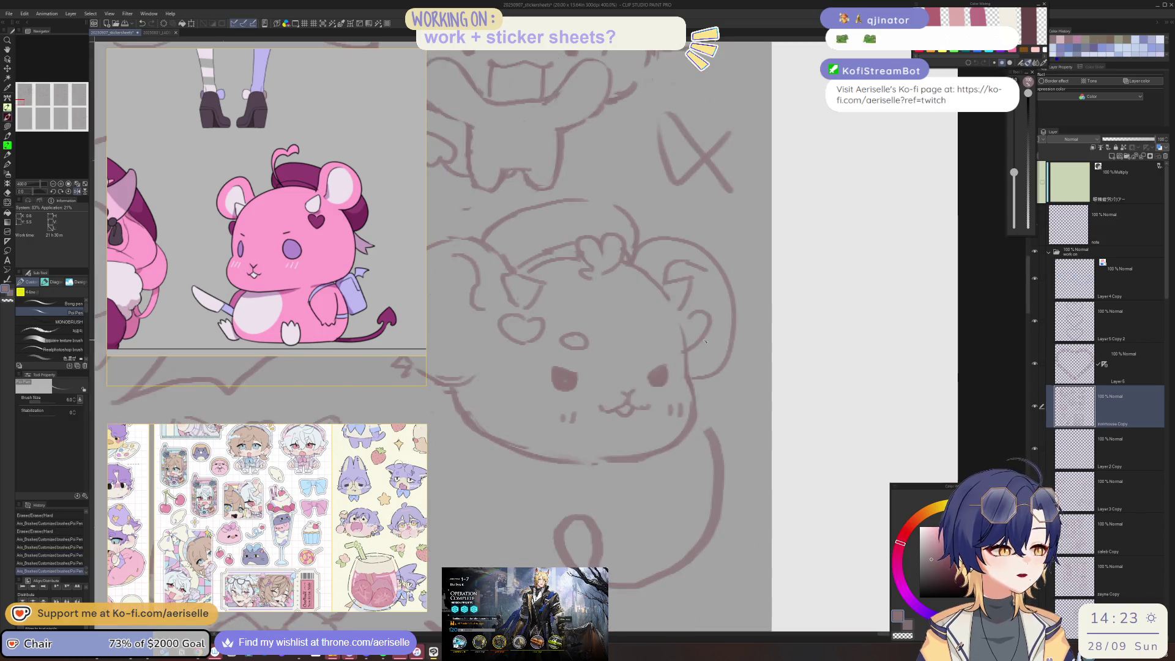
key(ctrl+y)
mouse_move(565, 341)
mouse_down()
mouse_move(648, 352)
mouse_move(601, 364)
mouse_up()
scroll(648, 345, down, 2)
scroll(661, 361, down, 2)
scroll(680, 377, down, 2)
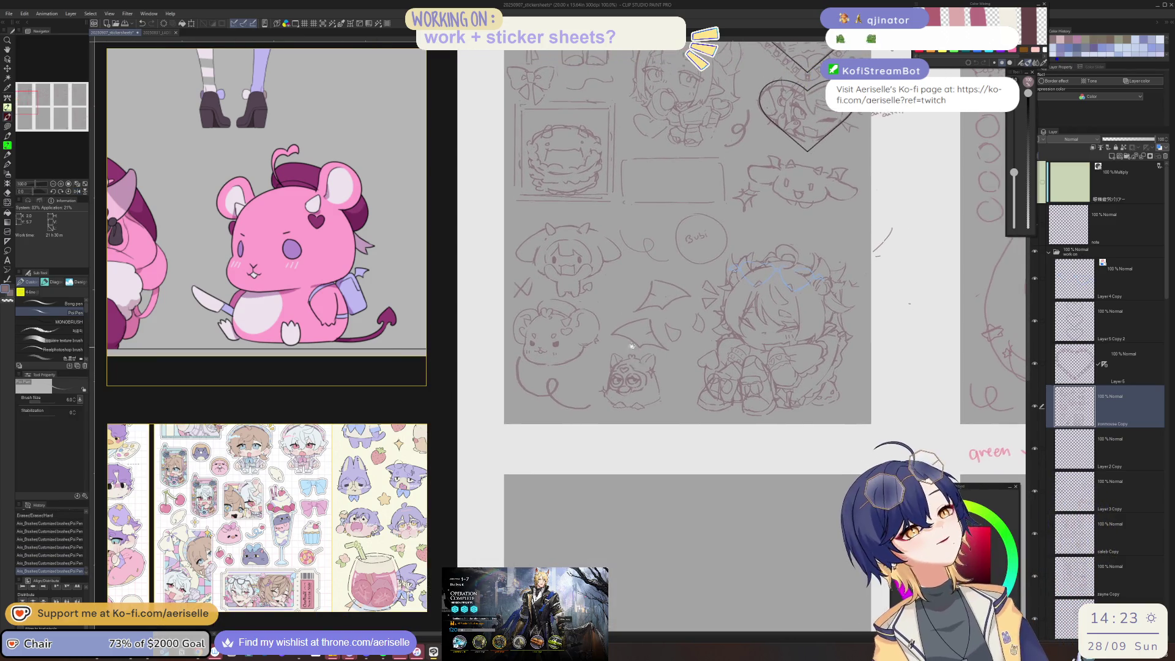
Step: Lasso the mouse's curly tail, rotate it about 7 degrees, confirm, and deselect
scroll(511, 333, up, 3)
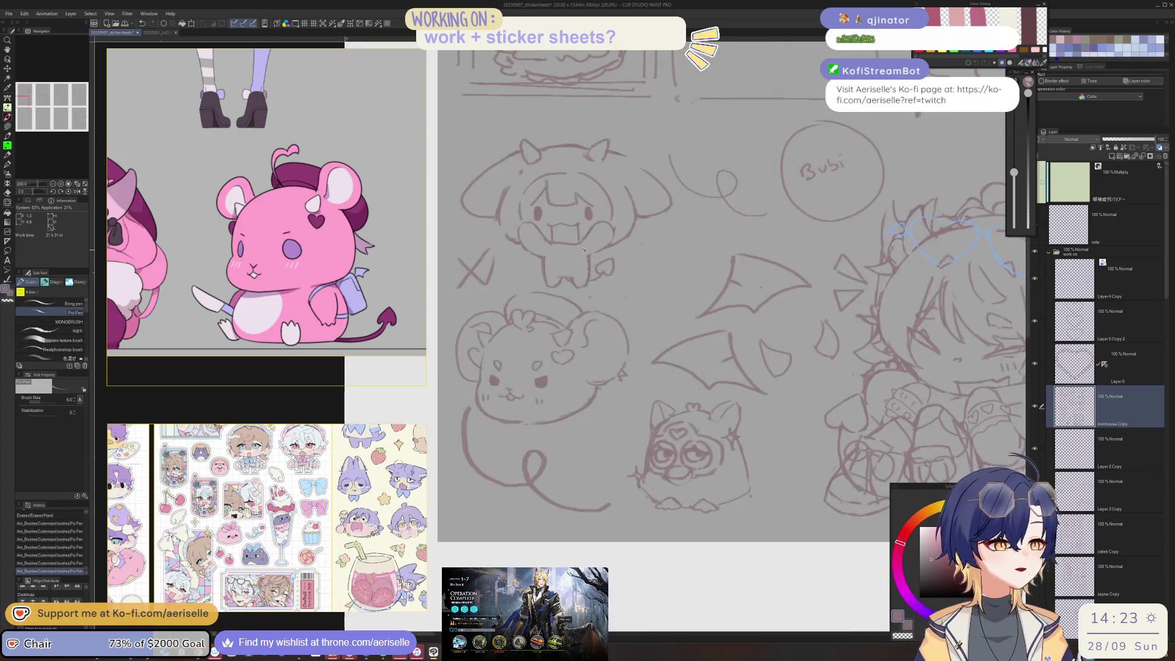
scroll(511, 334, up, 3)
scroll(500, 326, down, 3)
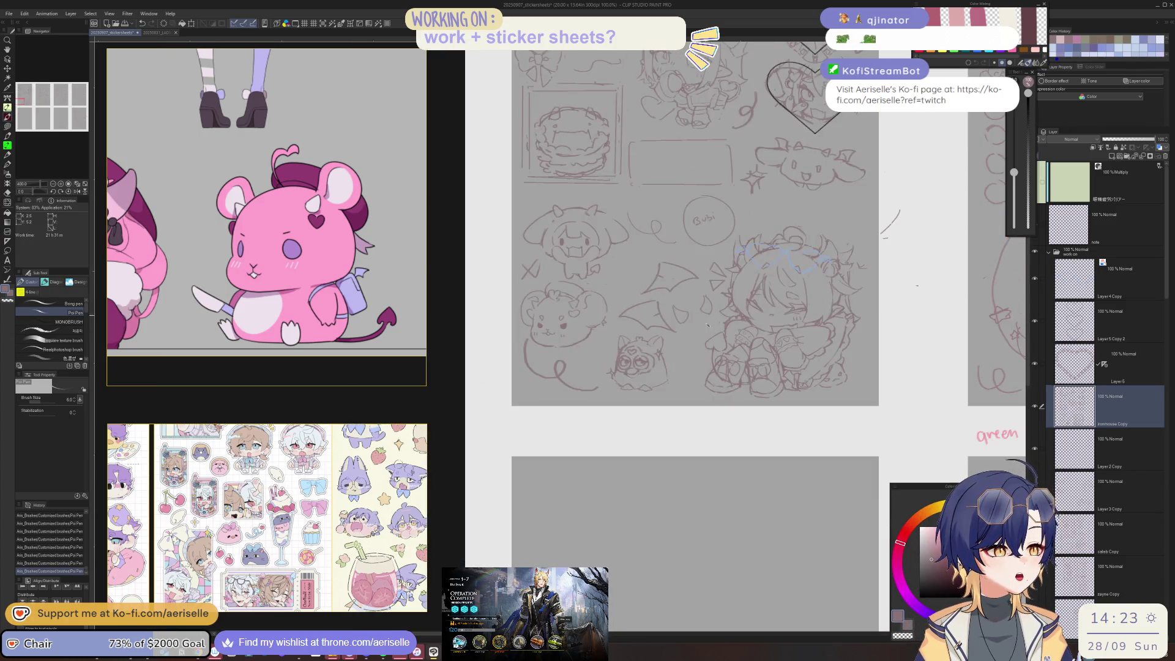
scroll(526, 334, up, 1)
scroll(551, 343, up, 1)
key(m)
drag(556, 348, 627, 453)
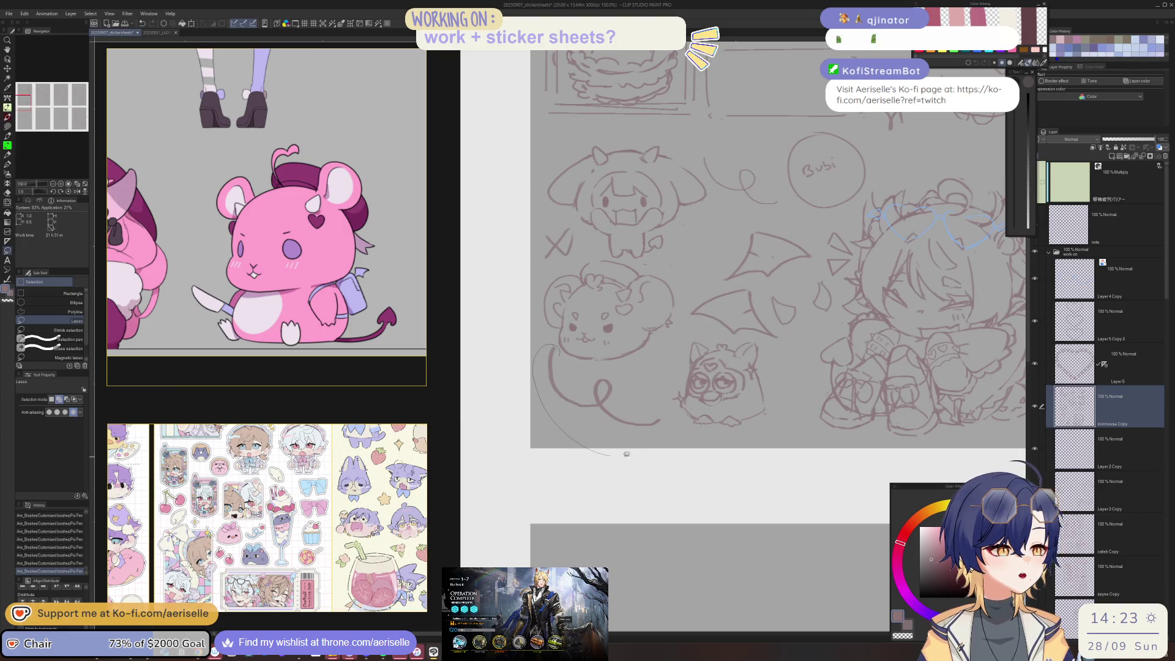
drag(612, 375, 665, 428)
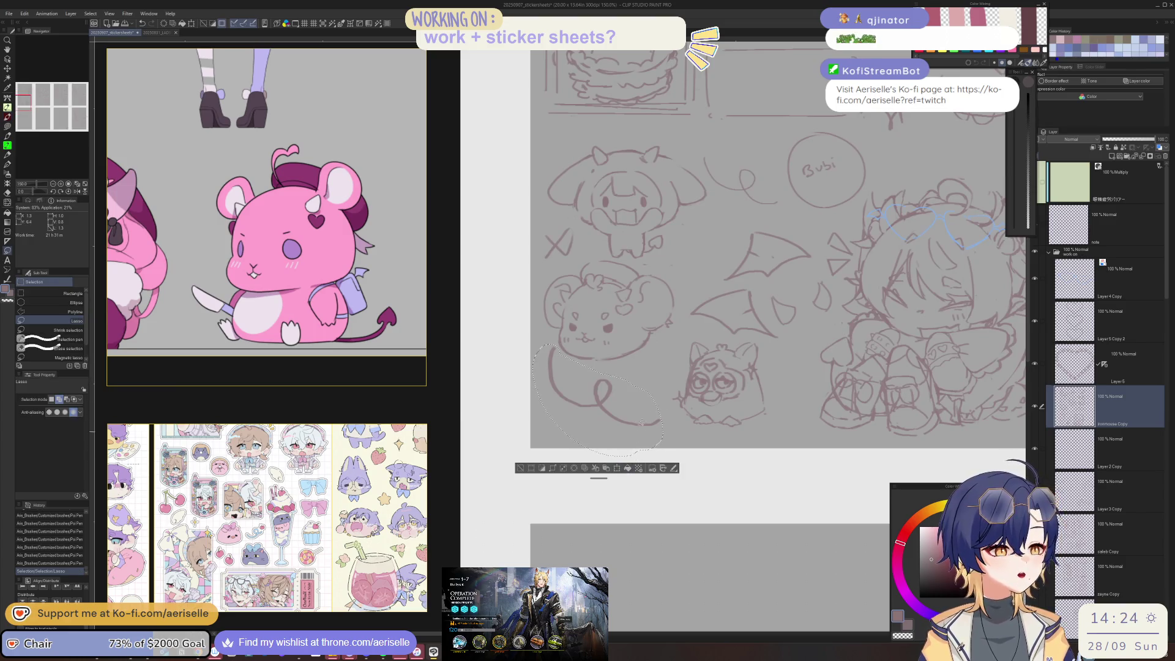
click(622, 468)
drag(672, 380, 669, 358)
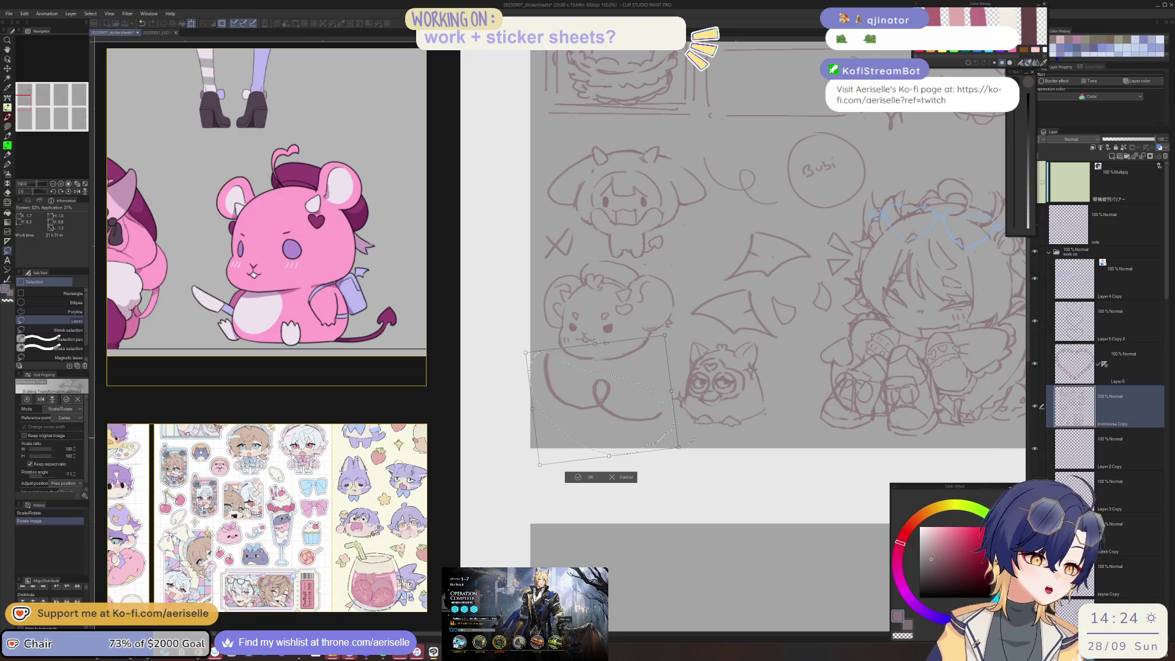
key(Return)
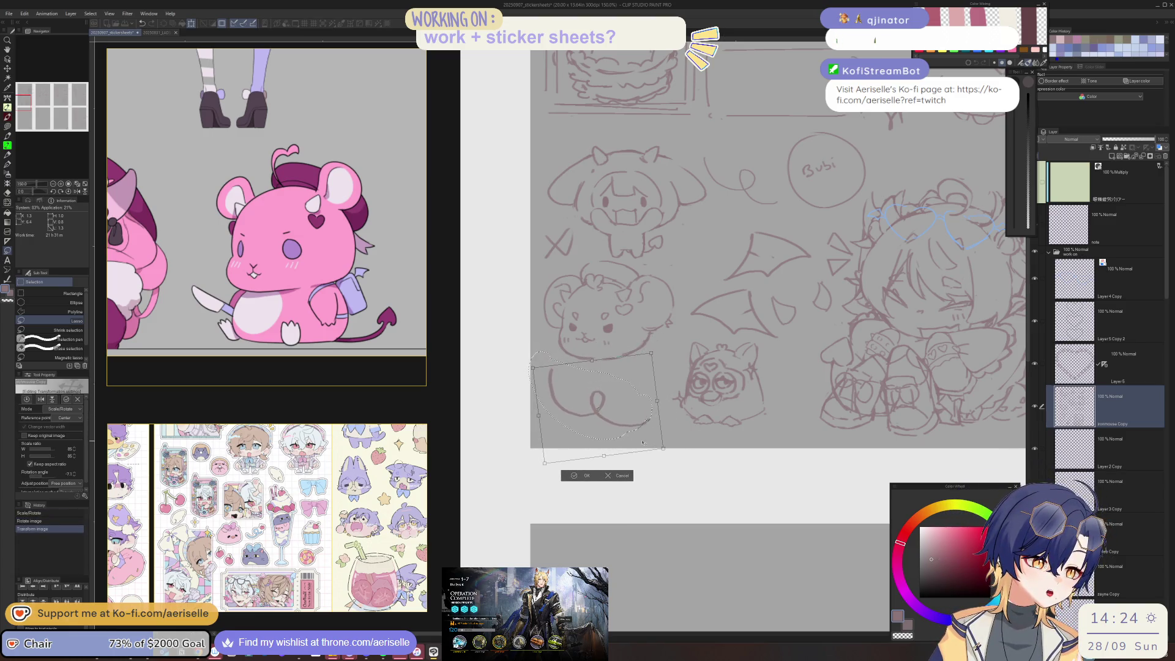
key(ctrl+d)
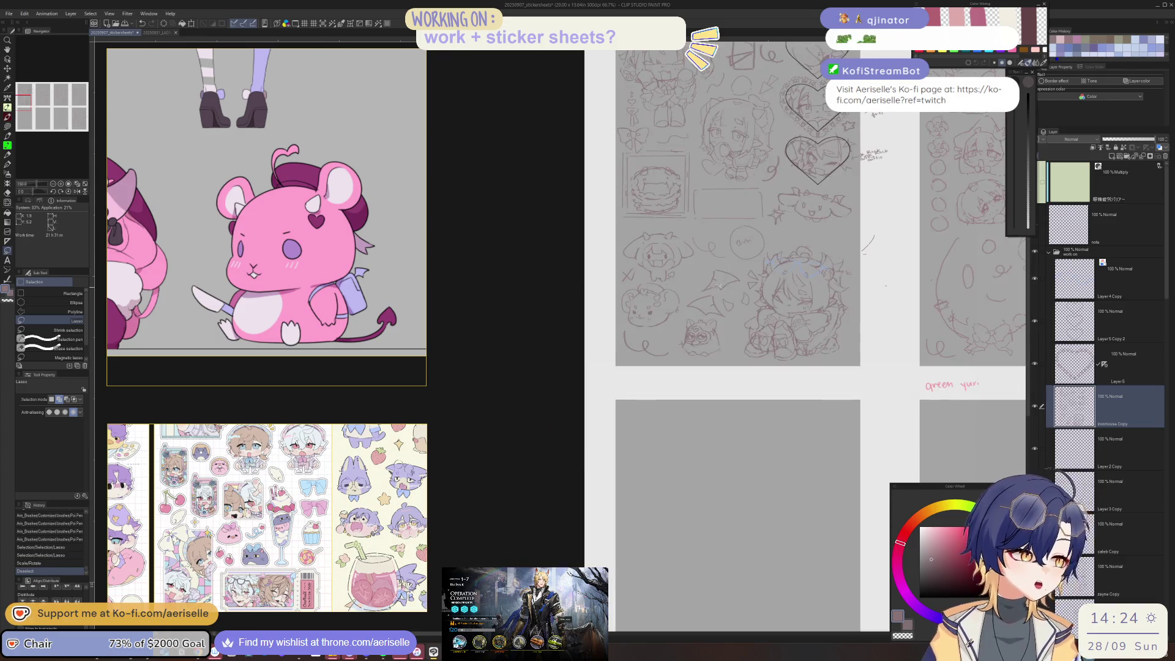
Step: Erase a stray sketch line beside the mouse's head
scroll(638, 331, up, 3)
key(e)
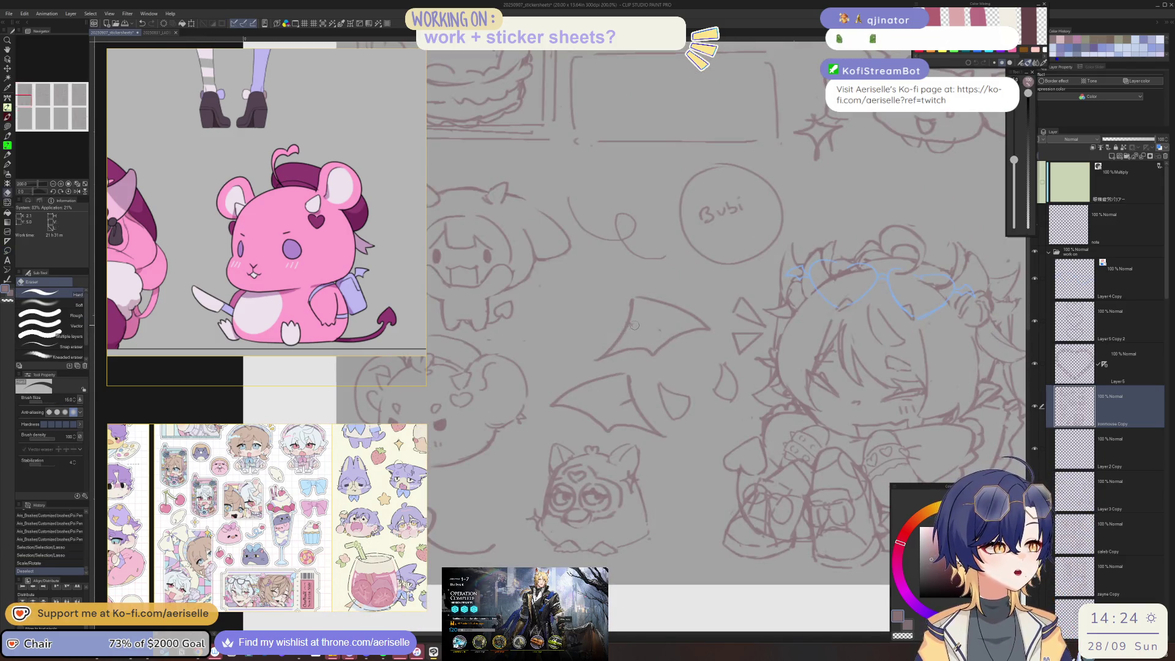
drag(656, 328, 647, 347)
Step: Erase the long vertical stray line on the doodle sketch and zoom out to view the sheet
drag(619, 406, 618, 282)
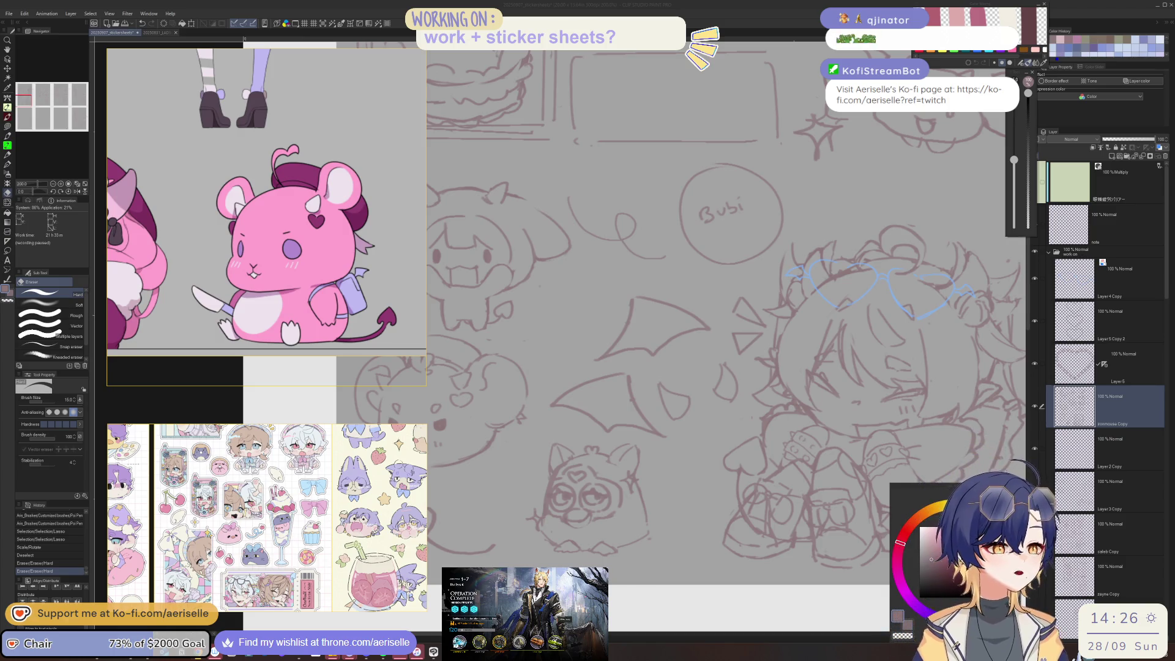
scroll(655, 336, down, 5)
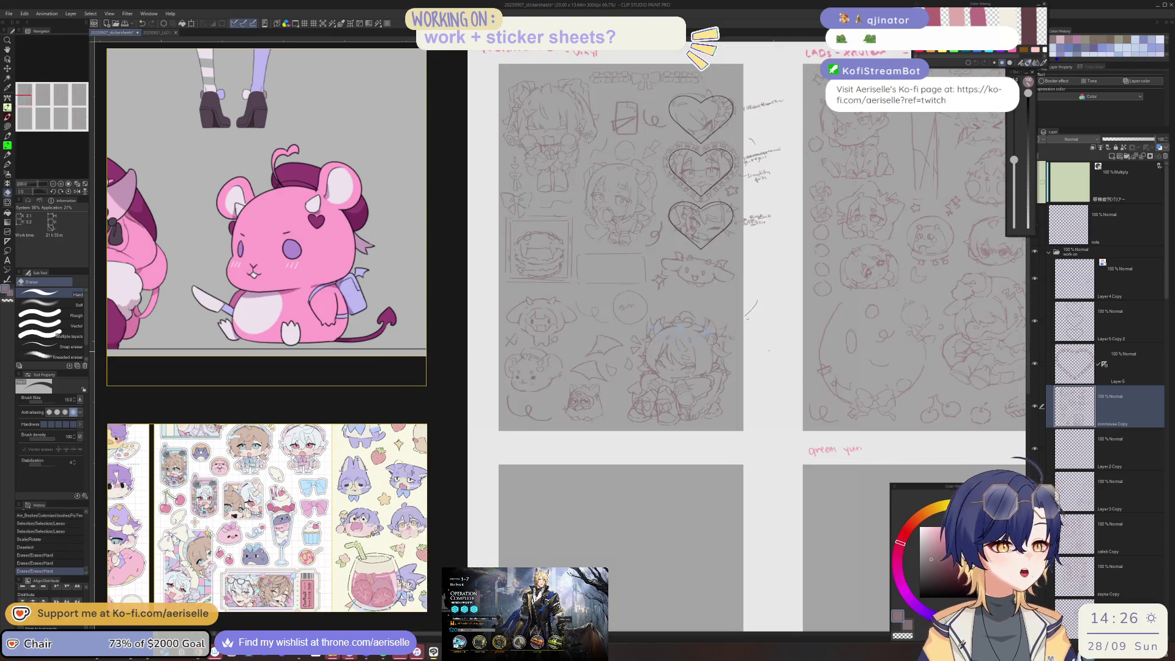
Step: Zoom out and try a lasso around the lower sketches, then cancel it
scroll(655, 337, up, 1)
scroll(583, 329, up, 1)
scroll(583, 329, up, 1)
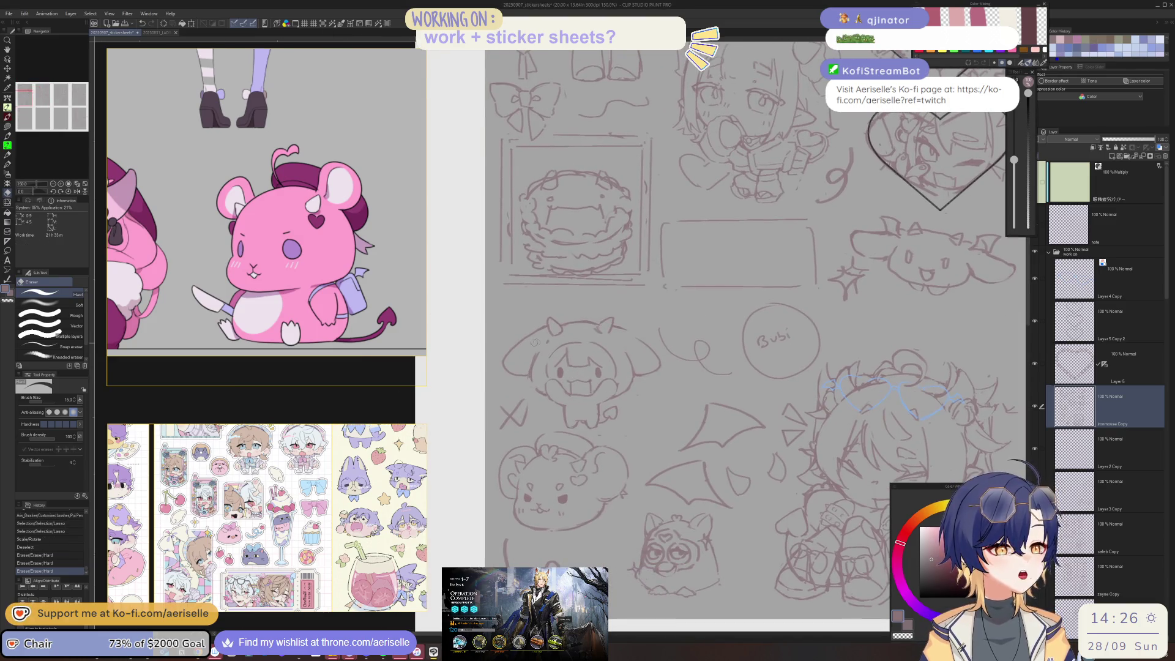
scroll(582, 329, up, 1)
key(m)
mouse_move(460, 380)
mouse_down()
mouse_move(529, 414)
mouse_move(537, 268)
mouse_up()
key(ctrl+z)
scroll(568, 370, down, 1)
scroll(568, 371, down, 1)
scroll(568, 370, down, 1)
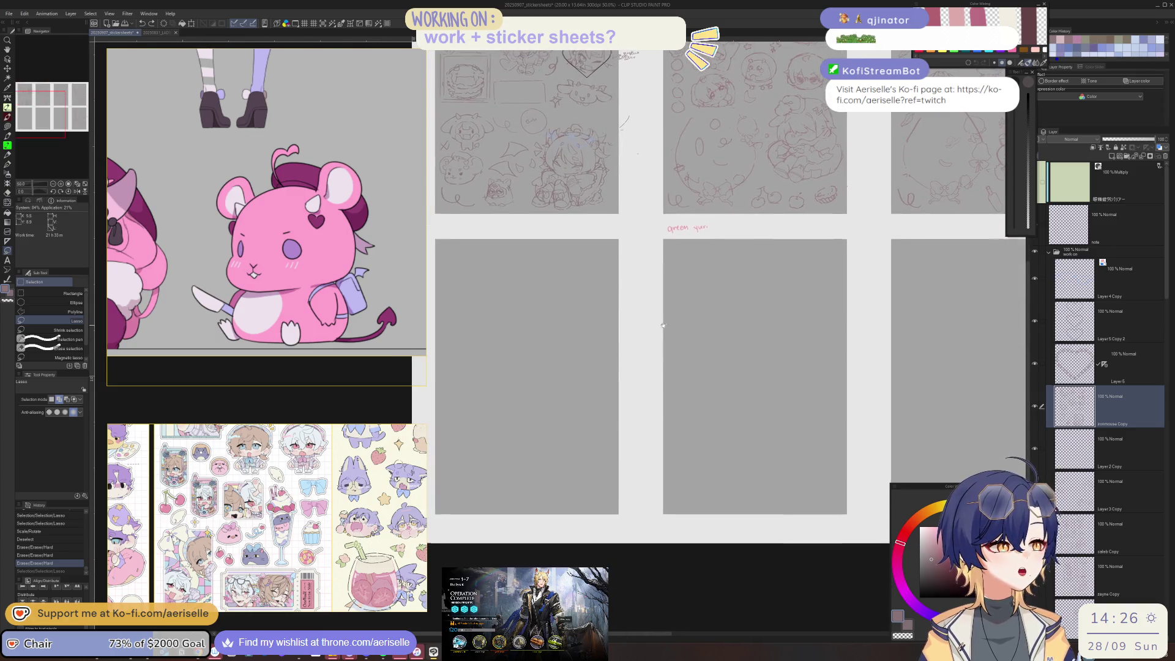
Step: Pick the grey placeholder panel layers, unlock and delete them, then select the sketch sheets
key(o)
click(568, 371)
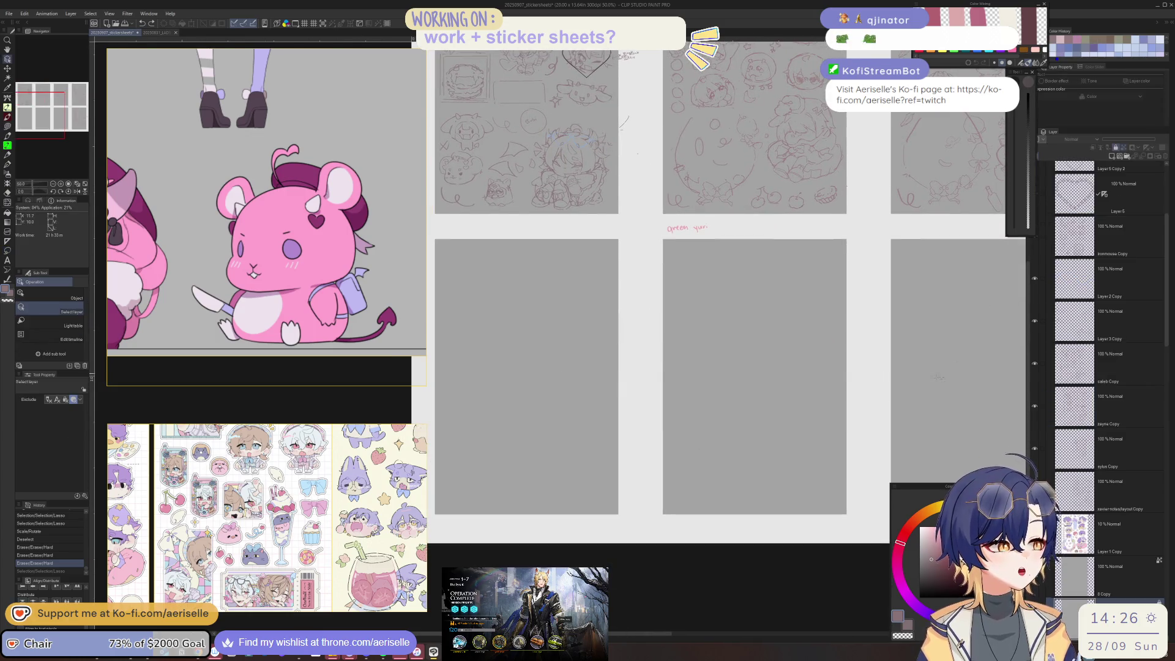
scroll(841, 382, down, 2)
drag(842, 381, 664, 393)
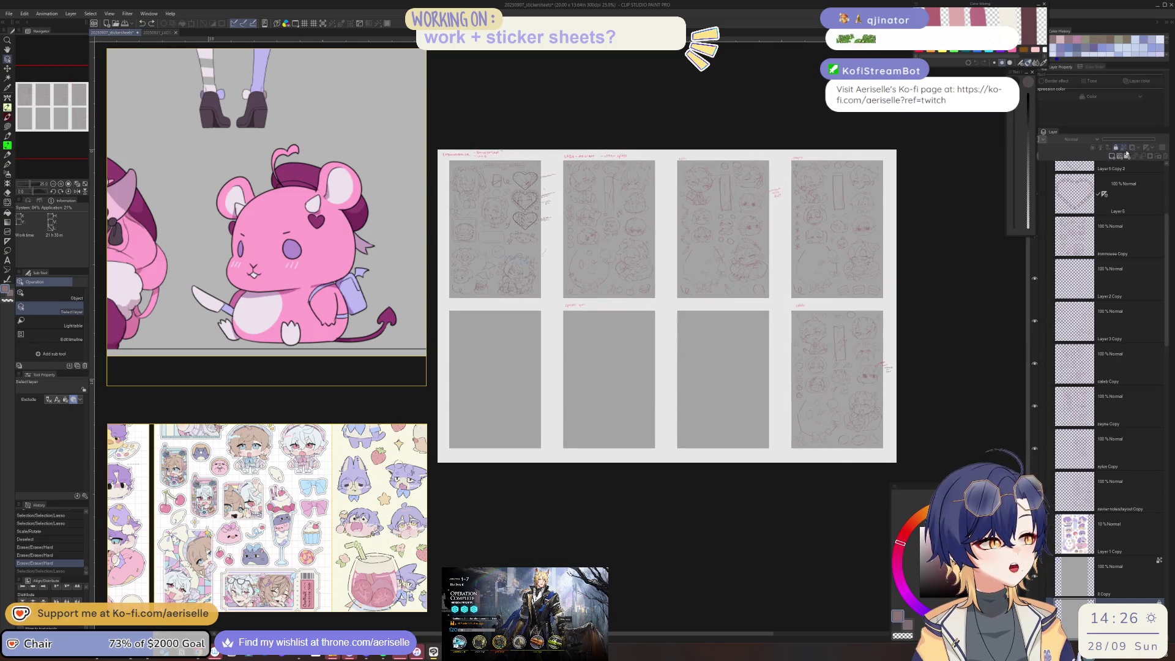
click(1115, 147)
click(1158, 148)
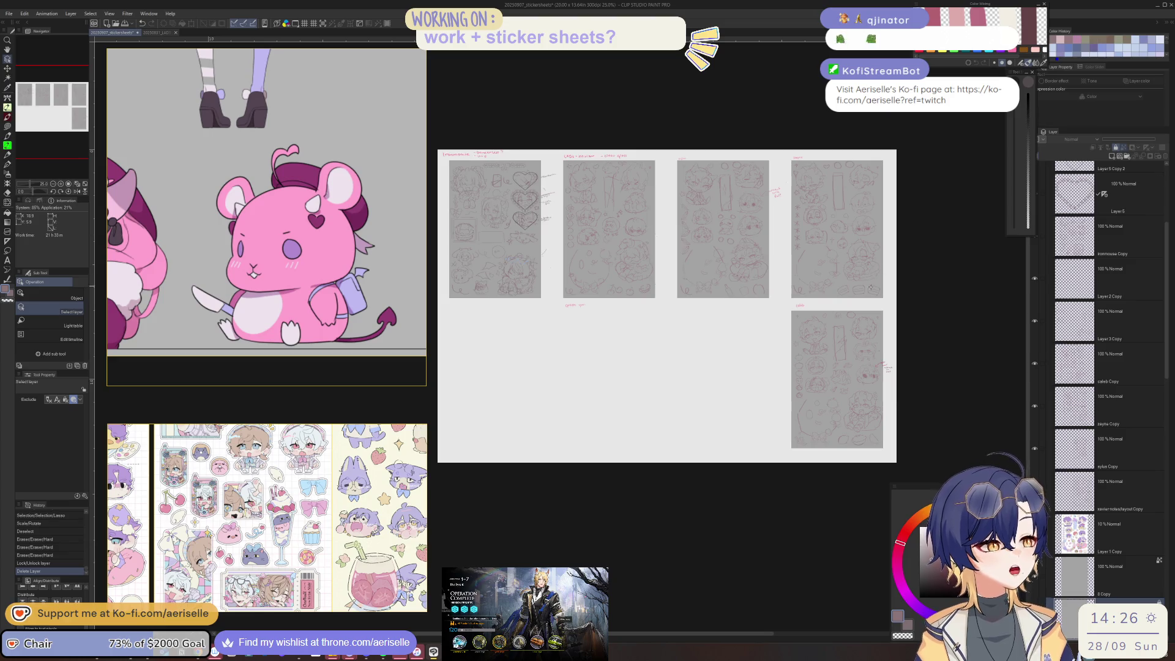
drag(722, 330, 762, 369)
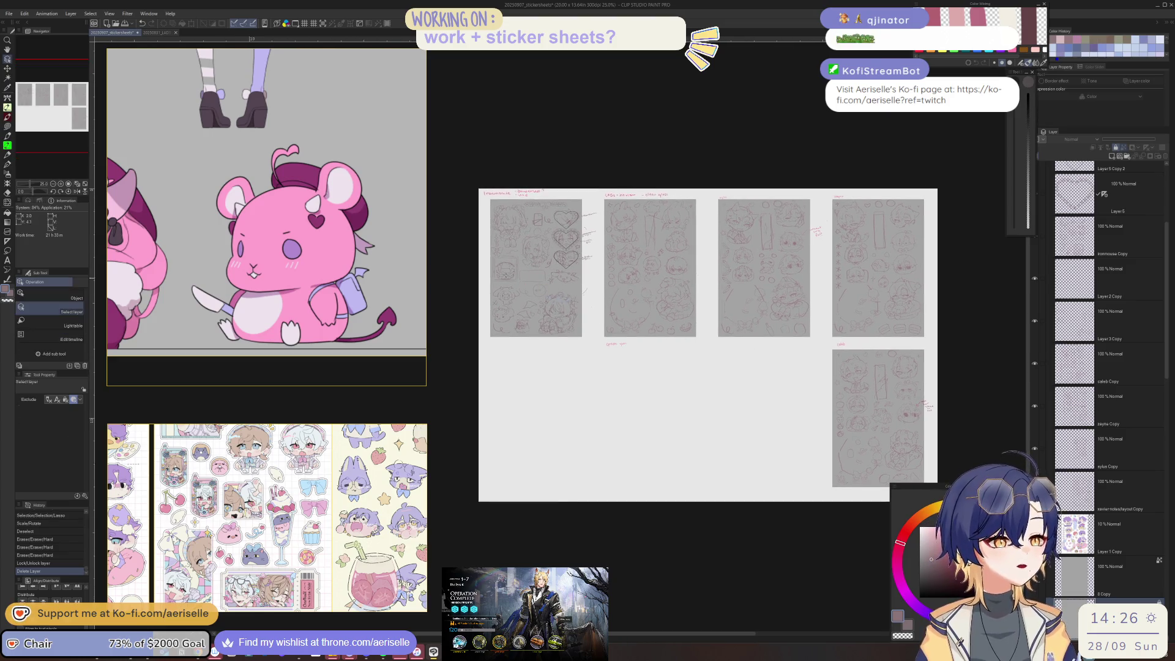
drag(475, 192, 798, 336)
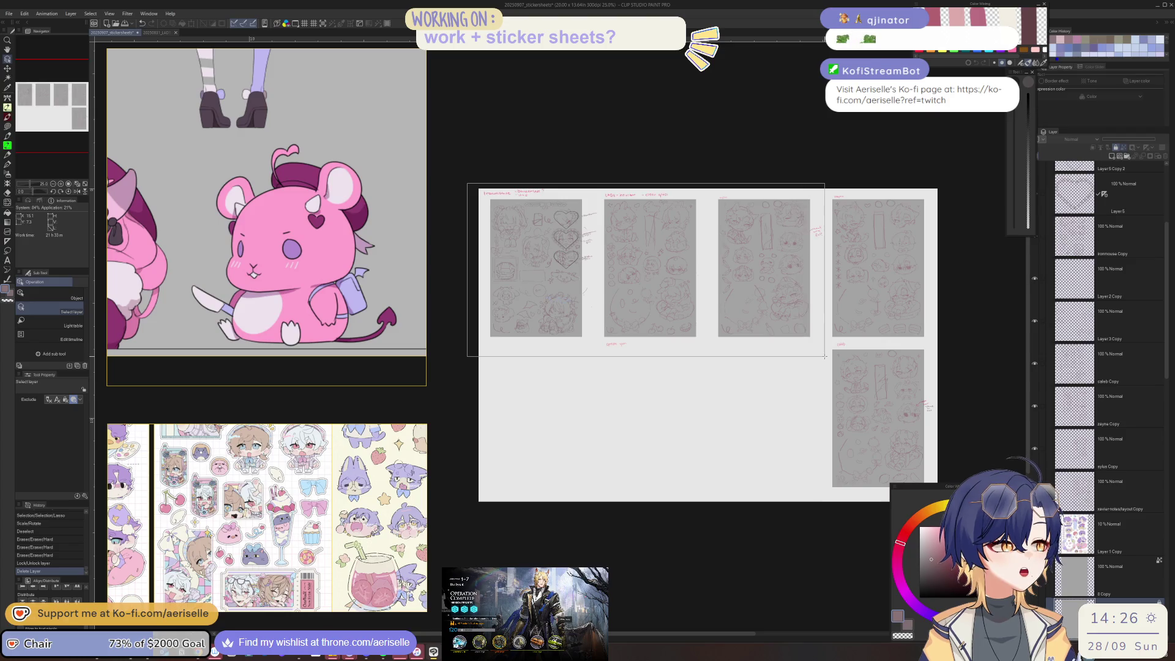
Step: Nudge the selected sketch sheets slightly with Move layer
key(k)
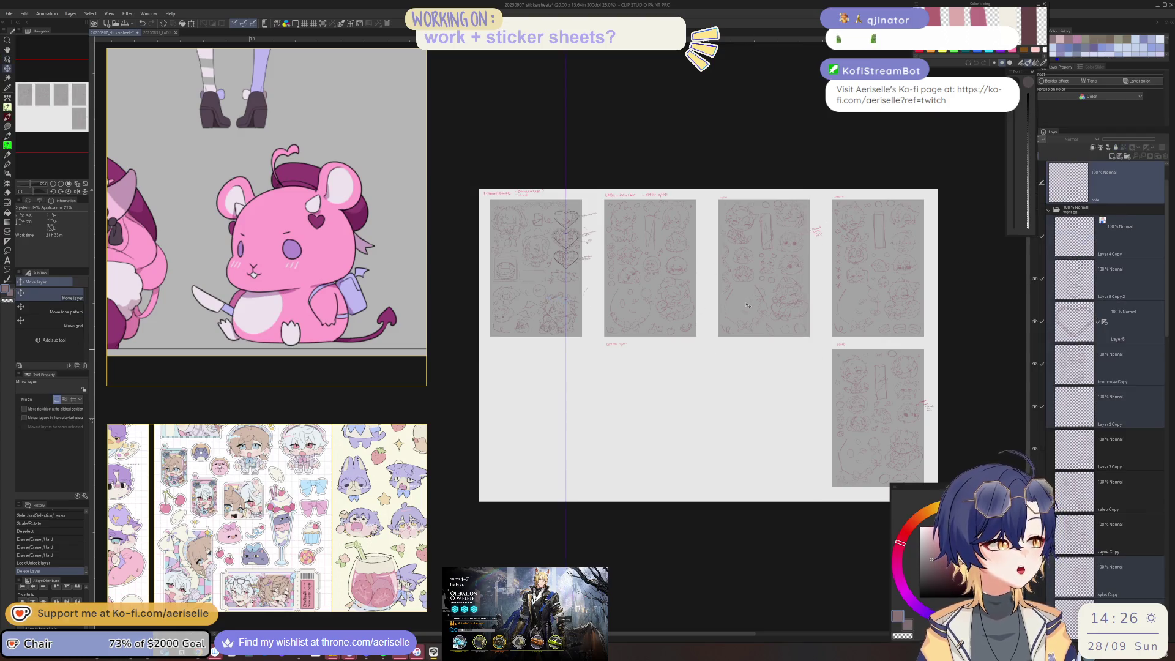
drag(747, 306, 752, 303)
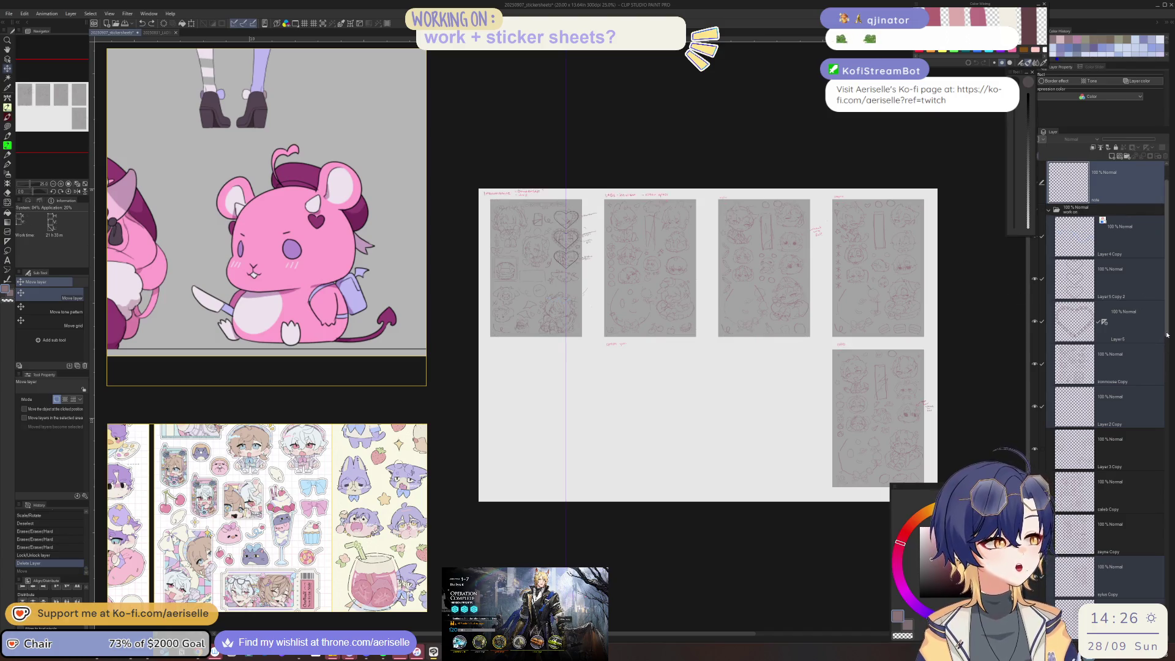
drag(1168, 338, 1170, 422)
Step: Select the 1, 2, 3, 4 and 8 Copy layers and apply Lock layer and Lock transparent pixels
scroll(1170, 422, down, 3)
click(1053, 380)
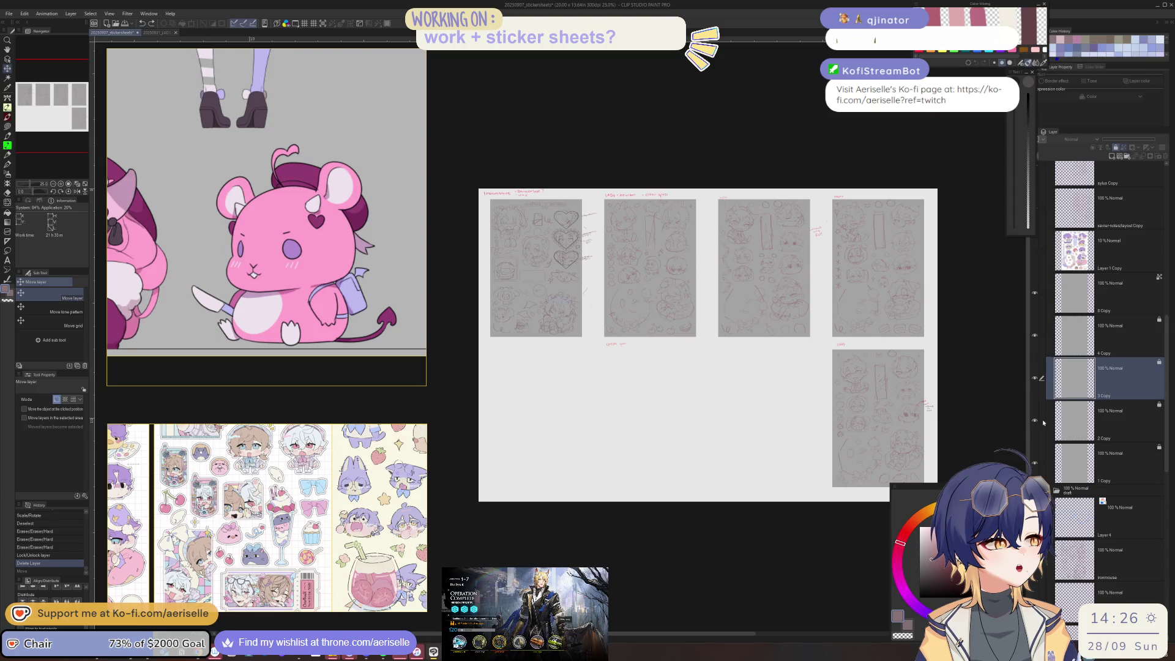
click(1044, 438)
click(1043, 463)
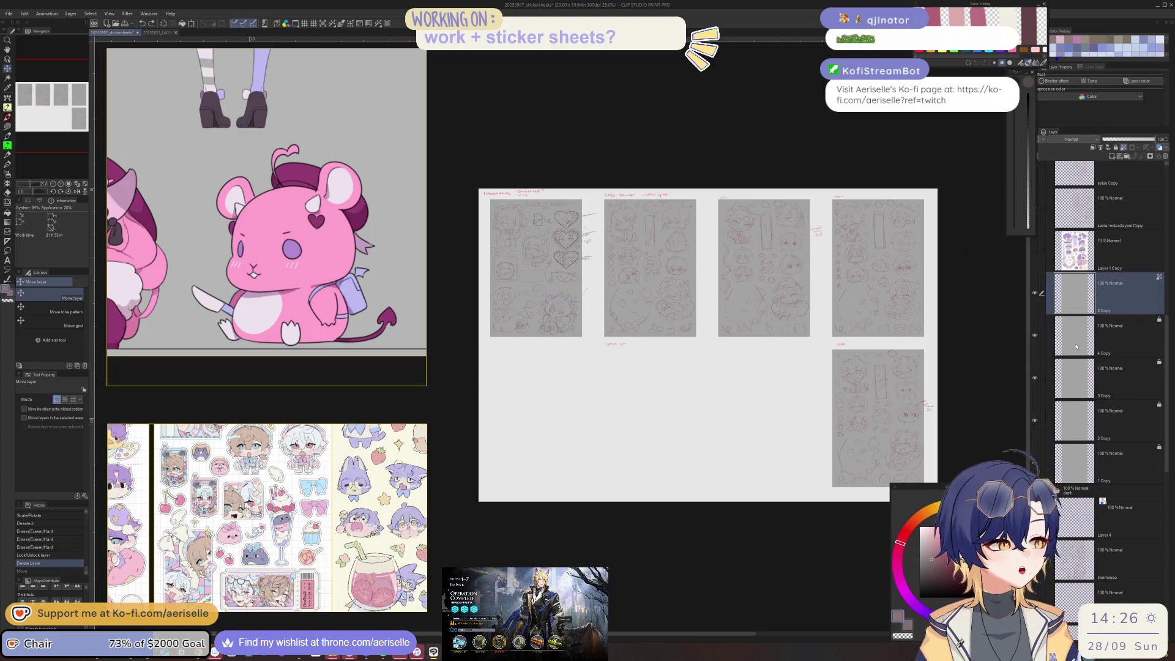
shift+click(1064, 295)
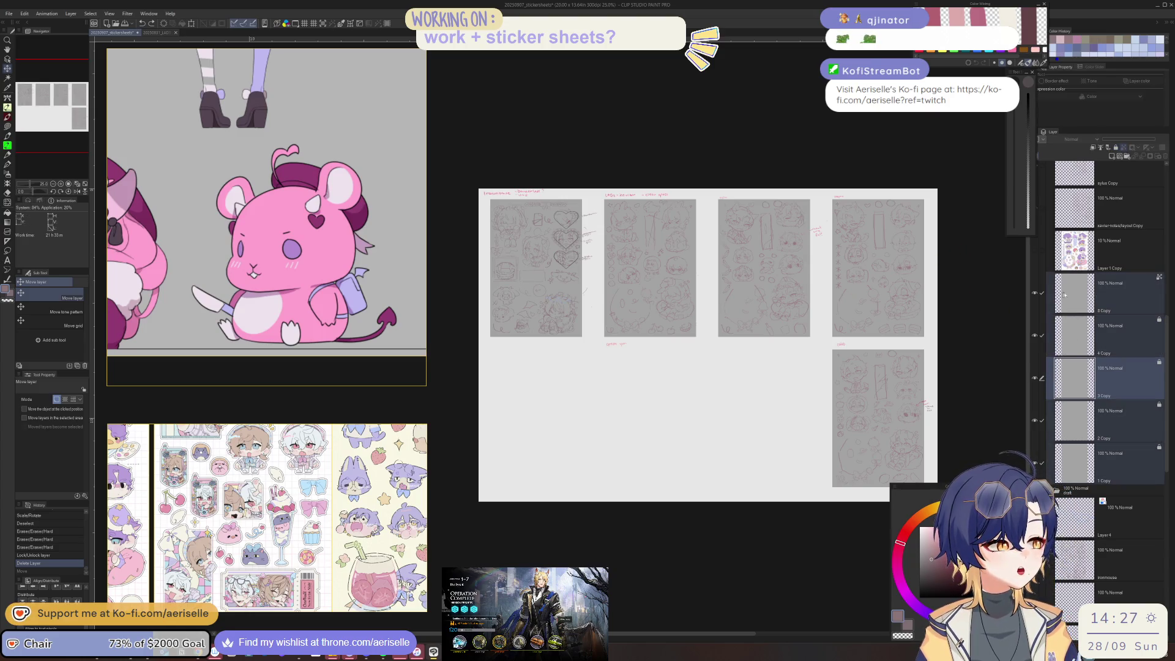
click(1117, 149)
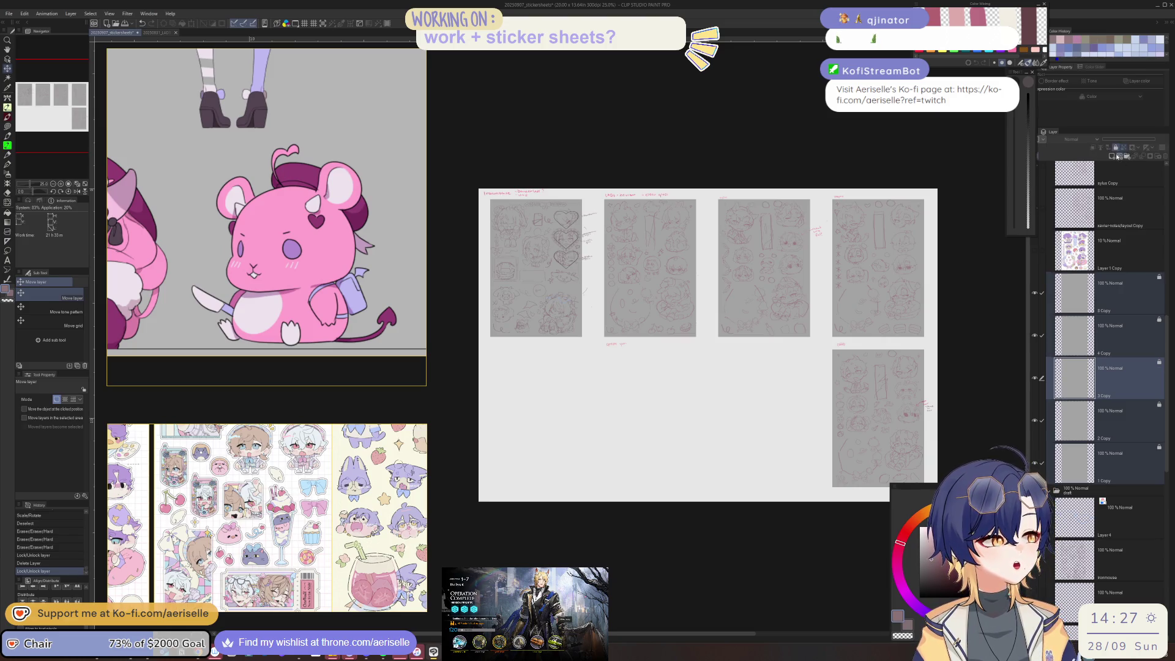
click(1116, 148)
click(1122, 149)
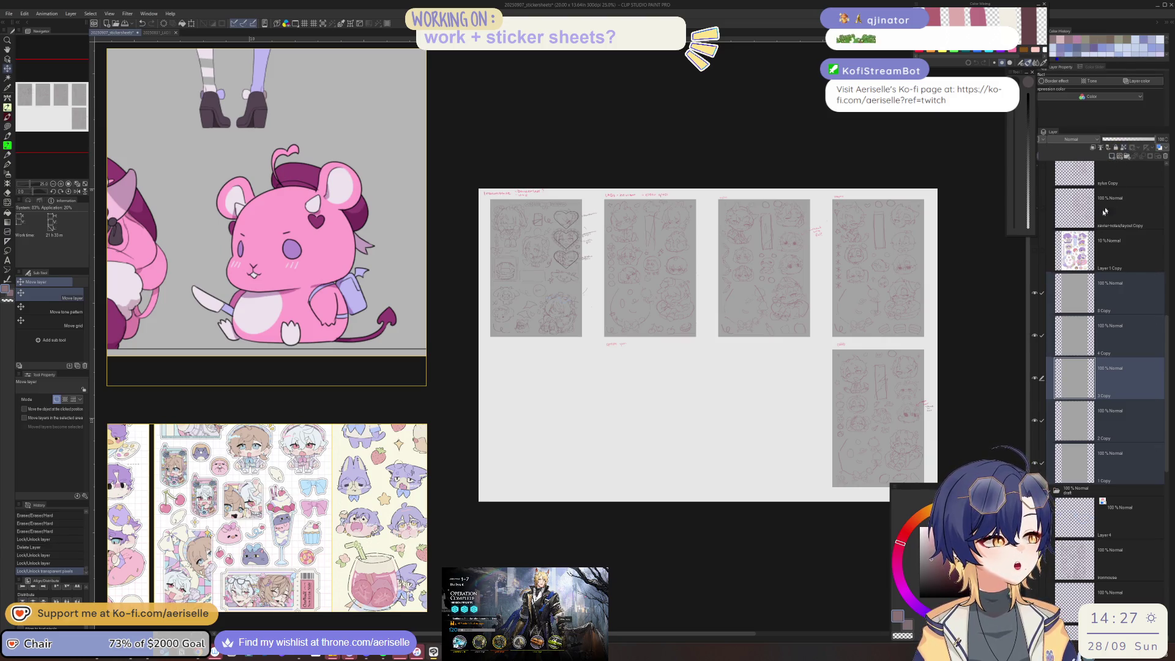
Step: Pick more sketch sheet layers, add three Copy layers, and make the note layer active
click(822, 327)
key(u)
key(o)
drag(787, 307, 889, 398)
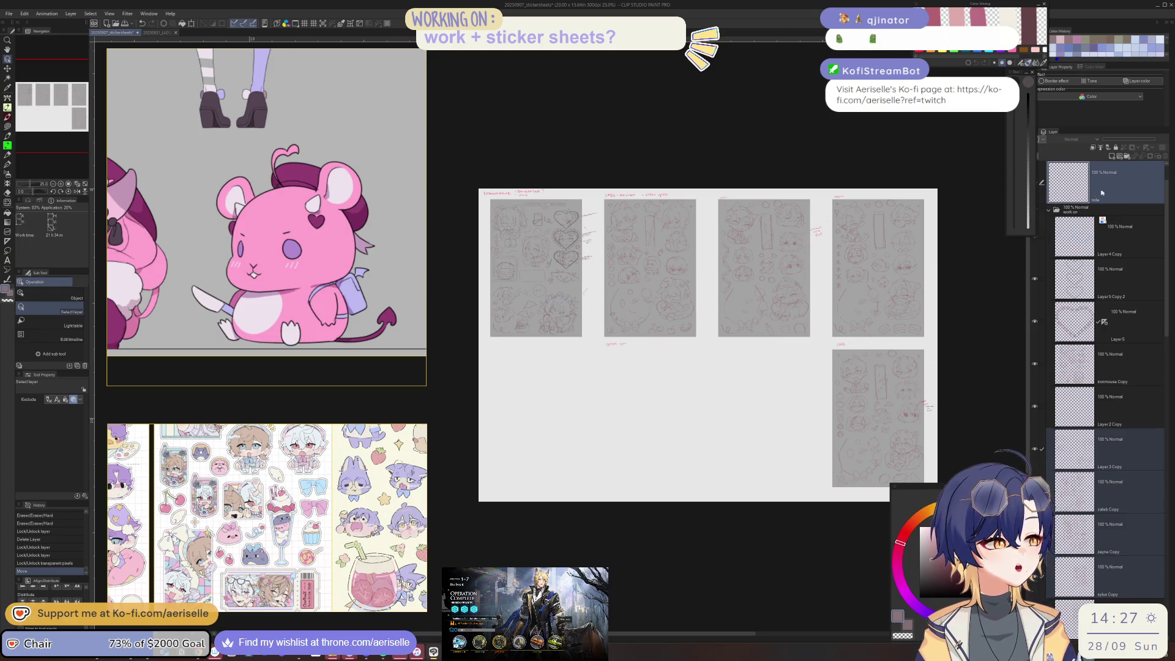
scroll(1089, 350, down, 5)
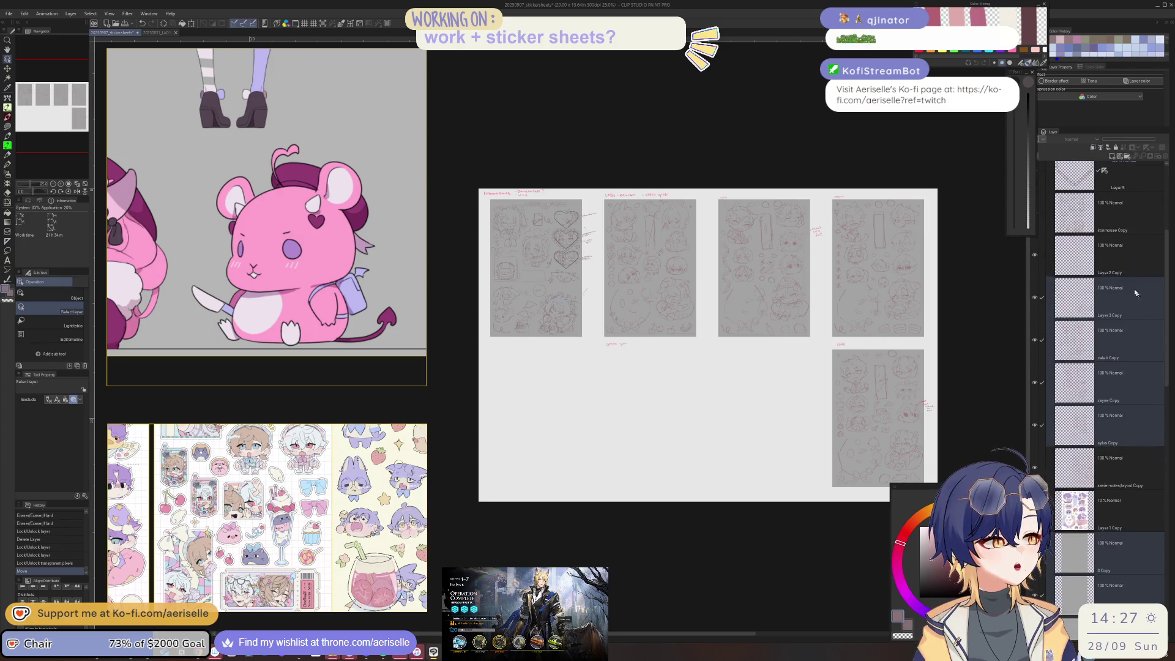
drag(1041, 351, 1042, 425)
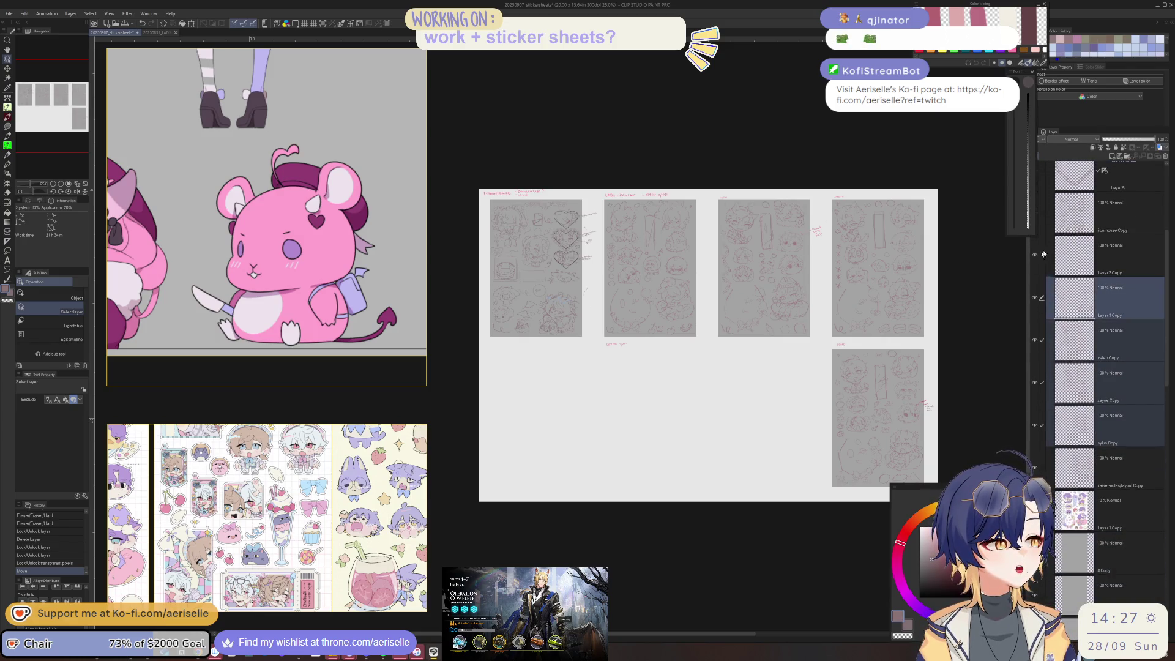
scroll(1102, 257, up, 6)
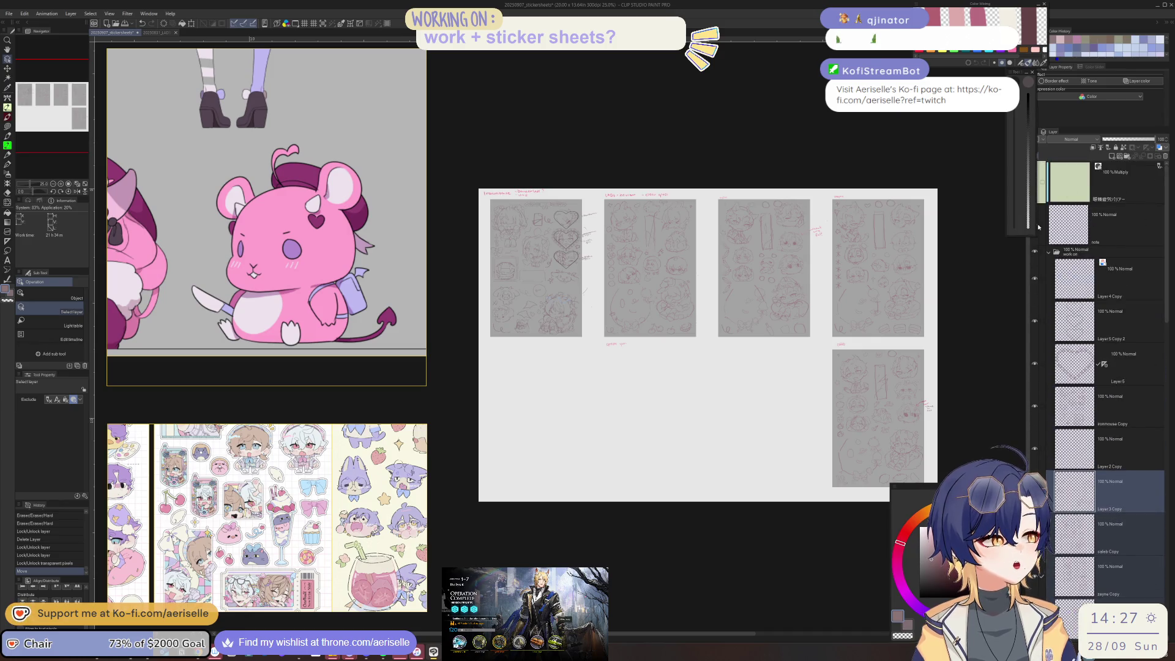
drag(1014, 75, 996, 75)
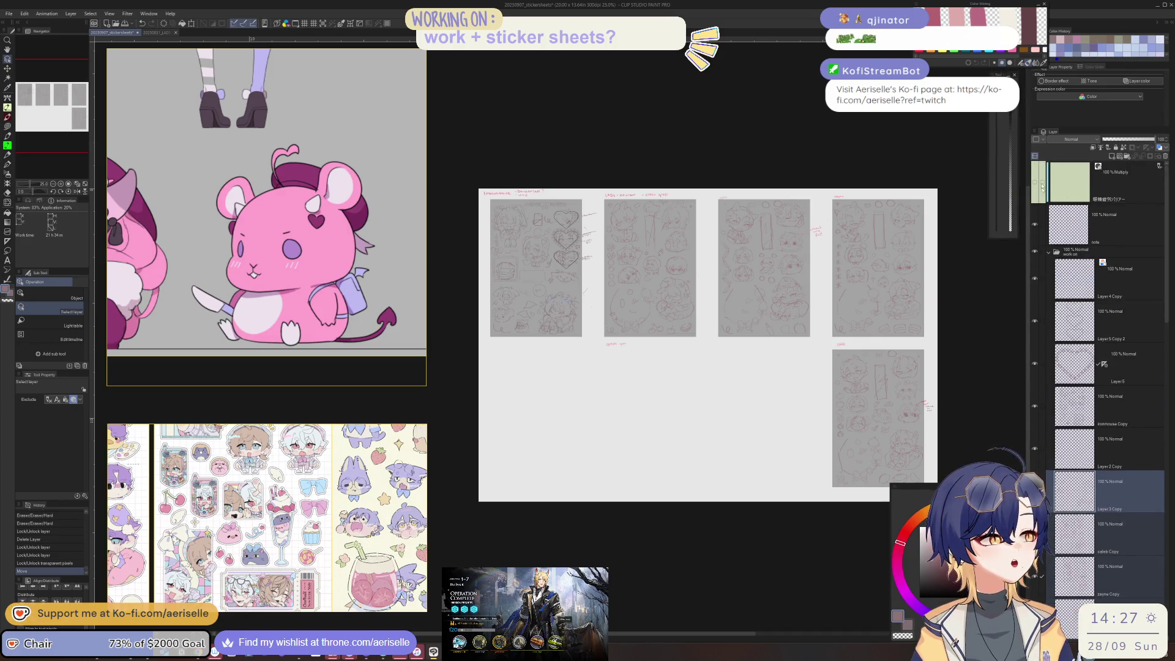
click(1042, 228)
click(1037, 229)
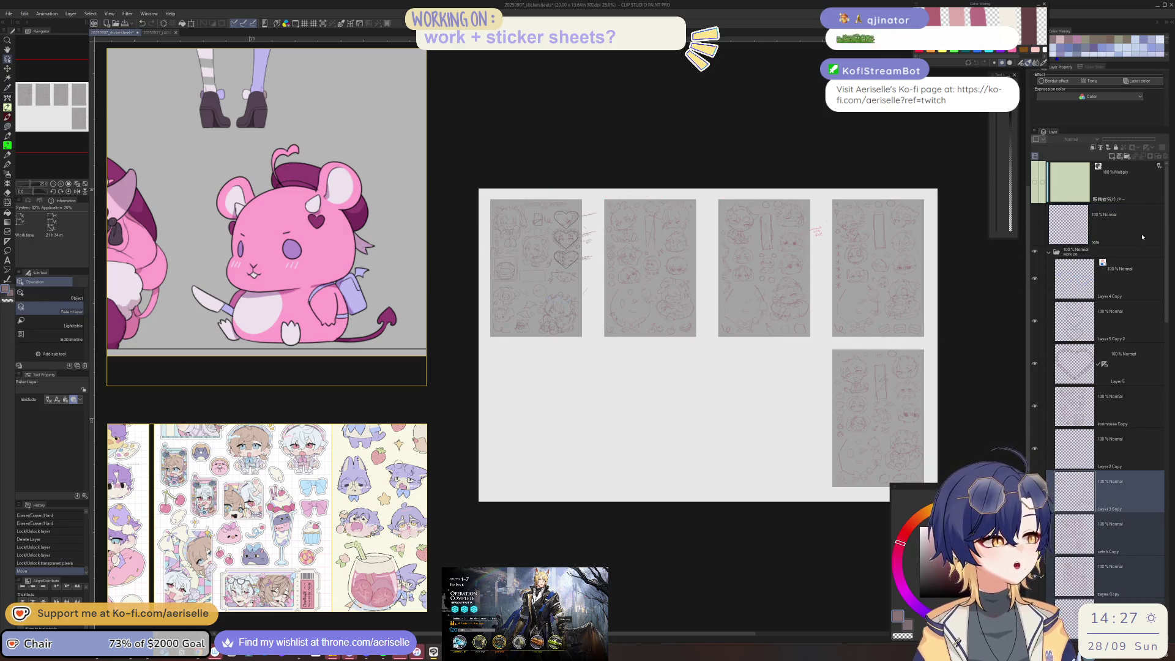
Step: Pick the lower-right sketch sheet on the canvas
scroll(1163, 360, down, 3)
scroll(1163, 360, down, 5)
scroll(1163, 361, down, 1)
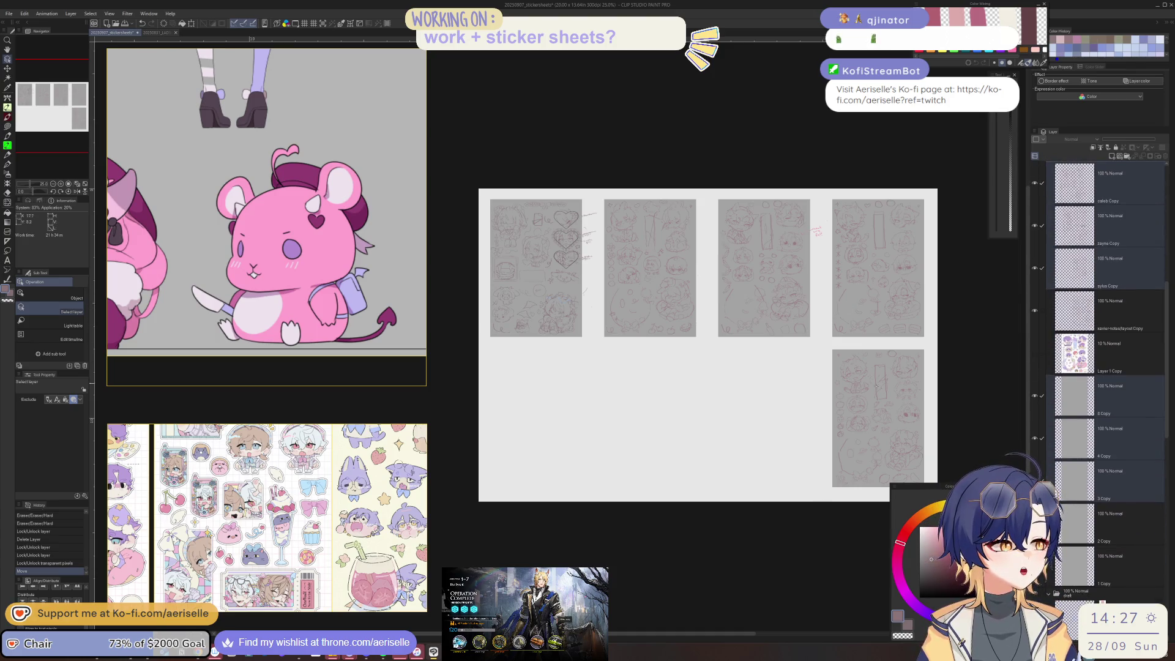
drag(959, 438, 729, 398)
Step: Move the bottom sheet left and drag the fourth top-row sheet down into the bottom row
key(k)
drag(883, 412, 548, 420)
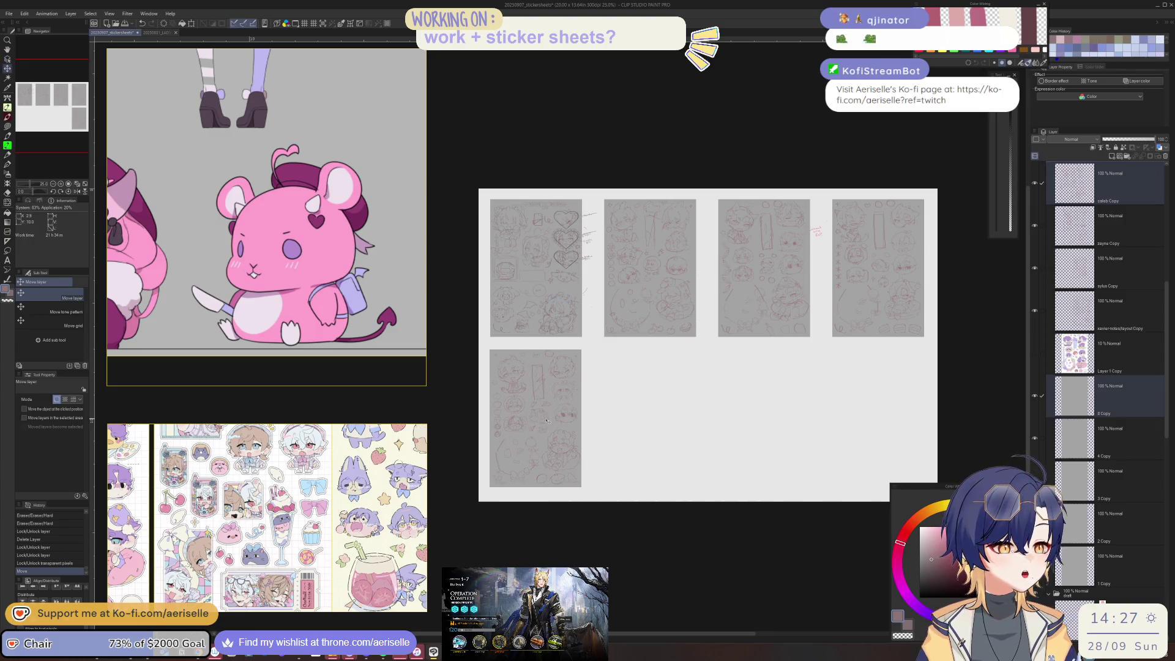
key(o)
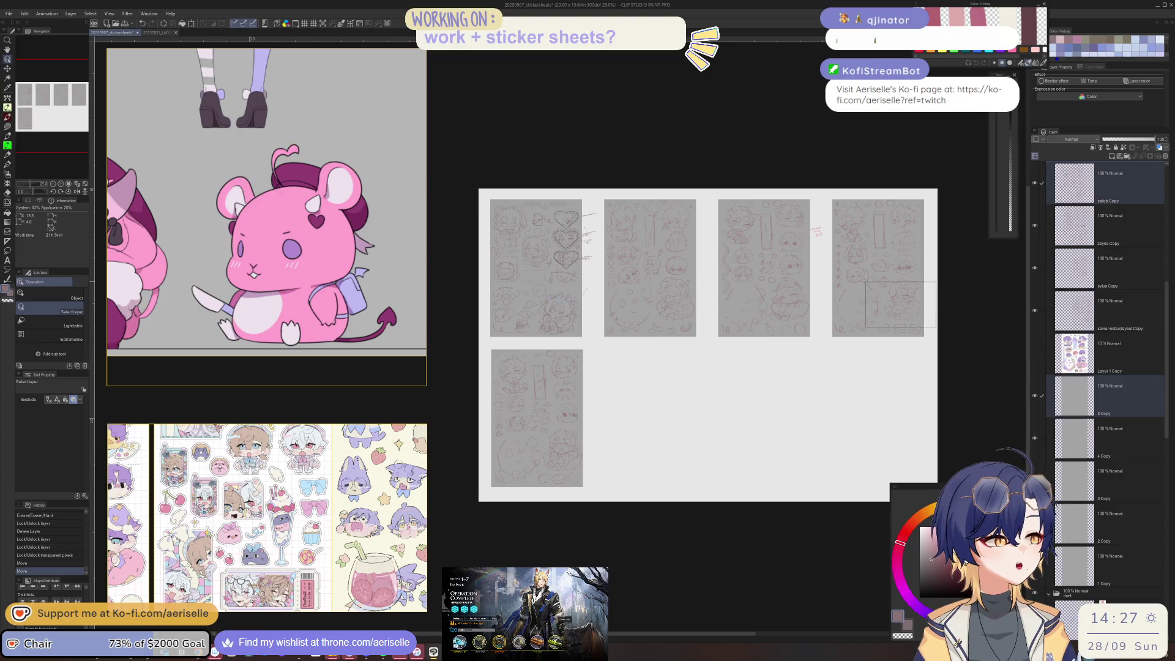
click(903, 308)
key(k)
mouse_move(887, 256)
mouse_down()
mouse_move(887, 418)
mouse_move(677, 412)
mouse_up()
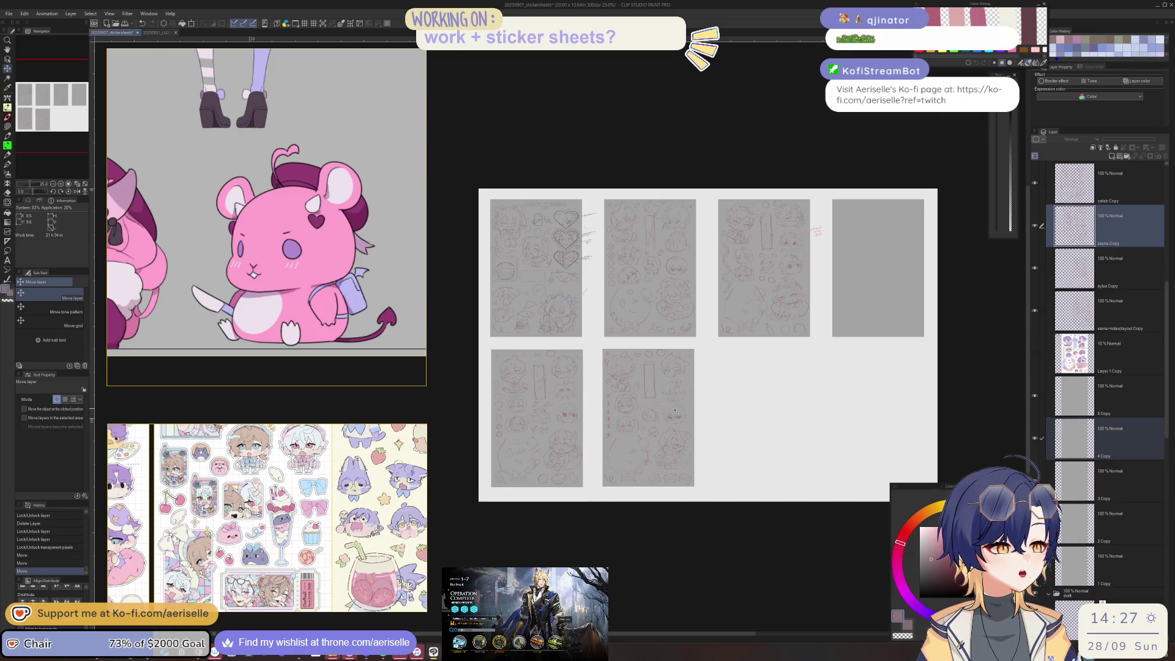
Step: Hide the leftover grey draft panel and select two more sketch sheet layers
key(o)
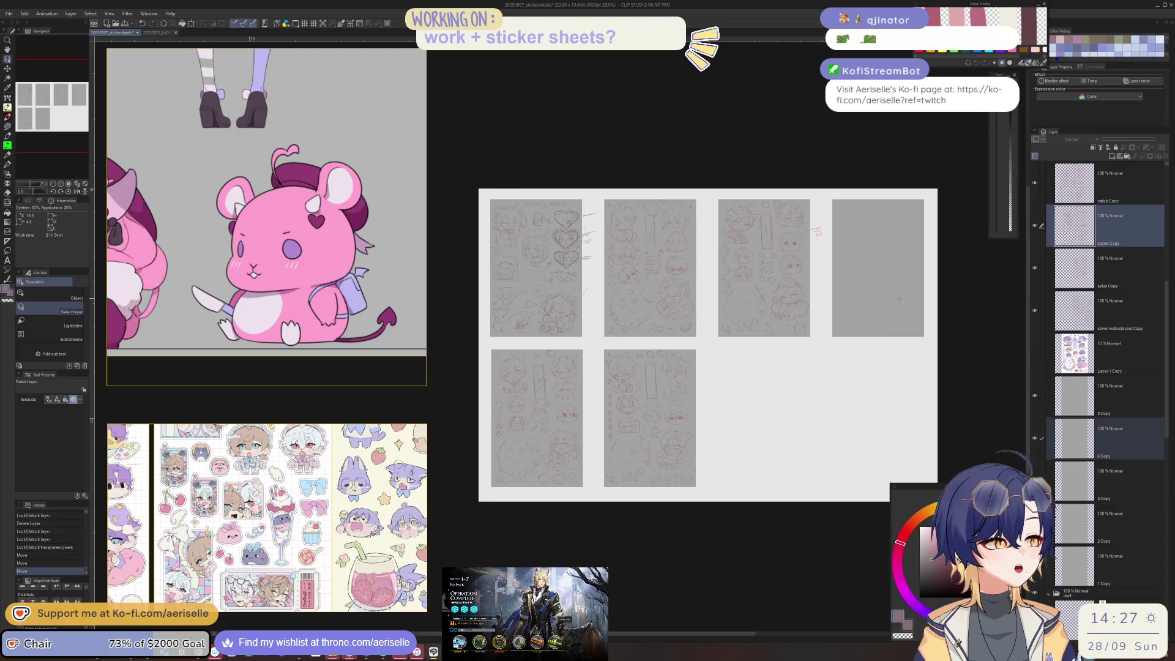
scroll(1078, 233, down, 5)
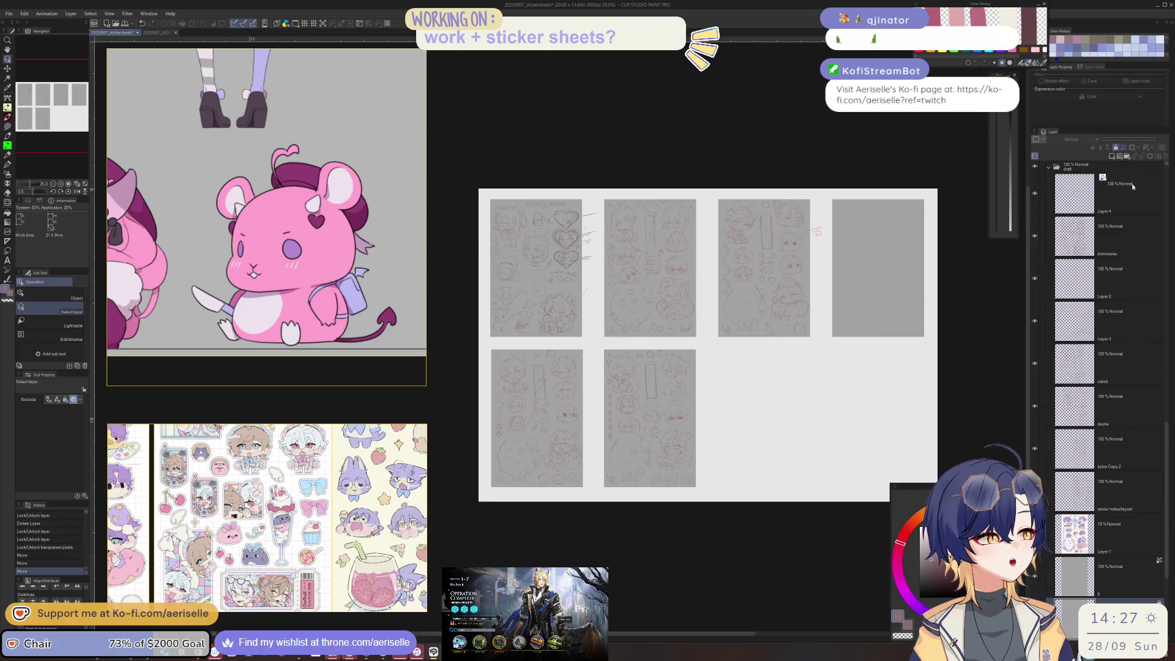
click(1049, 169)
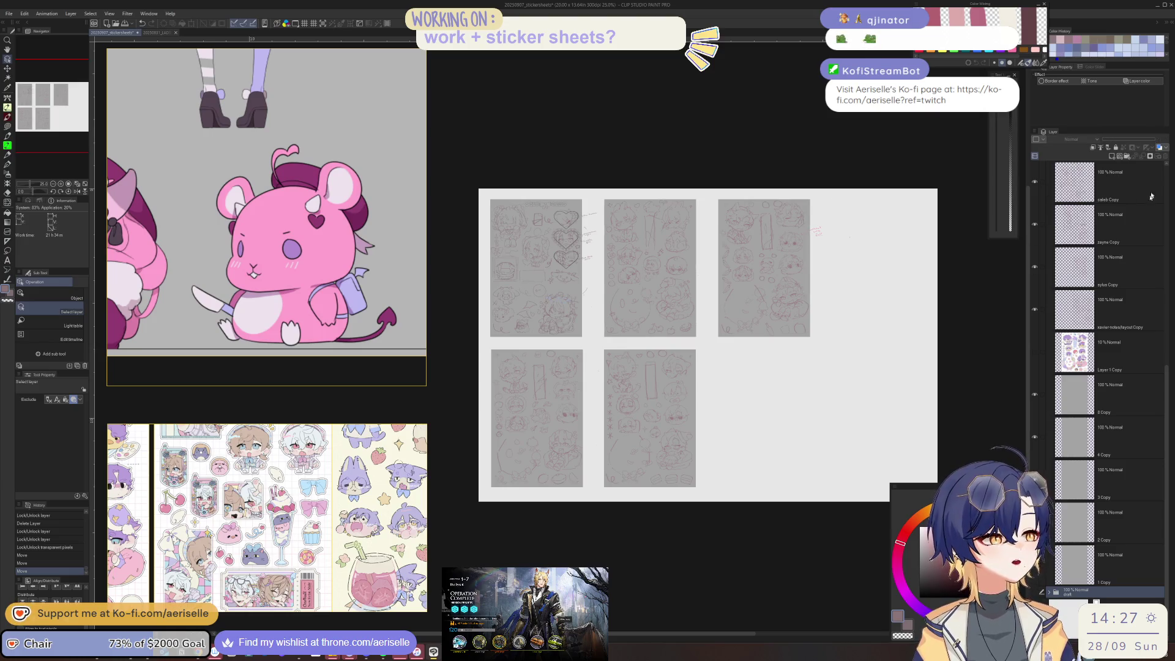
click(786, 246)
key(k)
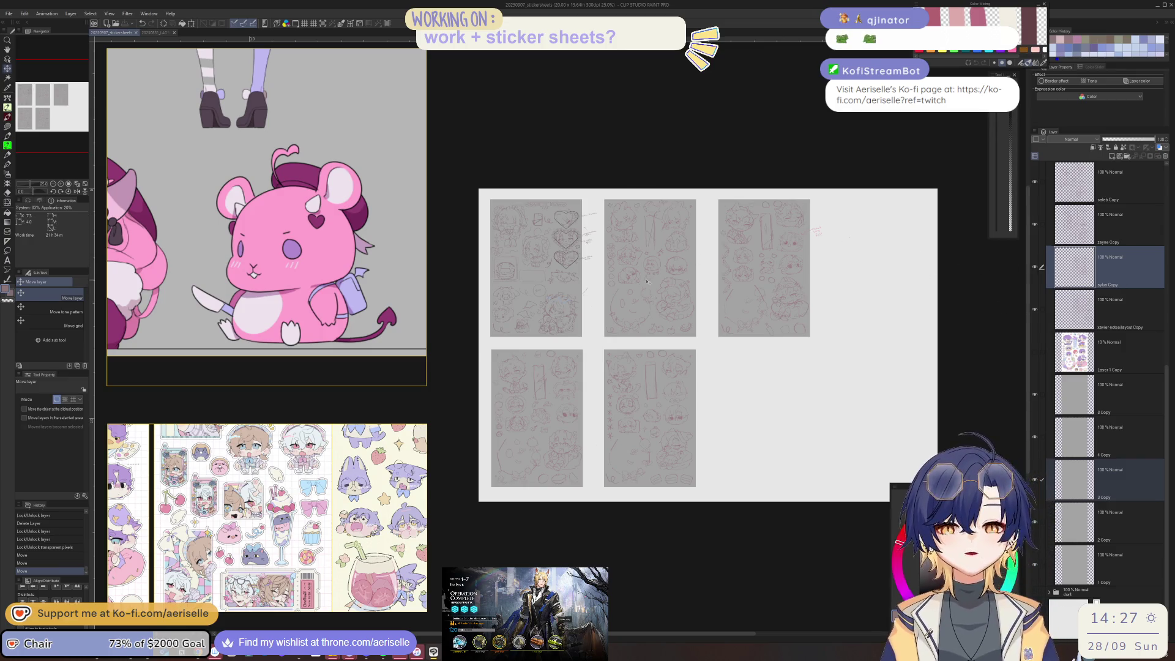
key(u)
key(o)
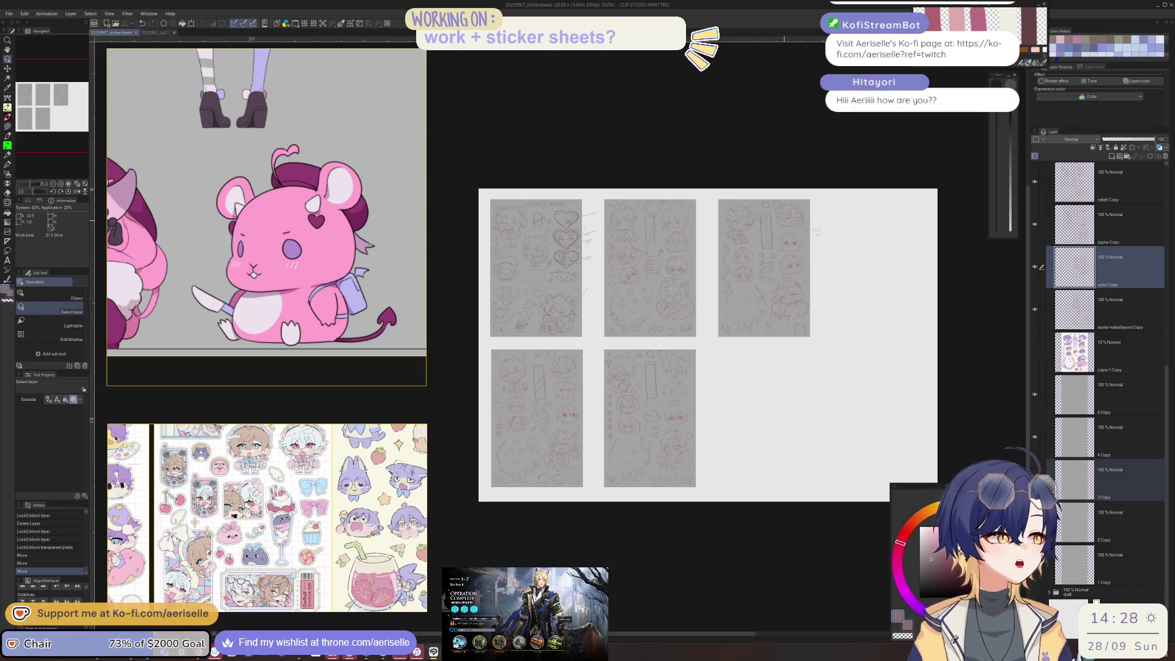
Step: Shift the third top-row sketch sheet to the right, undoing an accidental extra move
mouse_move(659, 182)
mouse_down()
mouse_move(808, 280)
mouse_move(814, 313)
mouse_up()
key(k)
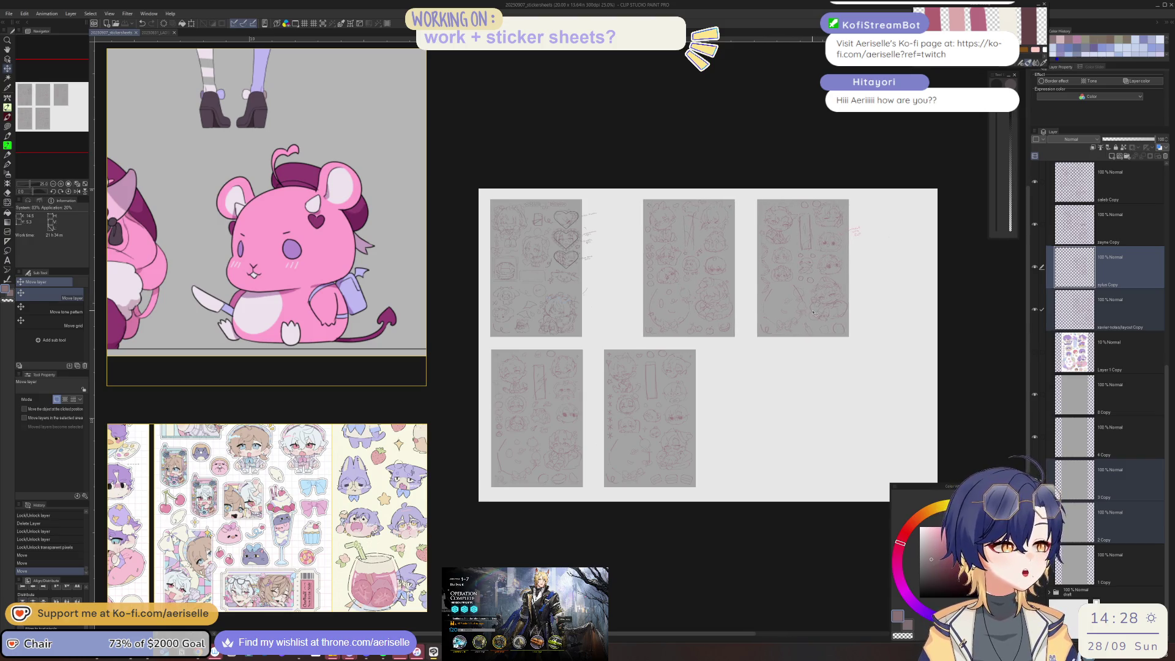
drag(825, 274, 883, 274)
key(o)
mouse_move(691, 163)
mouse_down()
mouse_move(748, 296)
mouse_move(712, 269)
mouse_up()
key(ctrl+z)
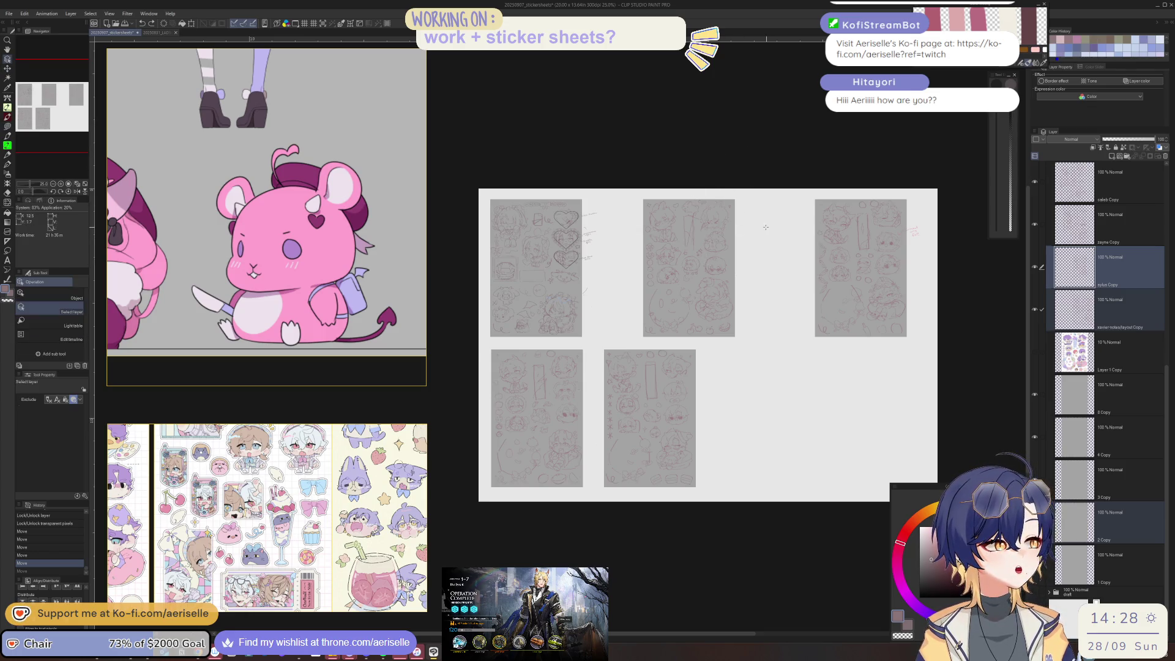
Step: Select the second page's sylus Copy, xavier-notes/layout Copy and 2 Copy layers and move it about 30 px right
click(712, 257)
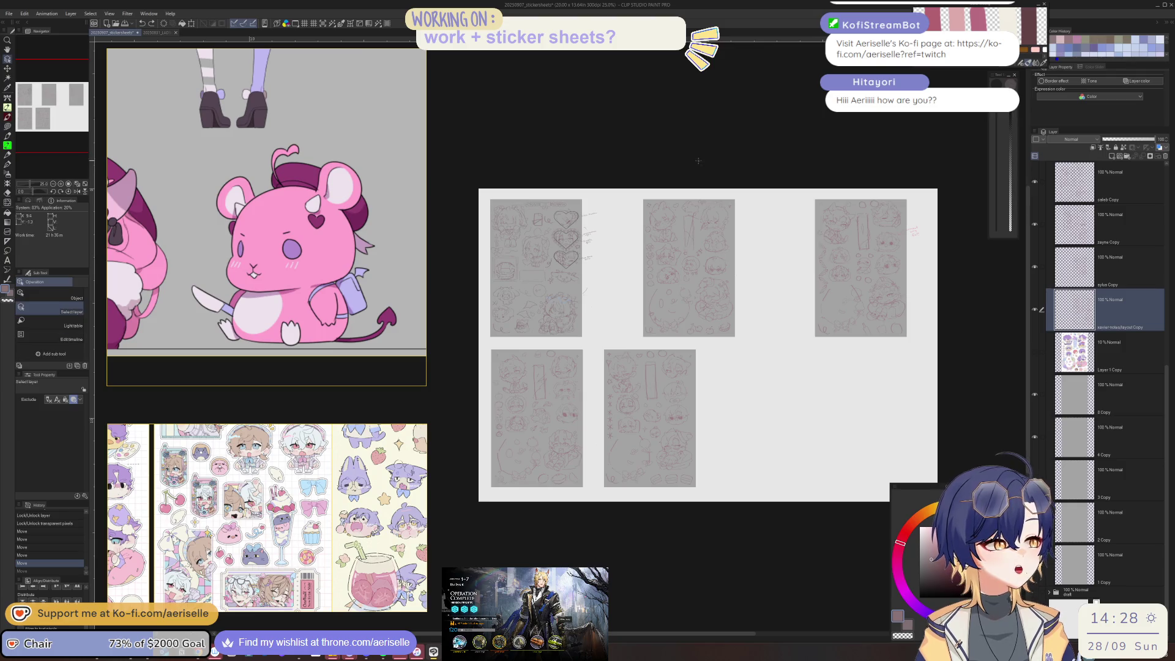
ctrl+click(1075, 268)
key(k)
drag(714, 279, 725, 279)
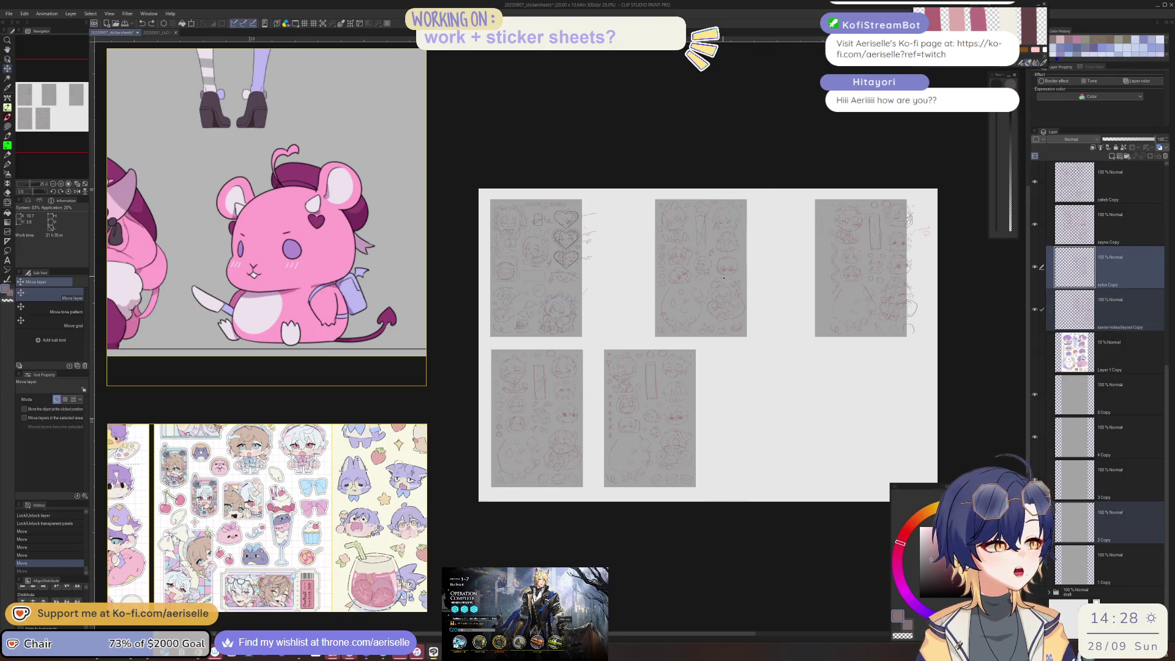
click(1035, 309)
click(1063, 308)
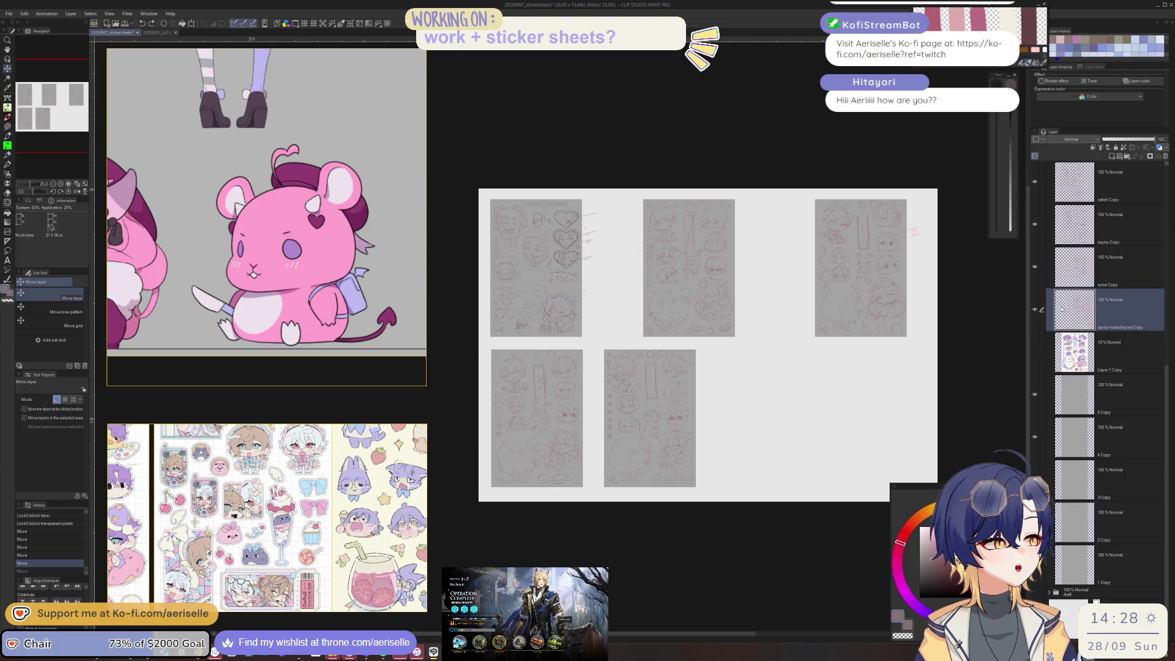
ctrl+click(1074, 268)
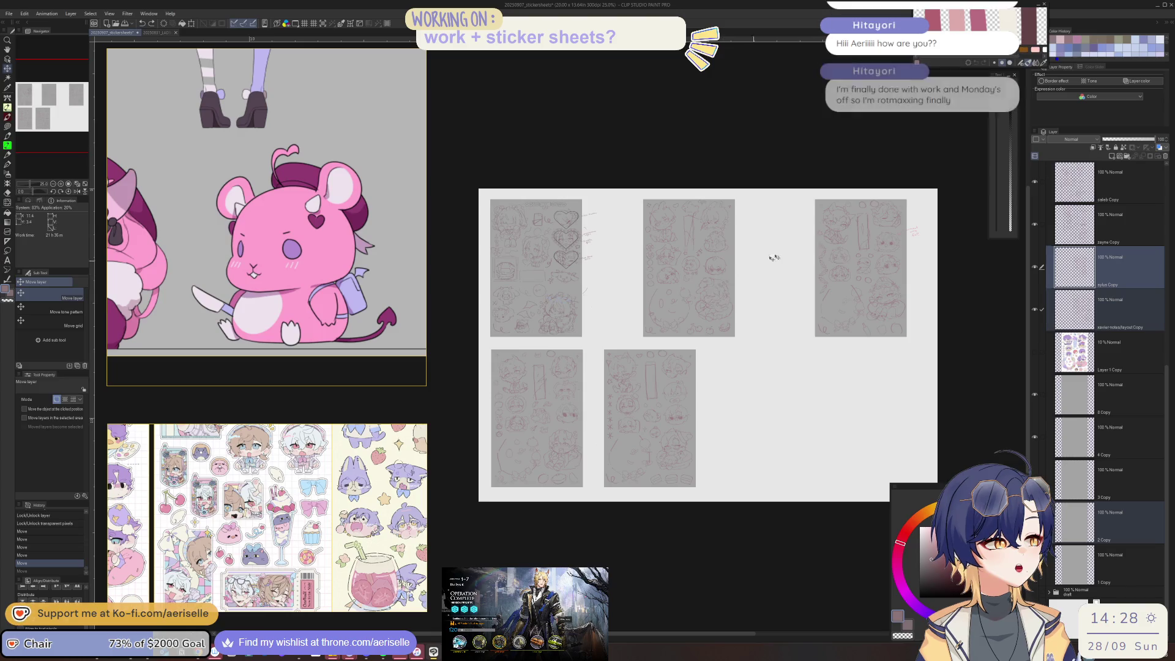
click(1054, 322)
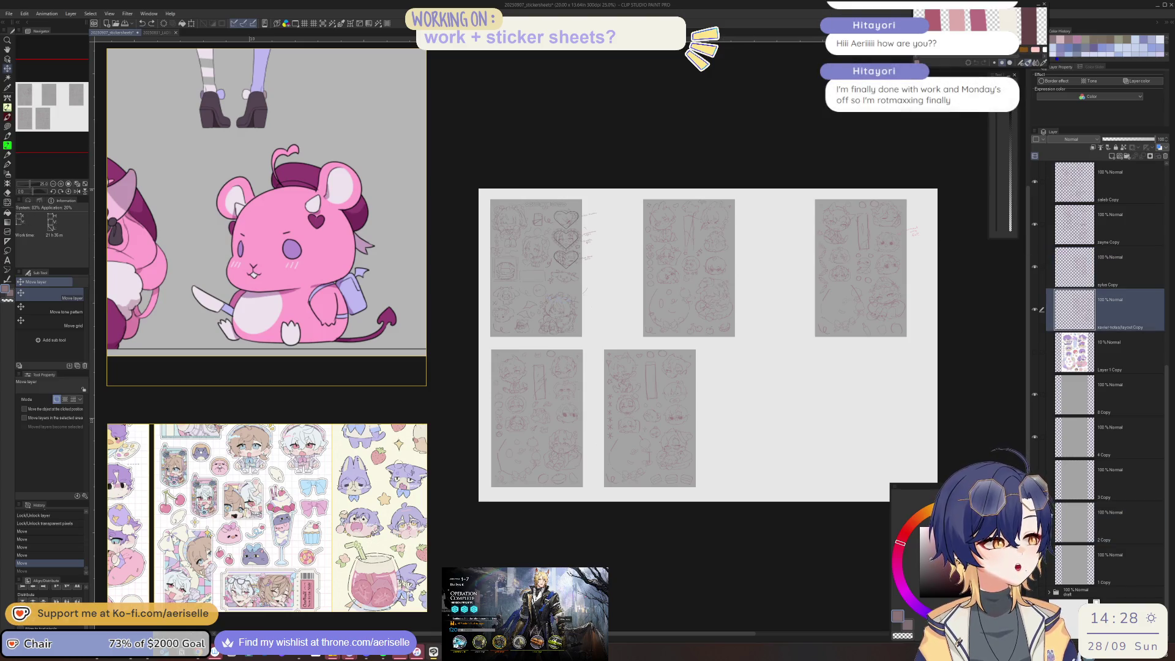
ctrl+click(1071, 523)
drag(764, 303, 783, 304)
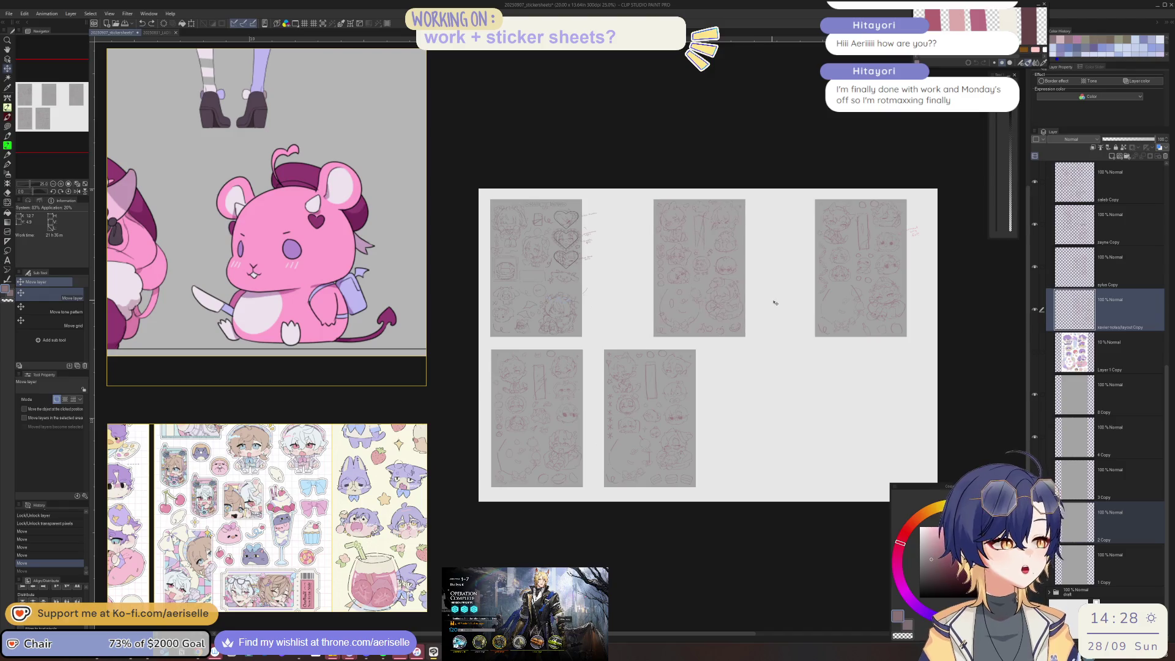
Step: Pick the first sketch page's layers and undo an accidental shift of that page
key(u)
key(o)
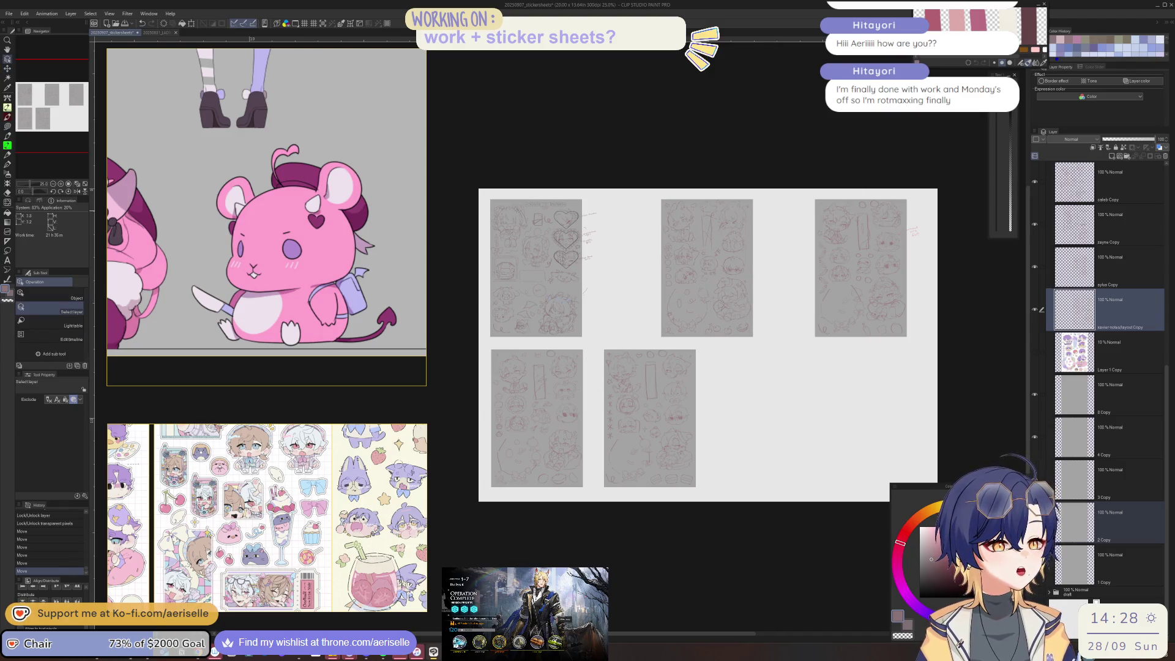
mouse_move(463, 171)
mouse_down()
mouse_move(603, 267)
mouse_move(569, 269)
mouse_up()
key(k)
key(ctrl+z)
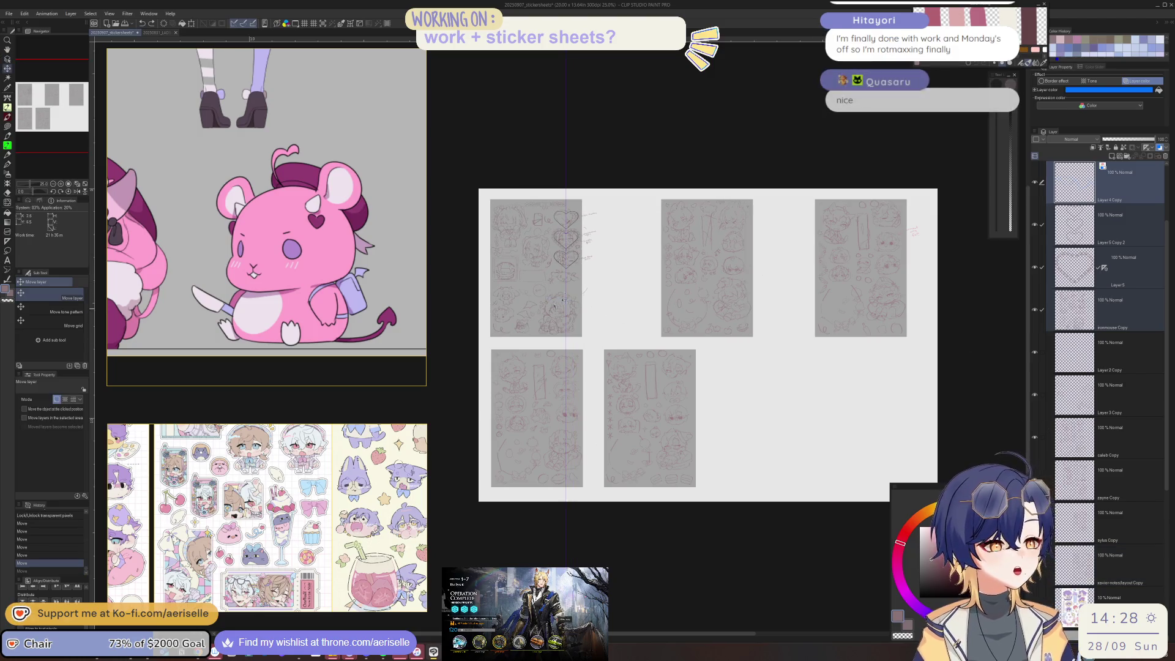
Step: Move the first sketch page about 26 px right and both bottom-row pages to the right
drag(568, 288, 589, 245)
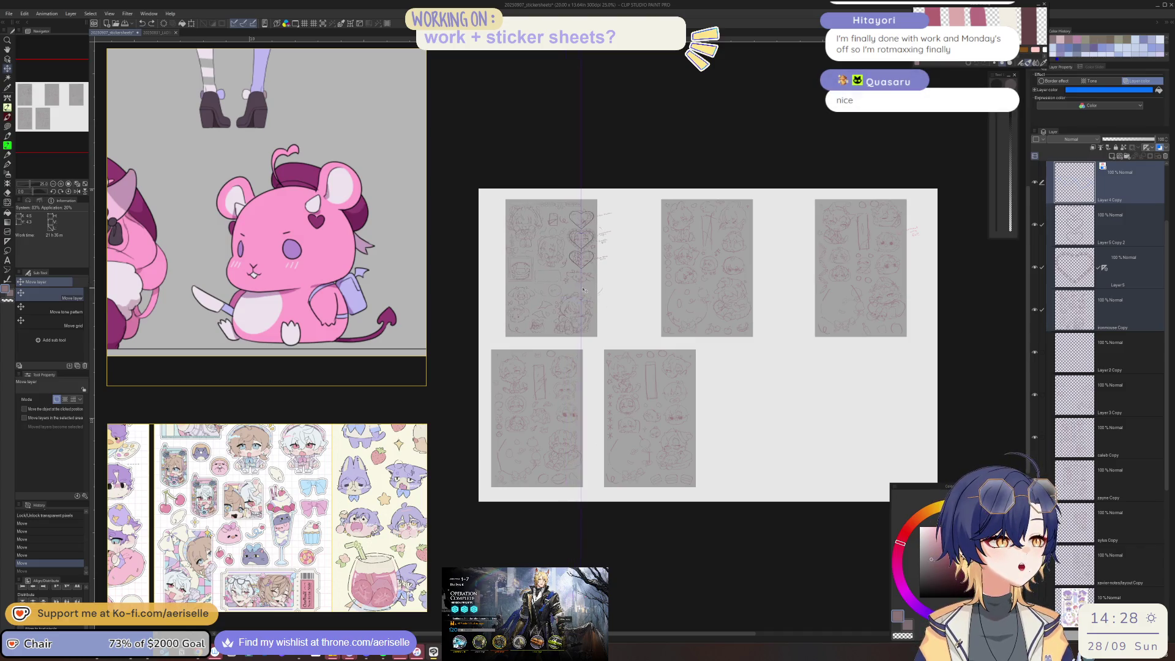
key(o)
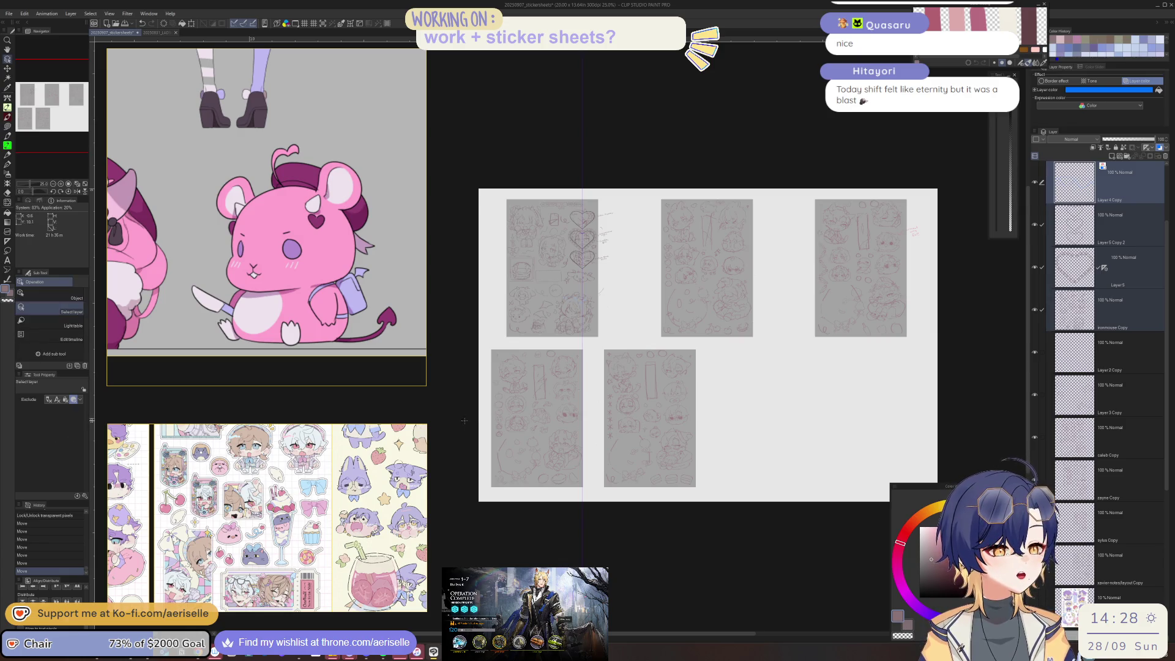
click(612, 361)
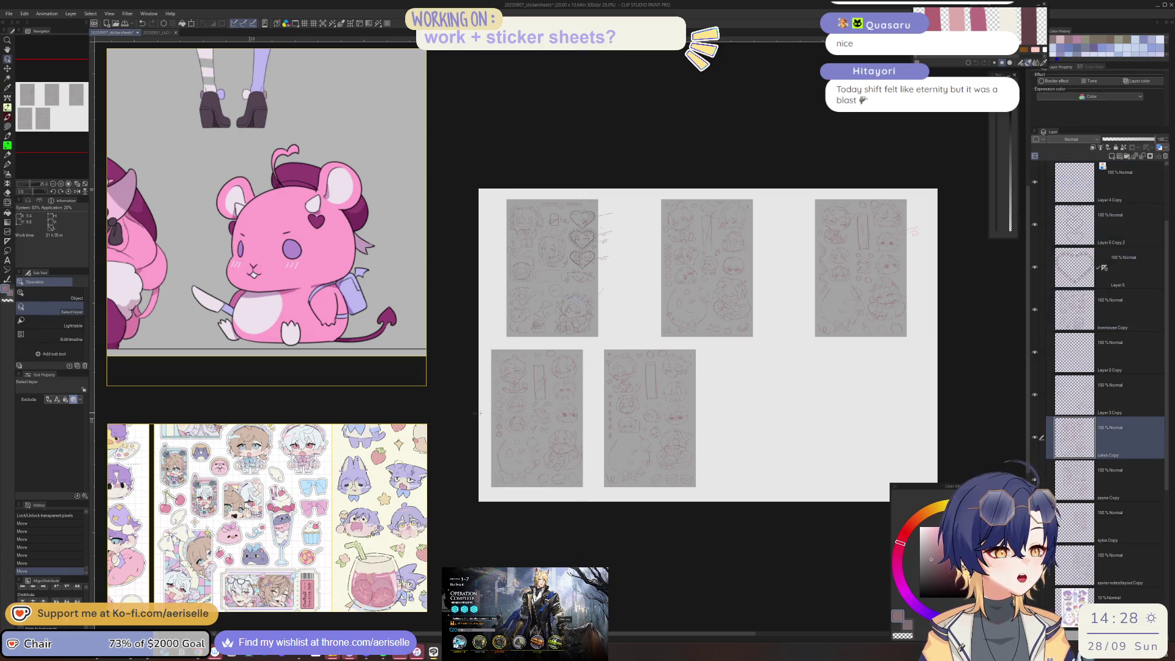
key(k)
mouse_move(613, 363)
mouse_down()
mouse_move(714, 441)
mouse_move(698, 440)
mouse_up()
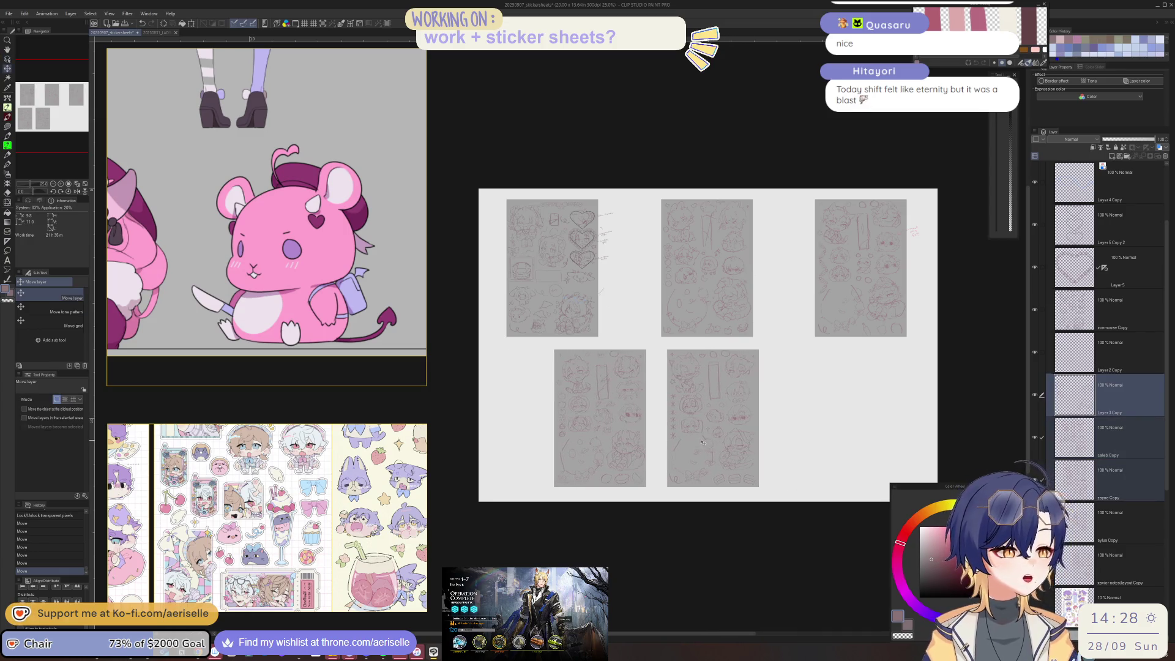
Step: Push the bottom-right page farther right and nudge the bottom-left page about 14 px right
key(o)
click(814, 350)
key(k)
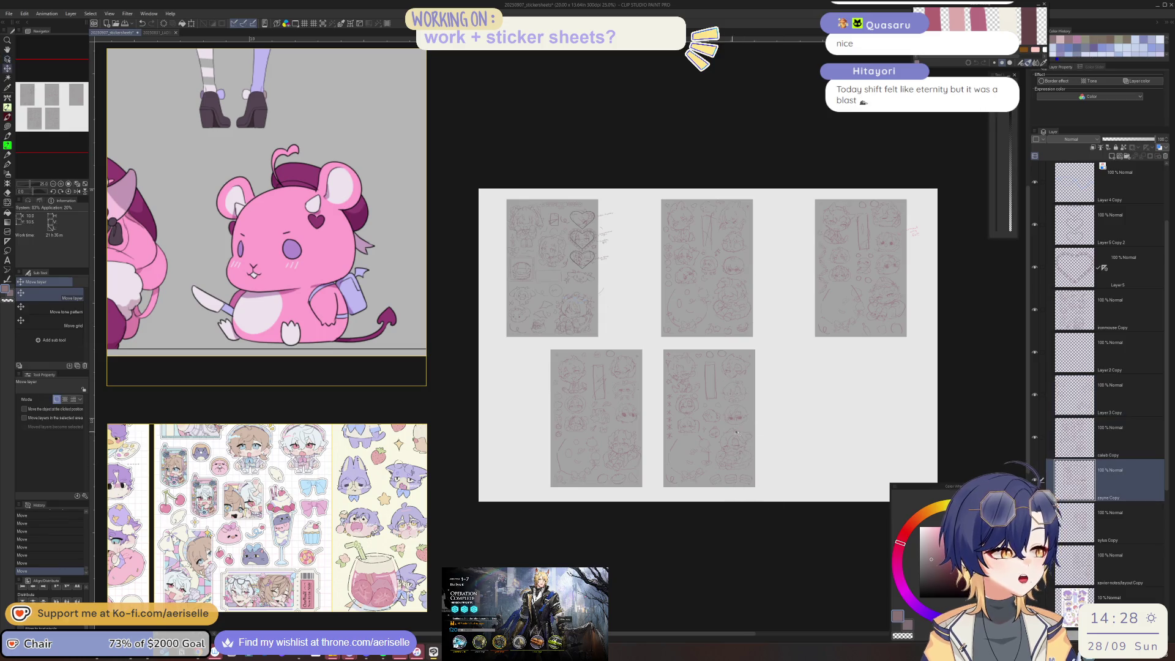
drag(725, 421, 801, 424)
key(o)
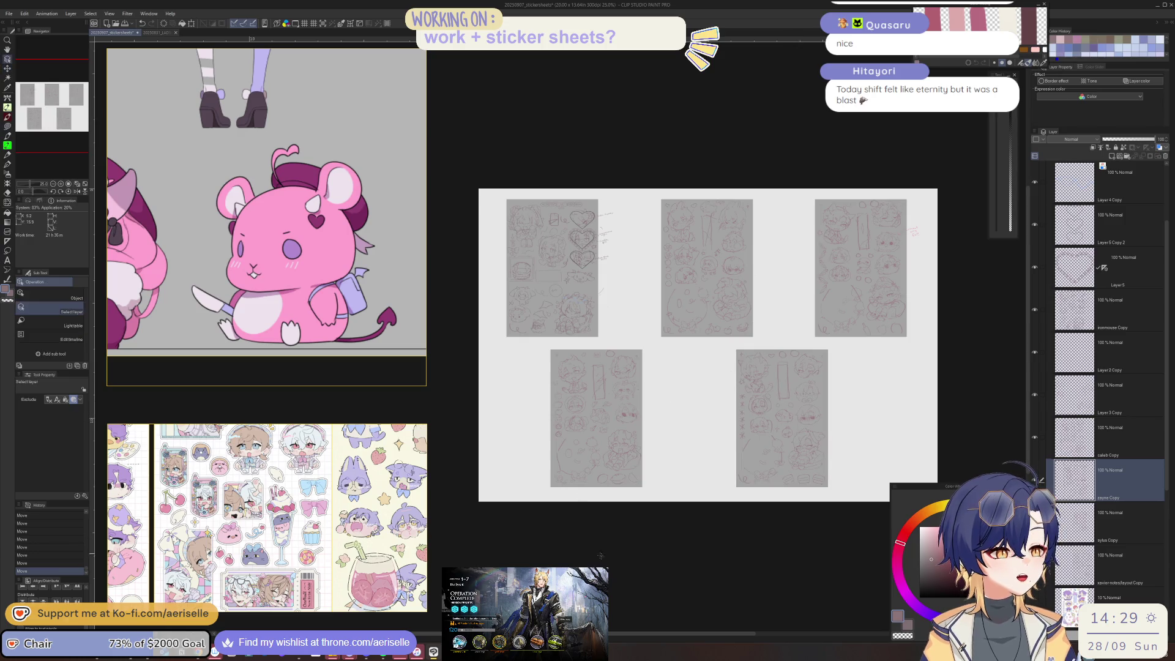
click(609, 422)
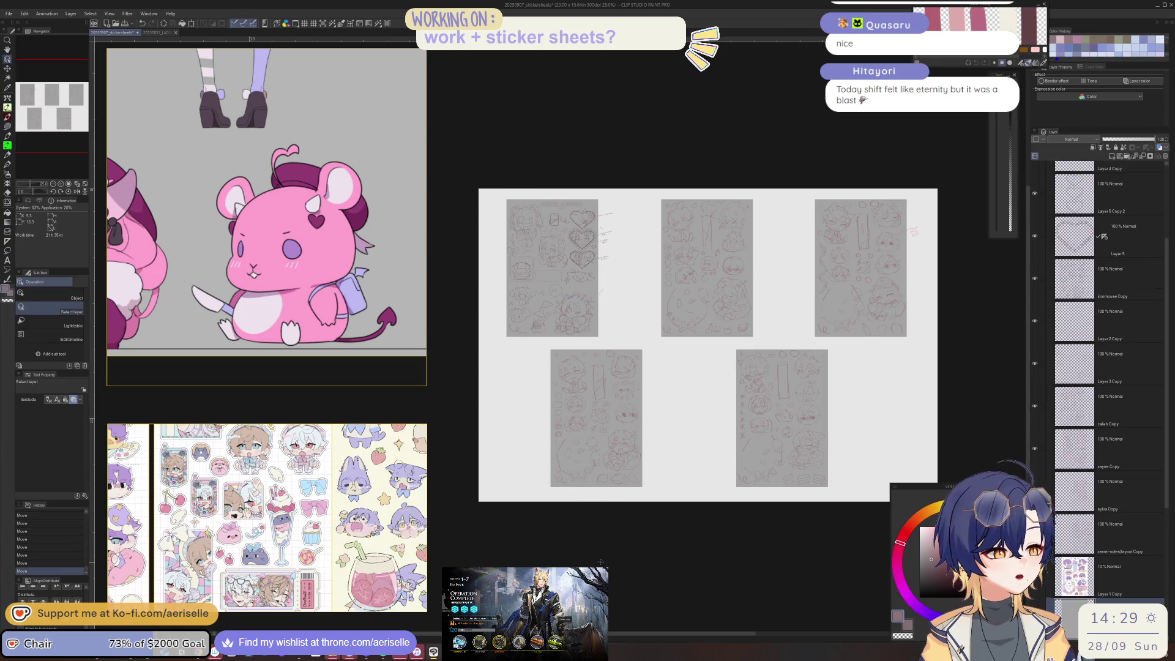
key(k)
drag(583, 456, 592, 456)
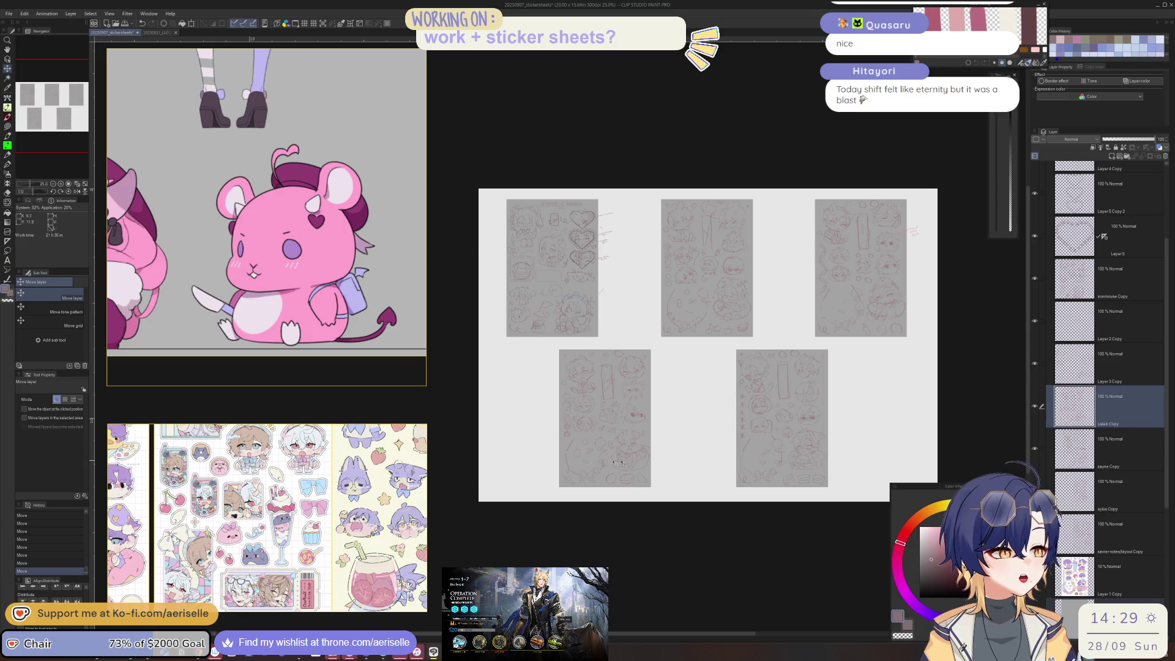
Step: Lock the selected sketch page layers, with 4 Copy as the active layer
scroll(1049, 464, down, 5)
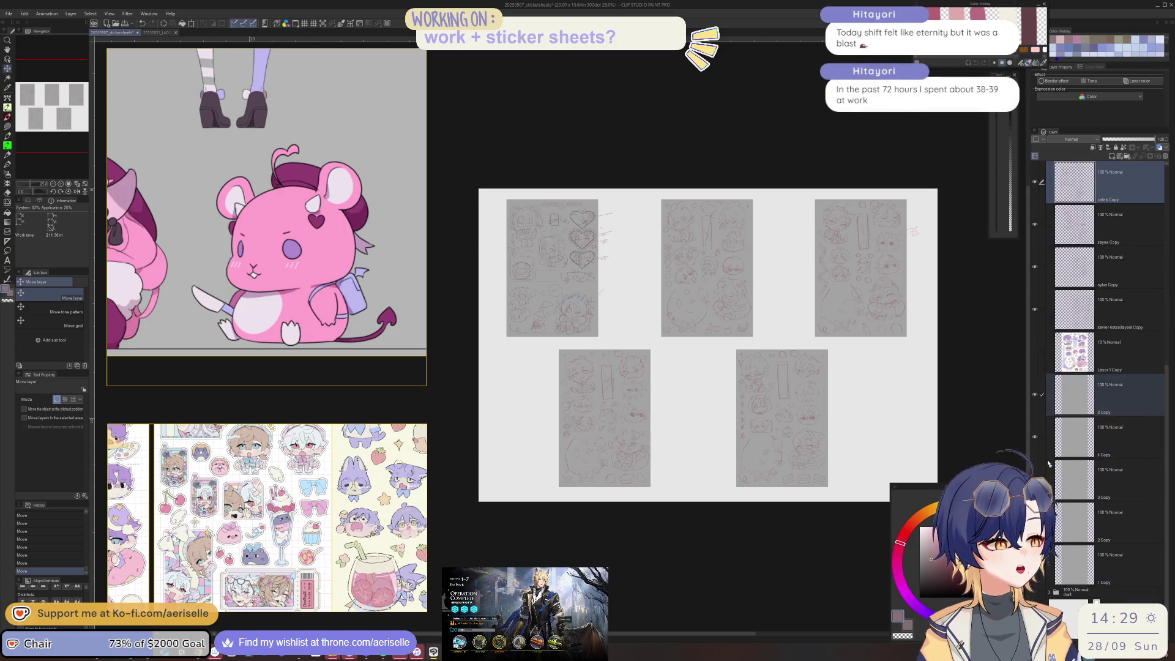
click(1059, 442)
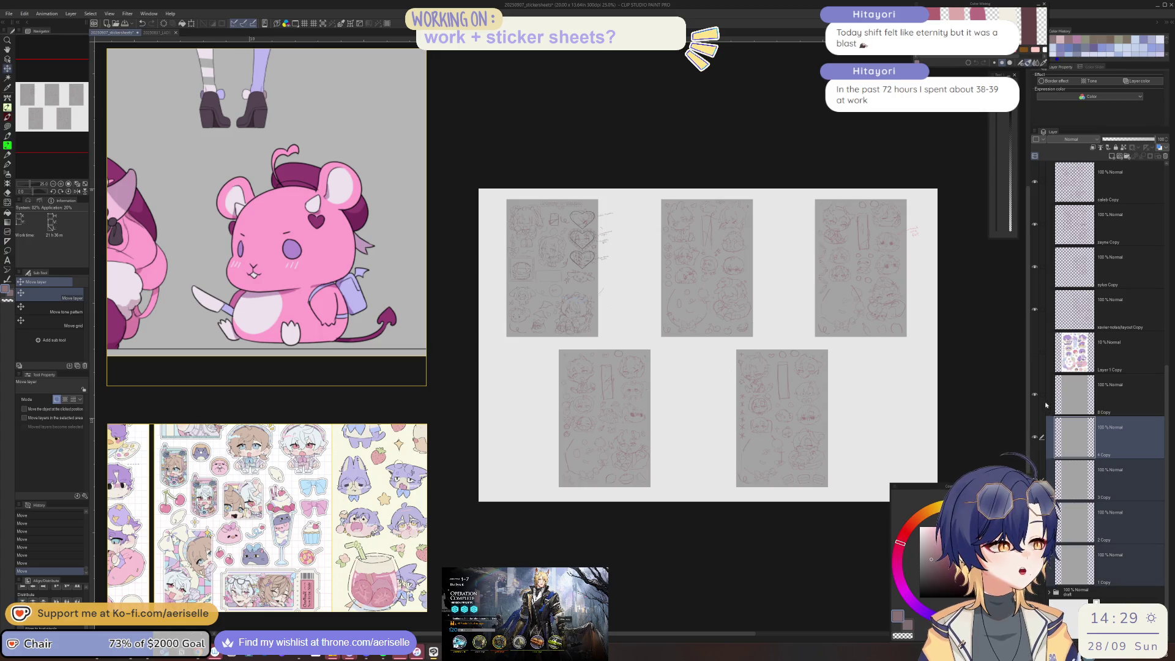
click(1116, 147)
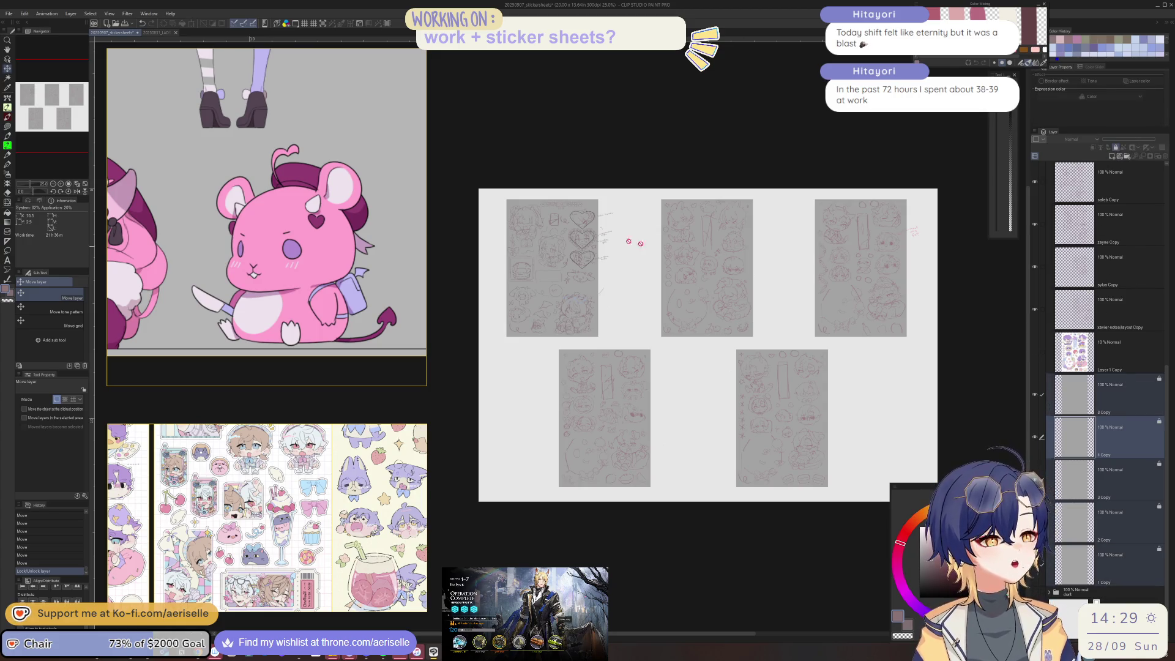
Step: Zoom in on the first sheet and pick the ironmouse Copy sketch layer
scroll(576, 247, up, 2)
scroll(593, 254, up, 1)
scroll(588, 276, up, 2)
scroll(578, 331, up, 2)
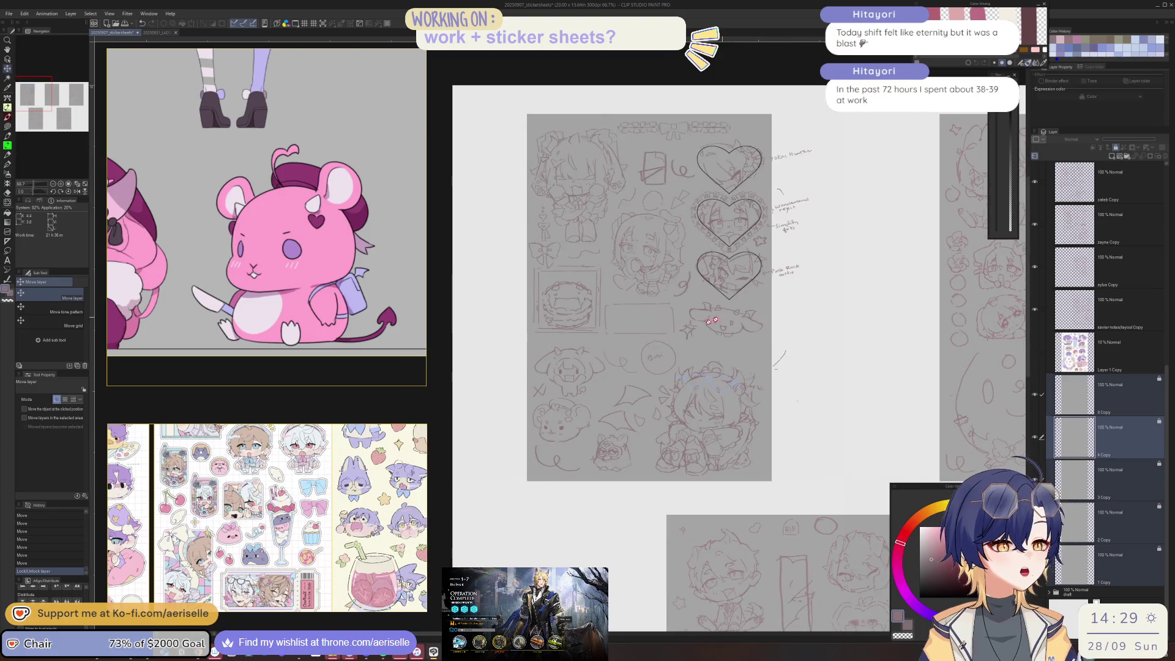
scroll(565, 389, up, 1)
key(o)
click(594, 472)
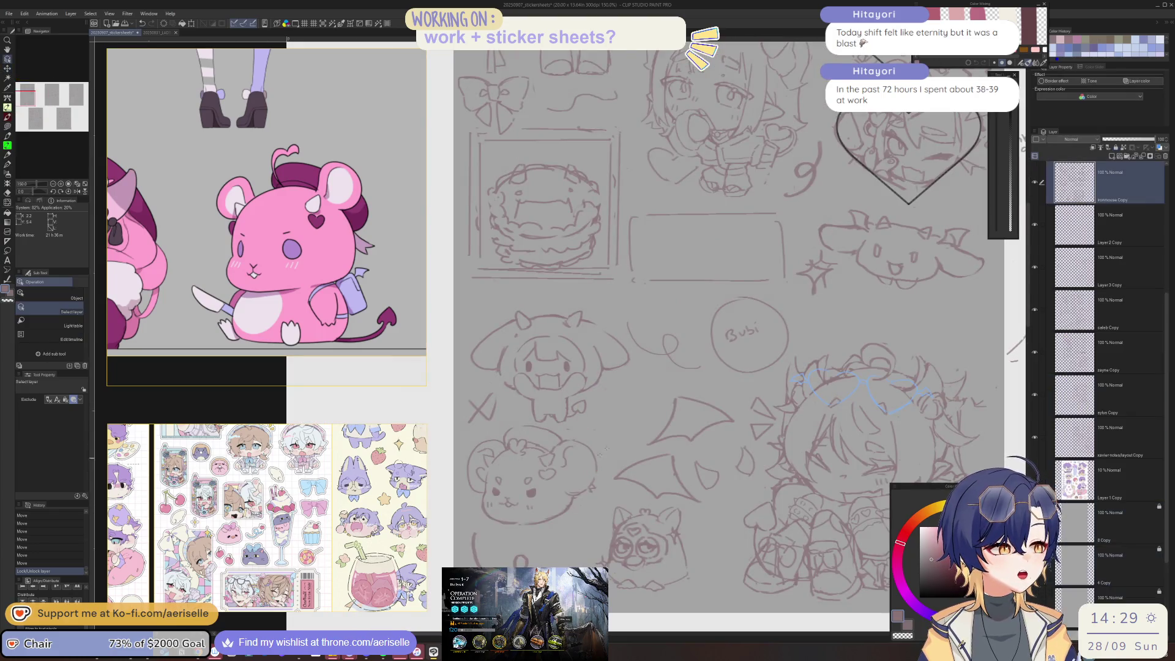
Step: Lasso the bat-wing doodle, move it up and to the right, then deselect
scroll(594, 472, down, 2)
scroll(594, 472, down, 1)
scroll(636, 386, up, 3)
key(m)
drag(664, 354, 619, 414)
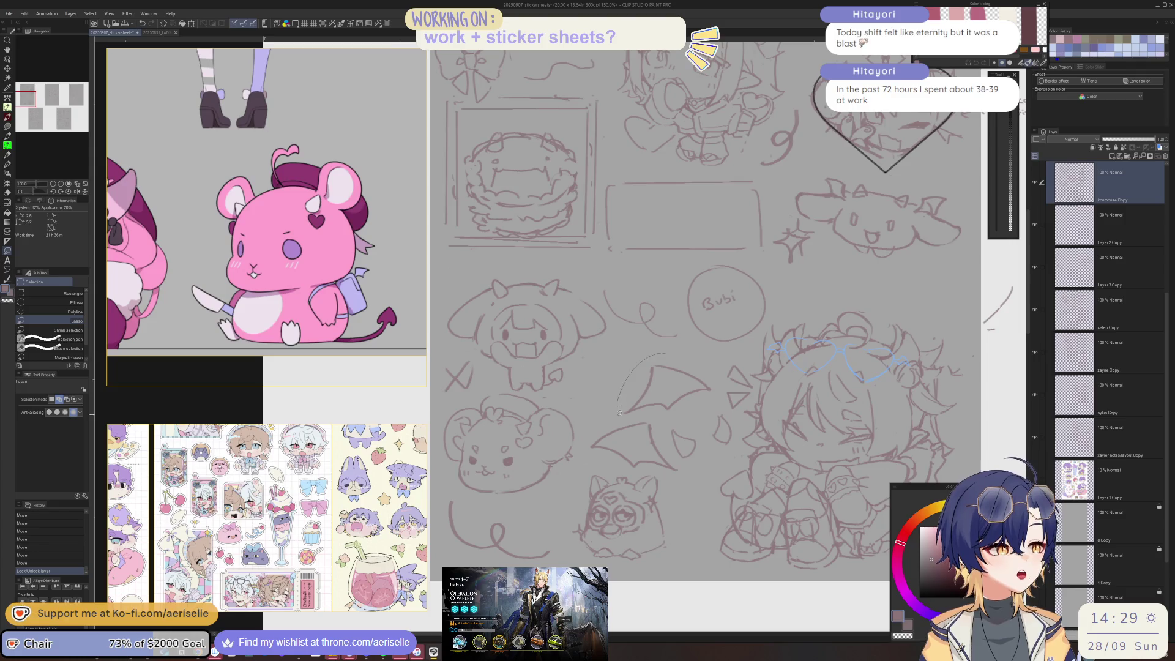
mouse_move(717, 374)
mouse_down()
mouse_move(620, 366)
mouse_move(853, 263)
mouse_up()
key(k)
key(ctrl+d)
scroll(735, 380, down, 3)
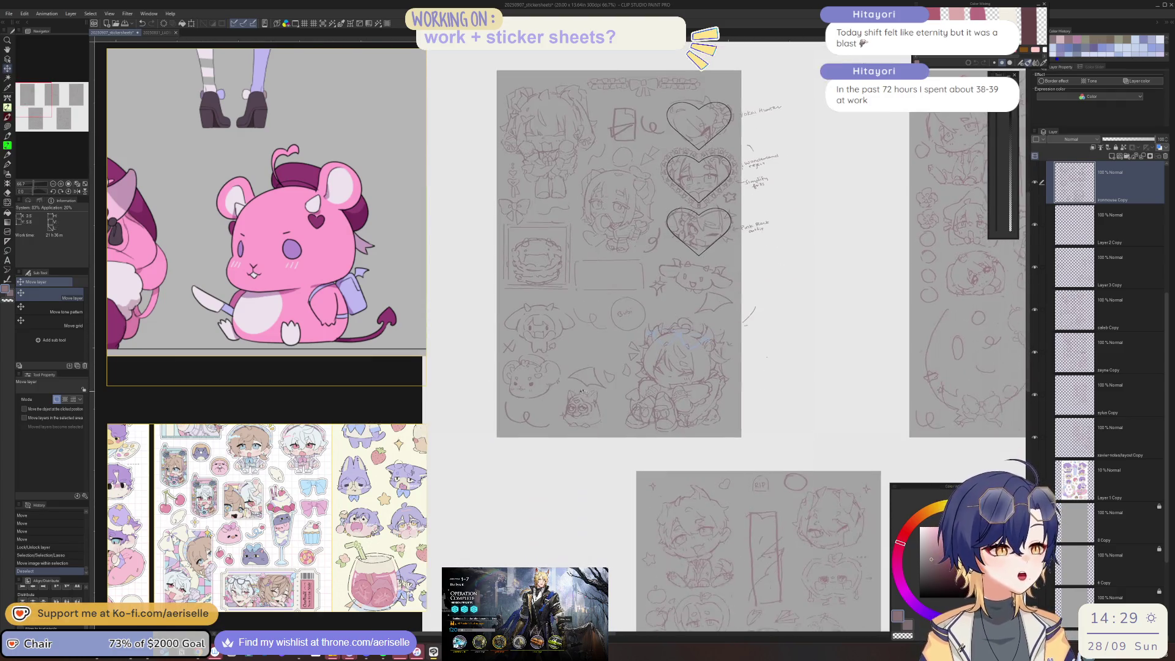
scroll(712, 449, up, 4)
key(m)
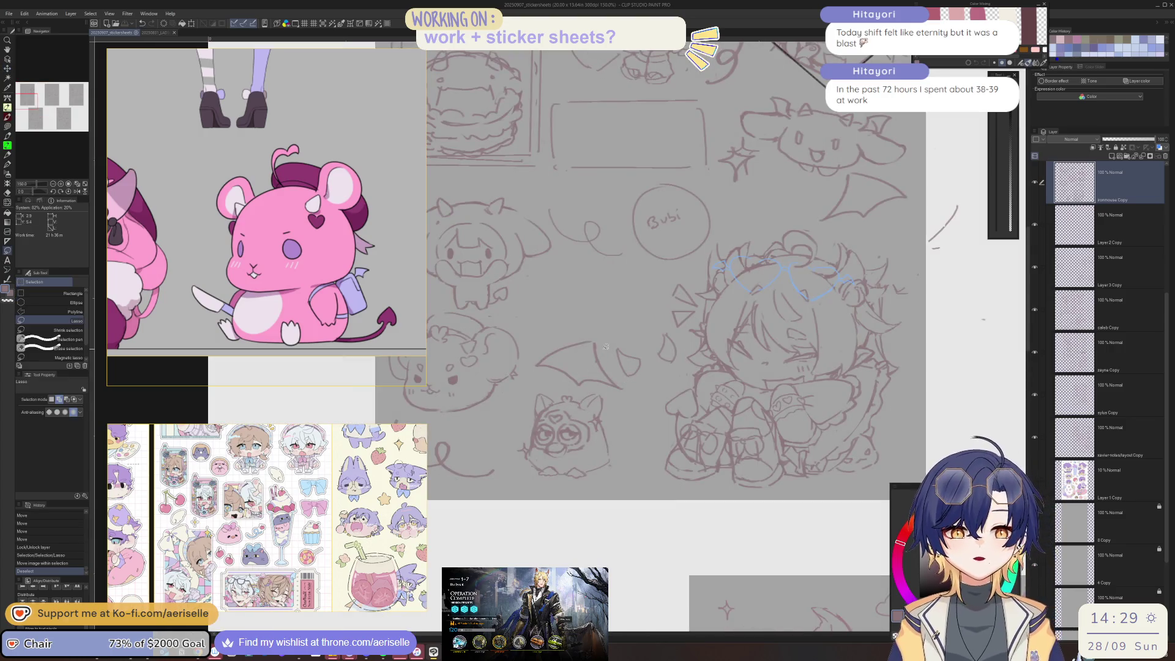
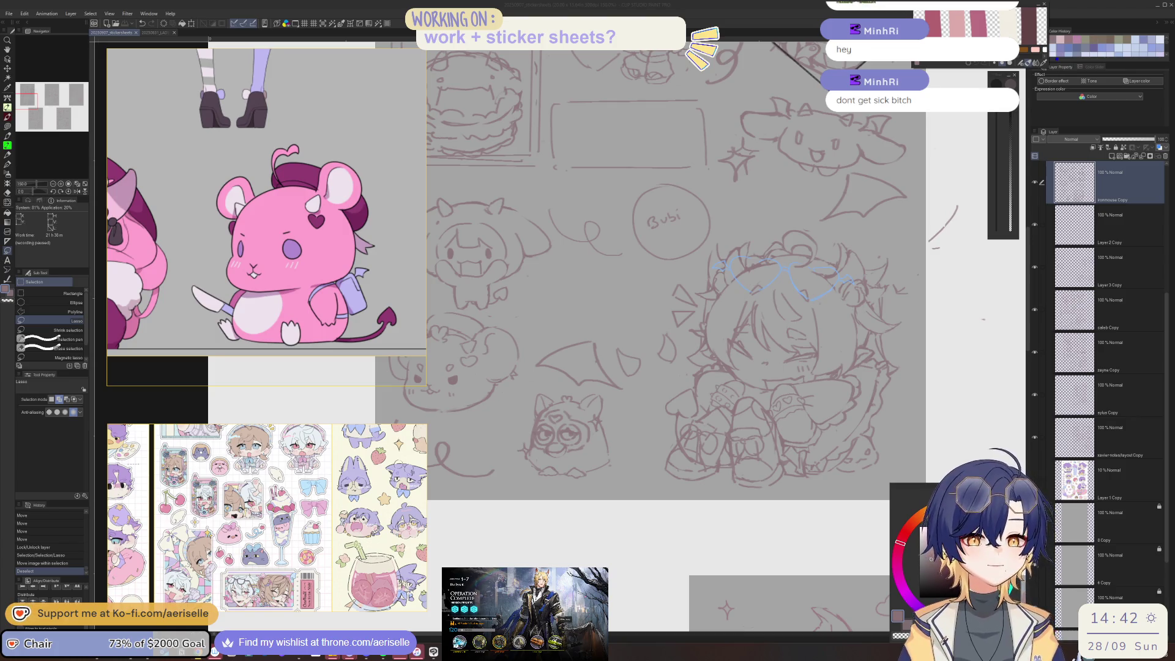
Step: Zoom onto the horned chibi, erase small bits of line, and add pen marks near the mouth
scroll(551, 276, down, 2)
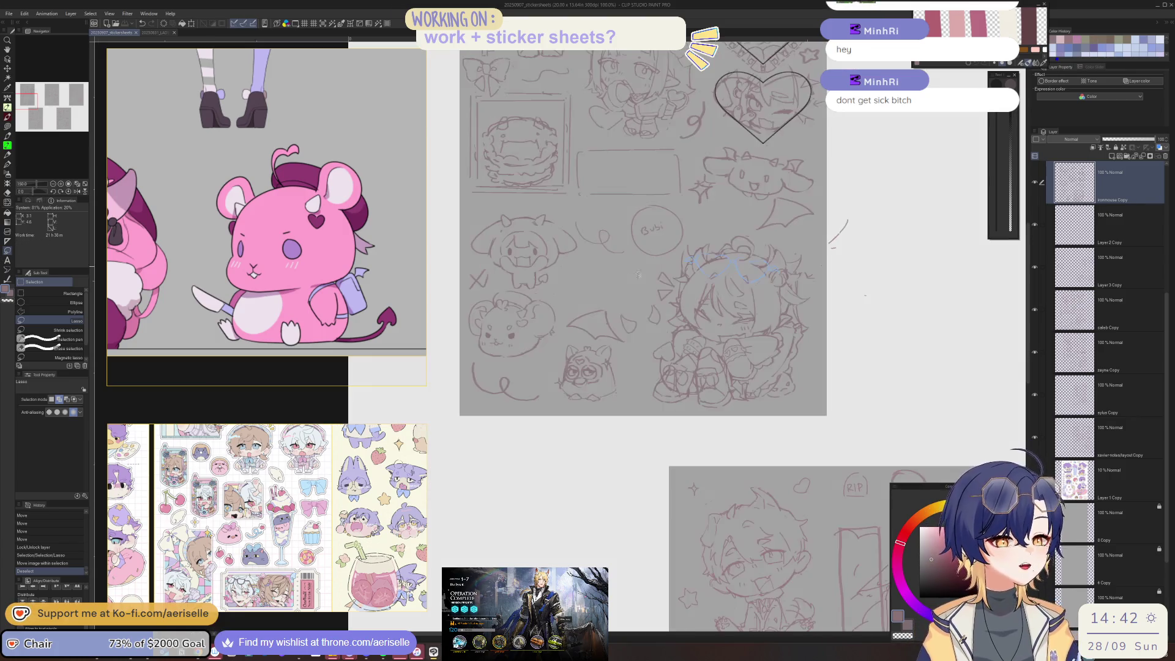
drag(536, 250, 585, 280)
scroll(584, 279, up, 2)
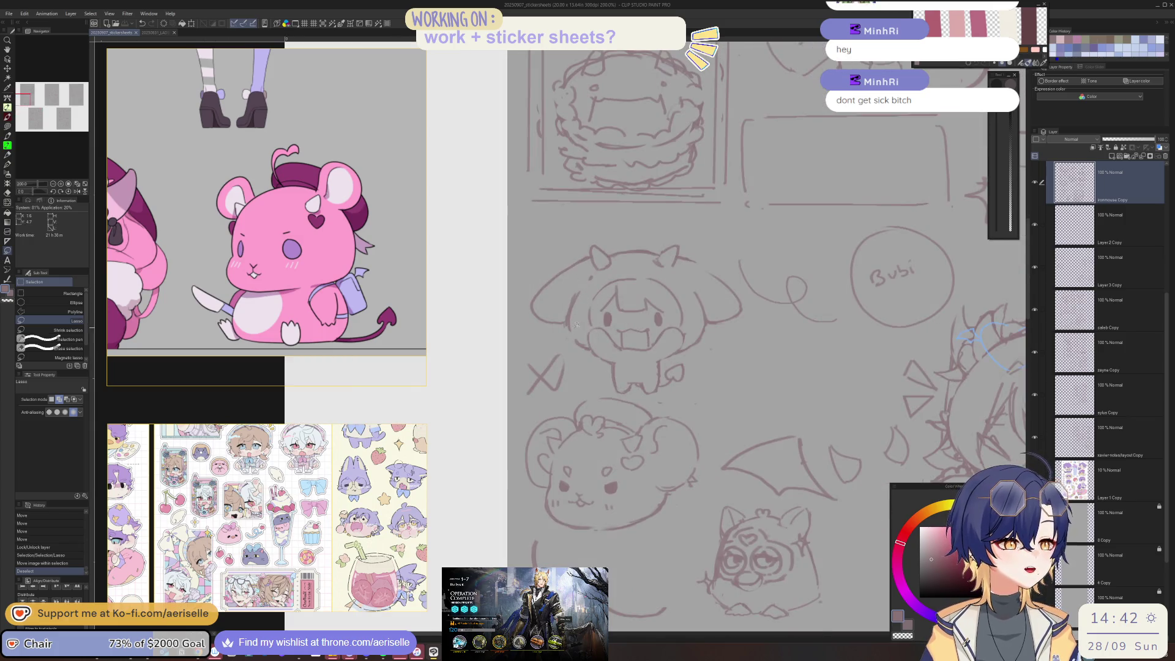
scroll(585, 306, up, 2)
key(p)
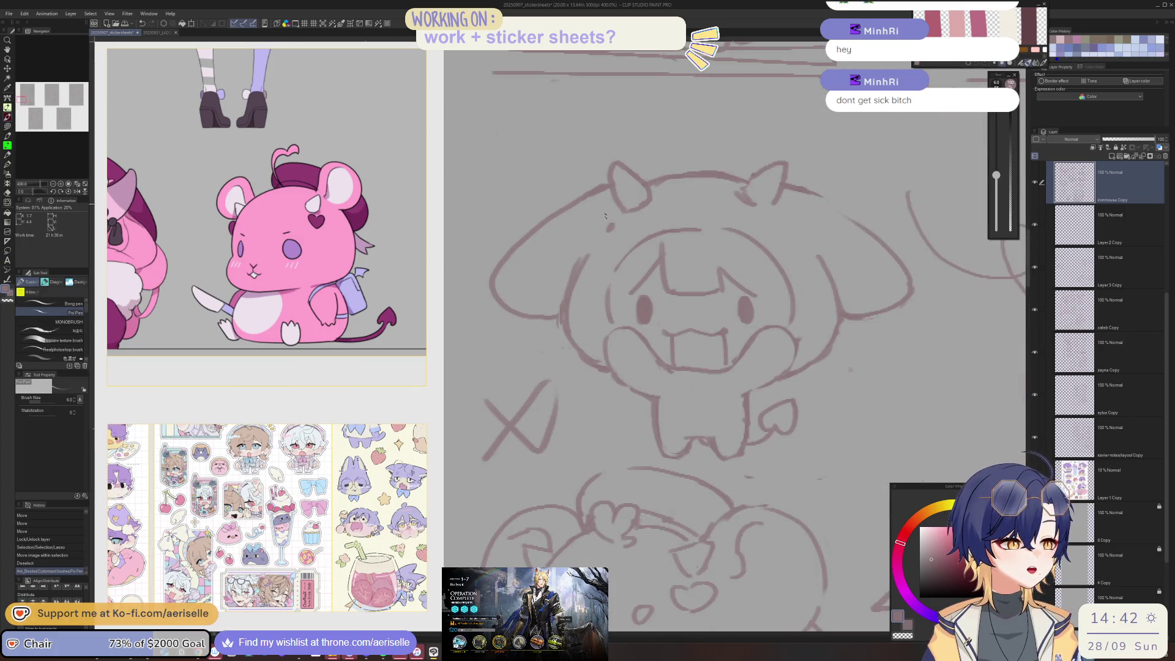
key(e)
click(589, 369)
key(p)
click(605, 365)
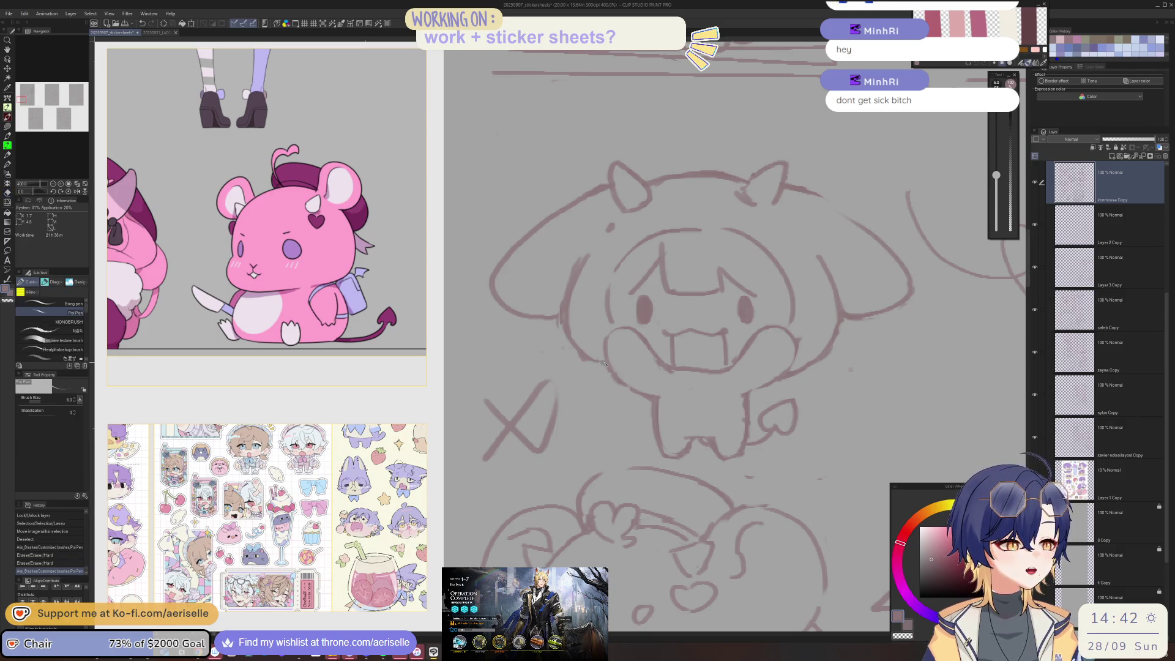
click(799, 366)
click(800, 366)
Step: Erase the lines beside the mouth, add small pen marks, and shrink the pen brush
key(e)
mouse_move(781, 376)
mouse_down()
mouse_move(824, 365)
mouse_move(811, 367)
mouse_up()
key(p)
click(803, 361)
click(803, 362)
click(804, 361)
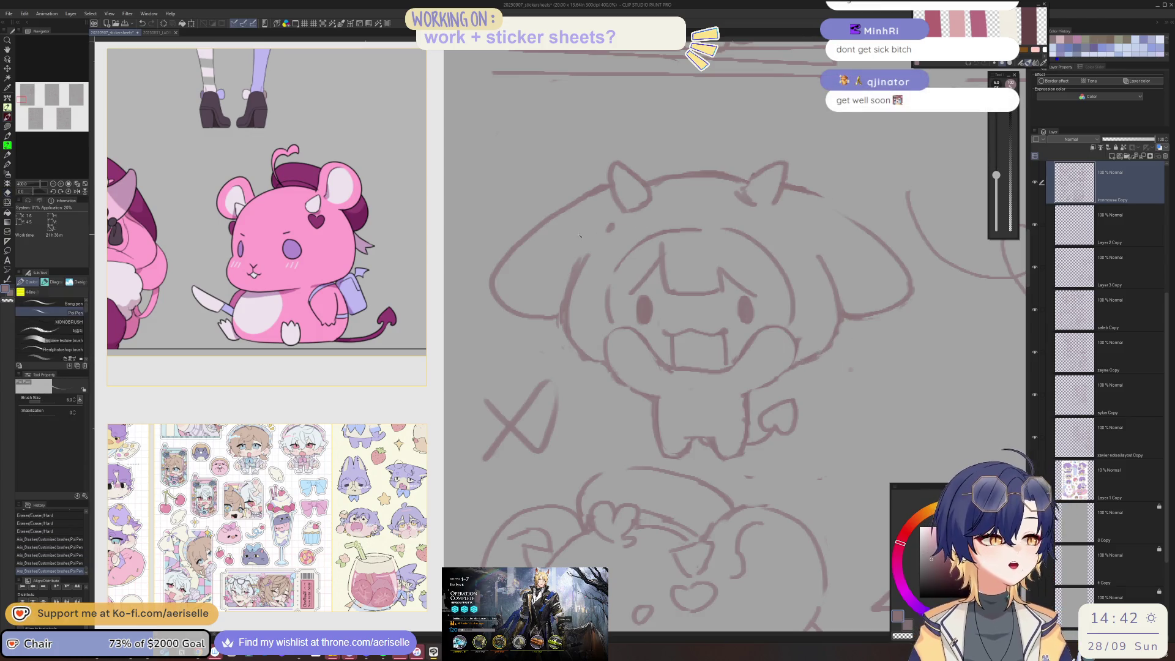
key(bracketleft)
key(bracketleft)
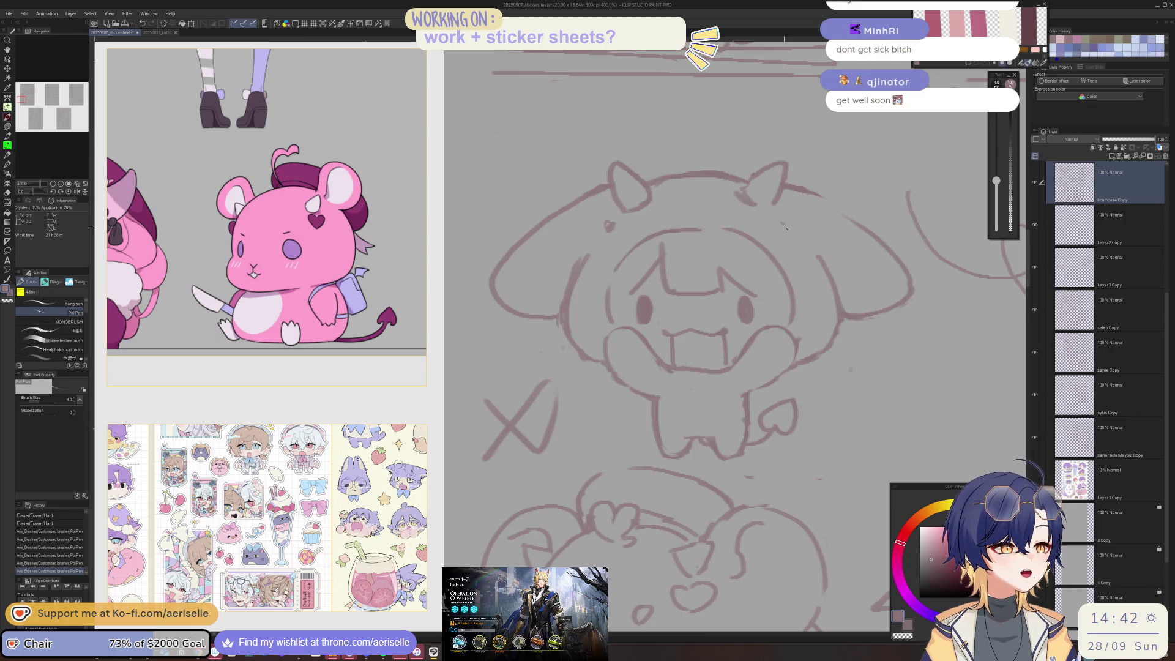
Step: Erase part of the mouth line and draw a small rounded tongue inside the open mouth
scroll(628, 218, down, 3)
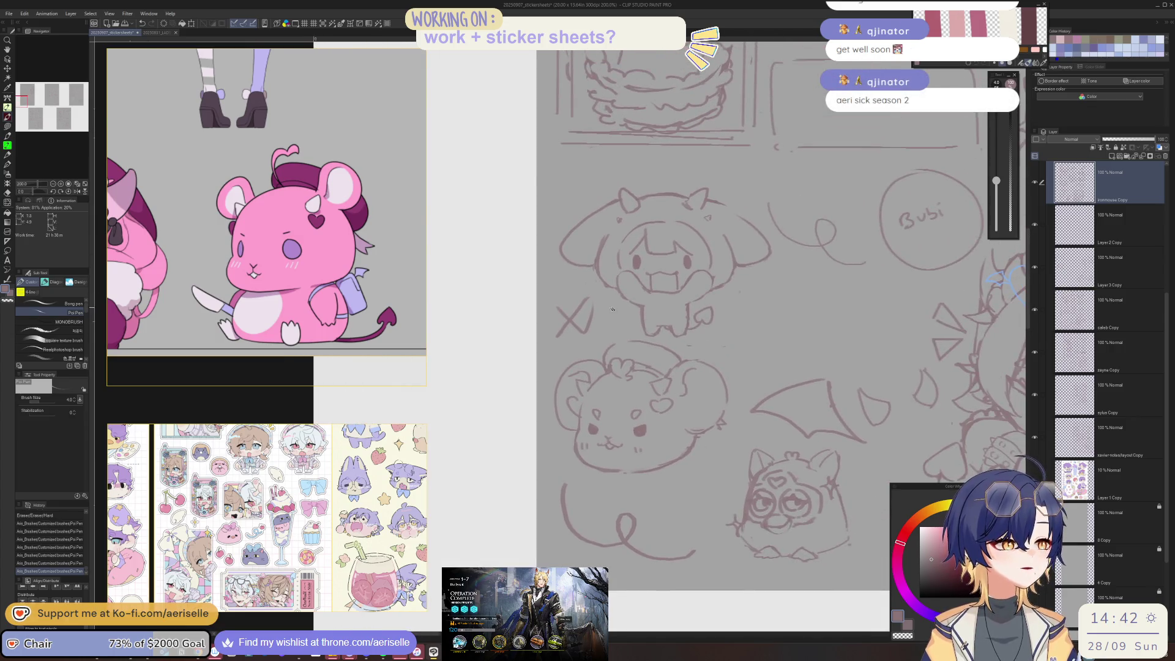
scroll(612, 309, up, 4)
drag(648, 312, 720, 329)
drag(870, 329, 729, 330)
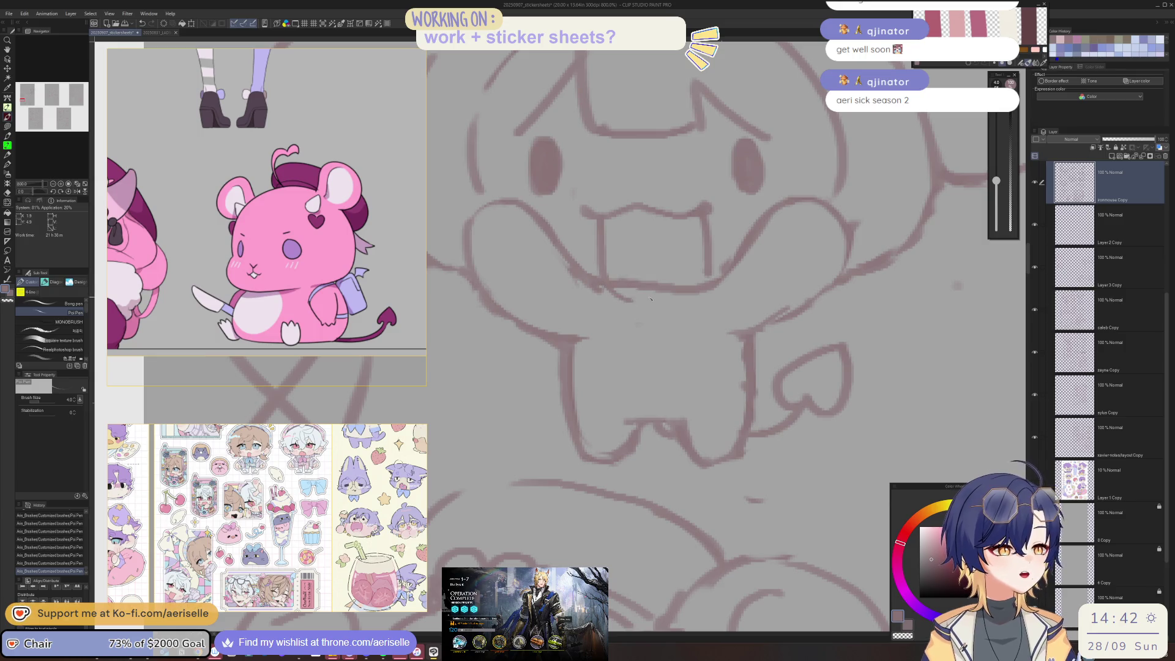
drag(607, 288, 673, 282)
key(ctrl+z)
key(e)
mouse_move(639, 288)
mouse_down()
mouse_move(668, 281)
mouse_move(636, 306)
mouse_move(663, 271)
mouse_move(676, 306)
mouse_move(656, 312)
mouse_up()
key(p)
mouse_move(649, 307)
mouse_down()
mouse_move(658, 313)
mouse_move(666, 299)
mouse_move(630, 313)
mouse_up()
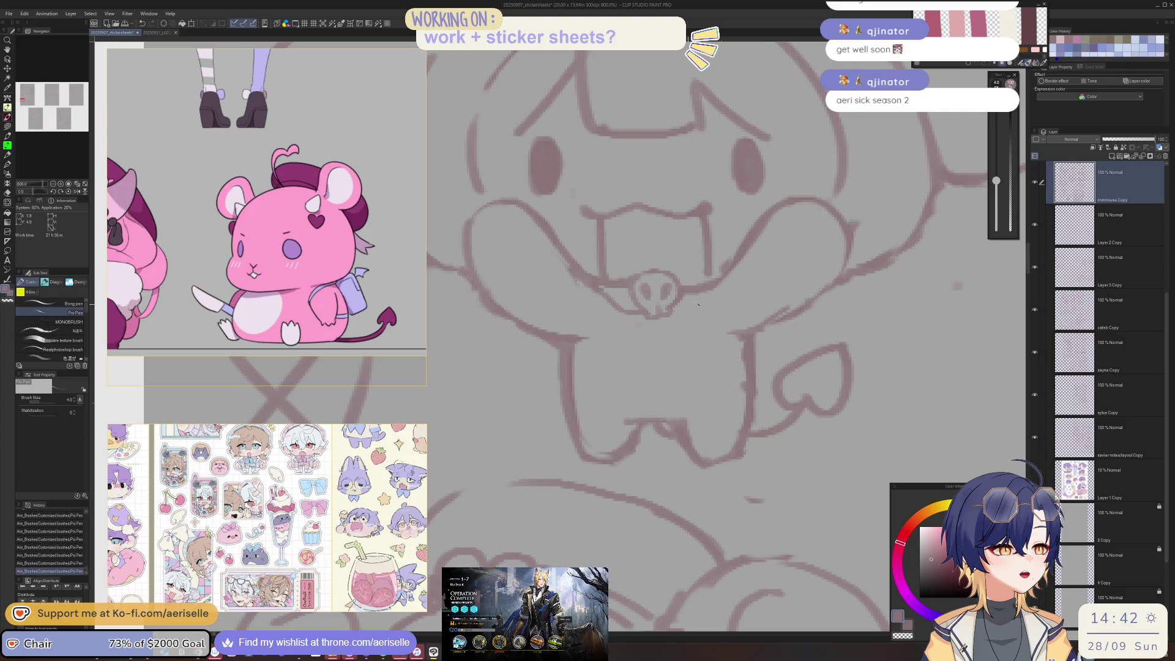
scroll(698, 304, down, 2)
scroll(698, 304, down, 2)
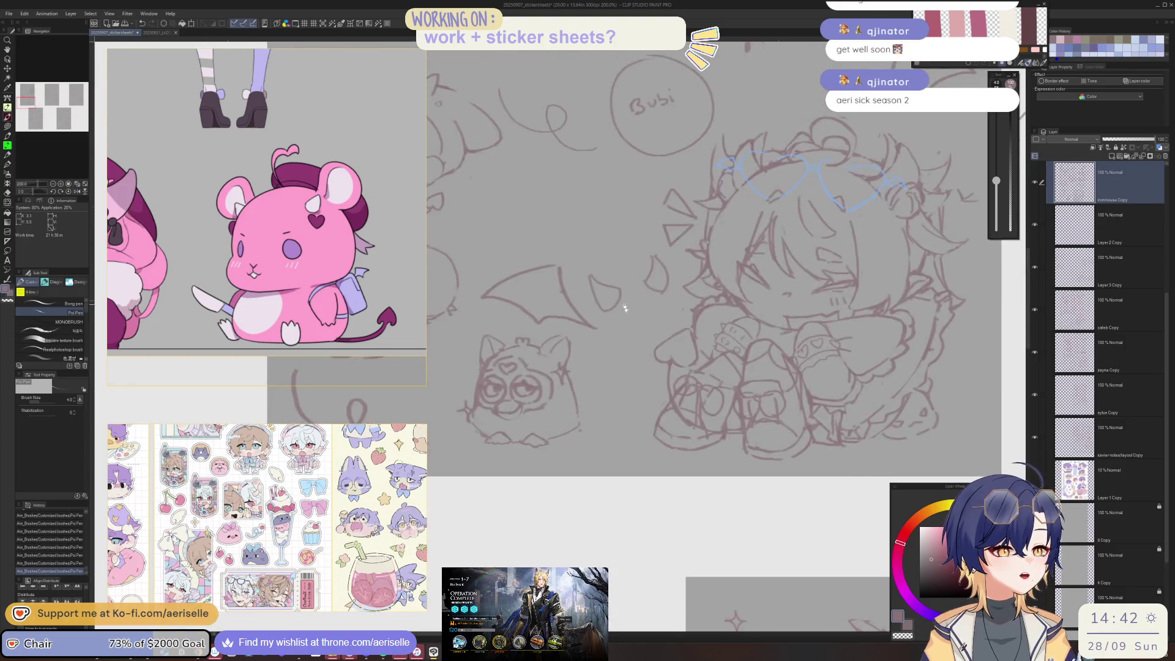
Step: Erase a small bit beside the mouth and redraw a short line below it
scroll(735, 330, down, 1)
scroll(646, 336, up, 4)
key(e)
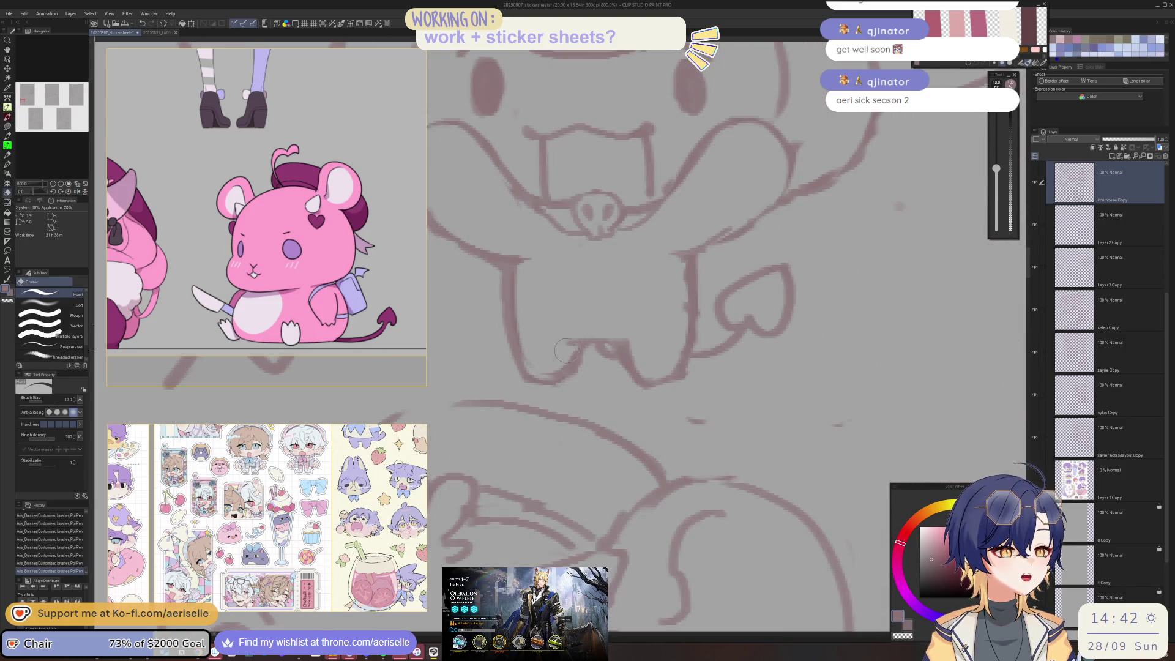
mouse_move(587, 356)
mouse_down()
mouse_move(545, 372)
mouse_move(569, 349)
mouse_move(642, 342)
mouse_up()
key(p)
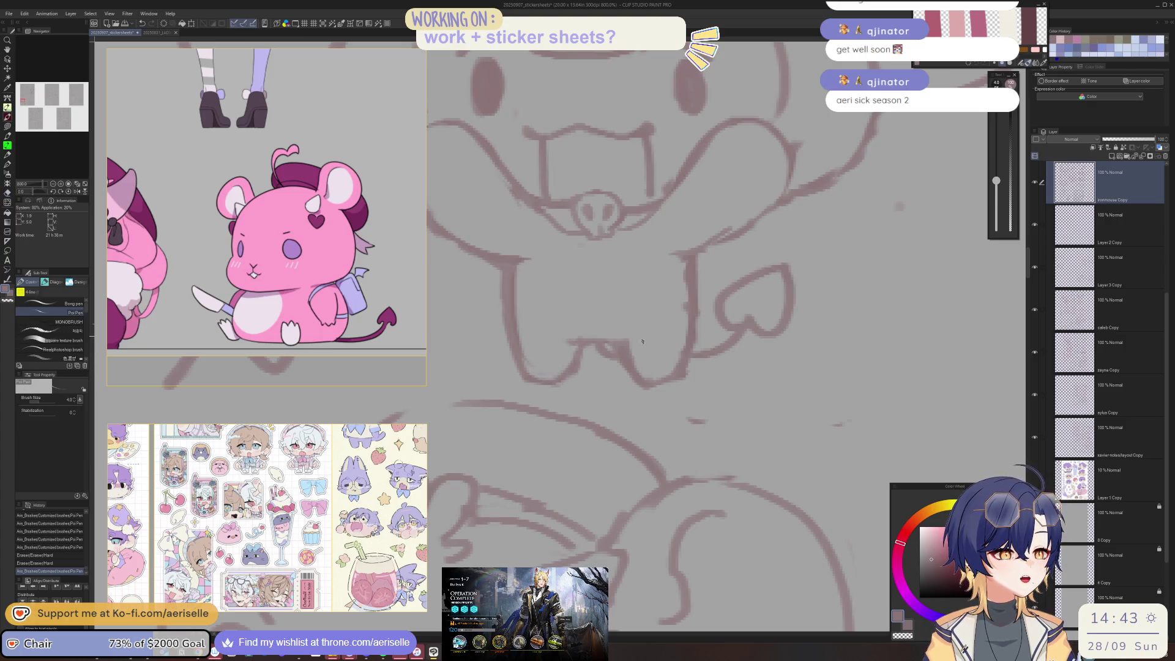
key(e)
key(p)
drag(615, 380, 658, 374)
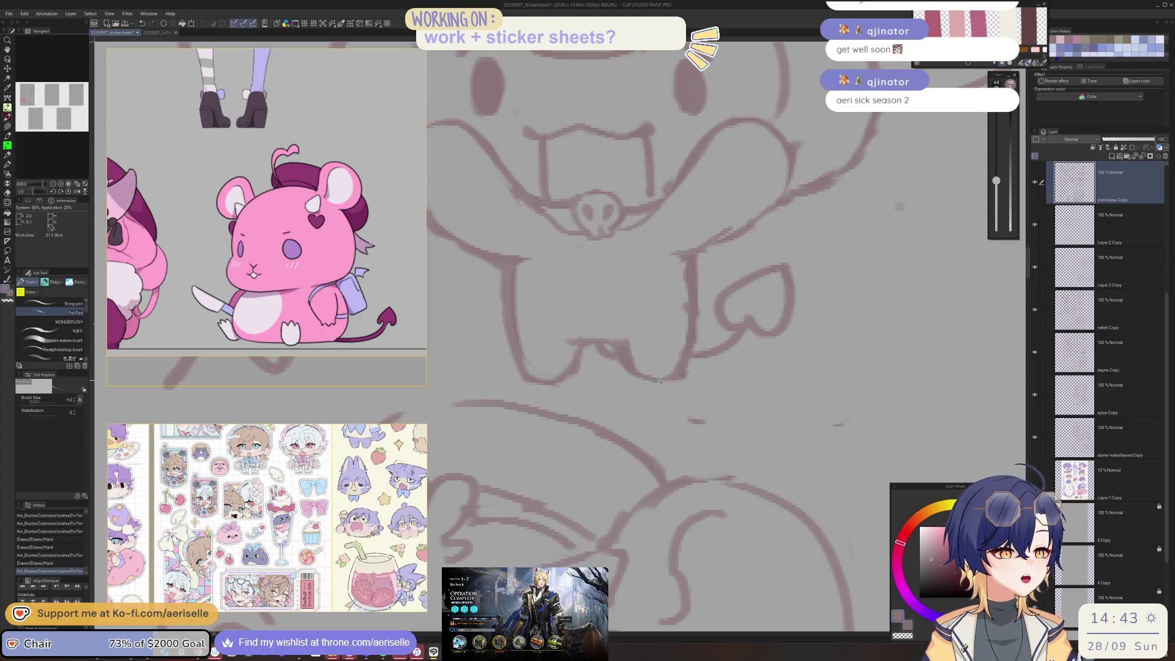
Step: With a larger eraser, clear lines around the mouth and redraw small sections above it
drag(869, 187, 808, 186)
scroll(808, 187, down, 5)
scroll(650, 303, up, 1)
scroll(651, 303, up, 2)
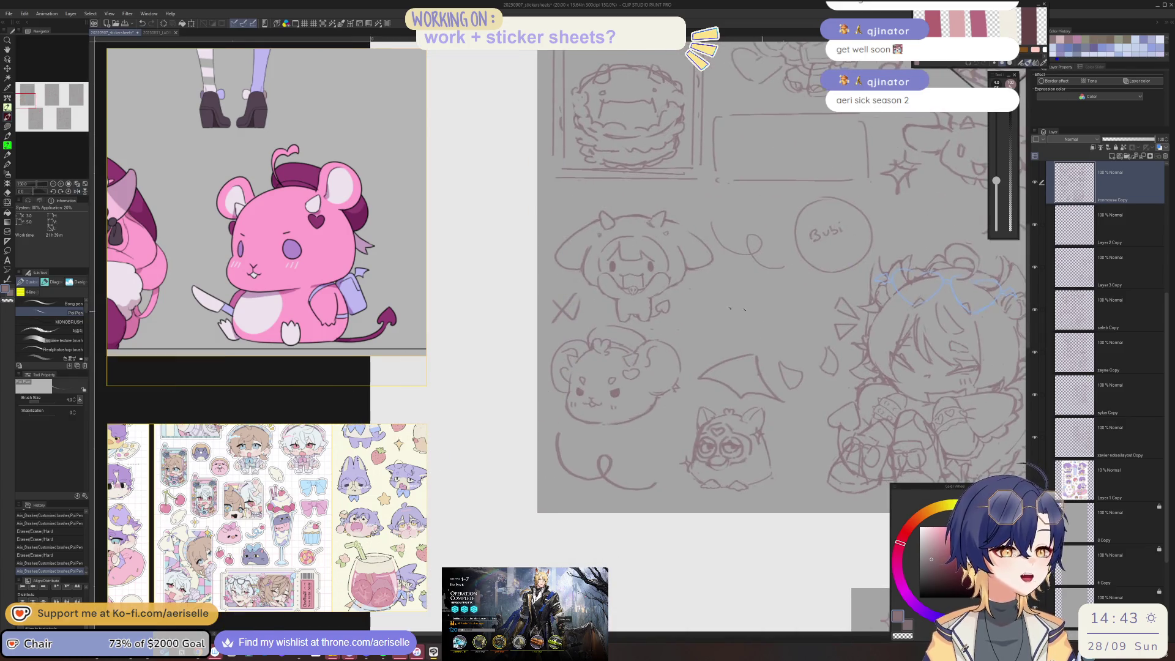
scroll(651, 303, up, 1)
key(e)
mouse_move(642, 331)
mouse_down()
mouse_move(652, 342)
mouse_move(670, 273)
mouse_move(704, 282)
mouse_up()
scroll(669, 273, down, 5)
key(p)
scroll(666, 288, up, 6)
drag(707, 281, 738, 248)
key(e)
key(p)
Step: Redraw the left cheek and chin lines, undo a stray stroke, and add a vertical line beside the face
scroll(831, 135, down, 5)
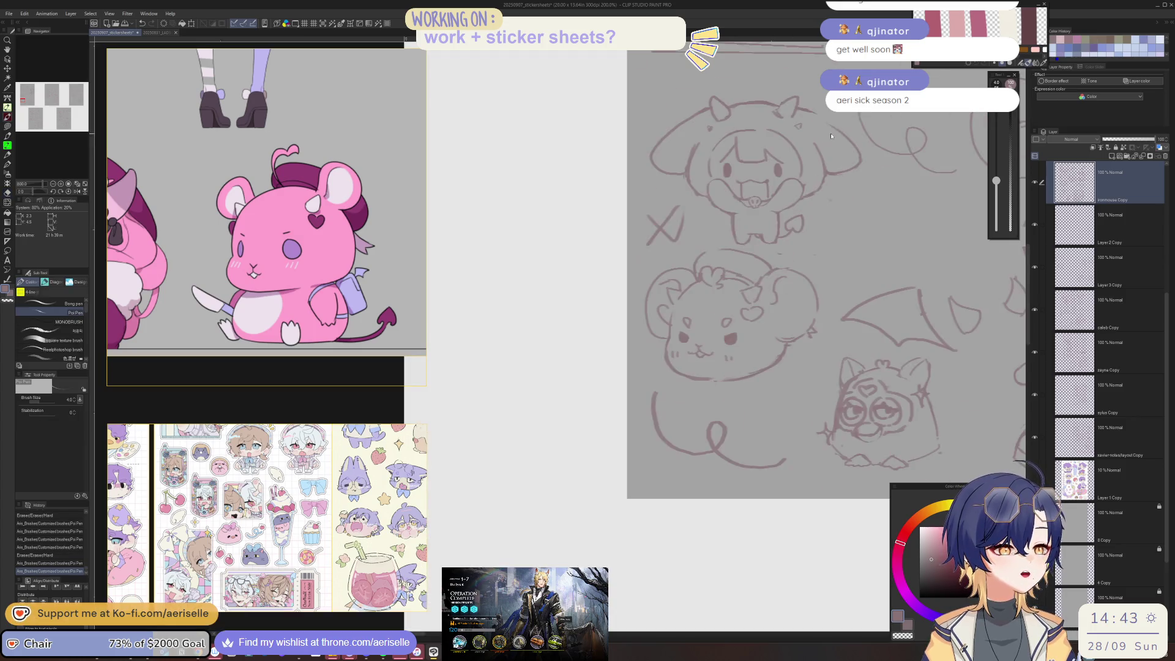
drag(796, 221, 669, 347)
scroll(598, 341, up, 5)
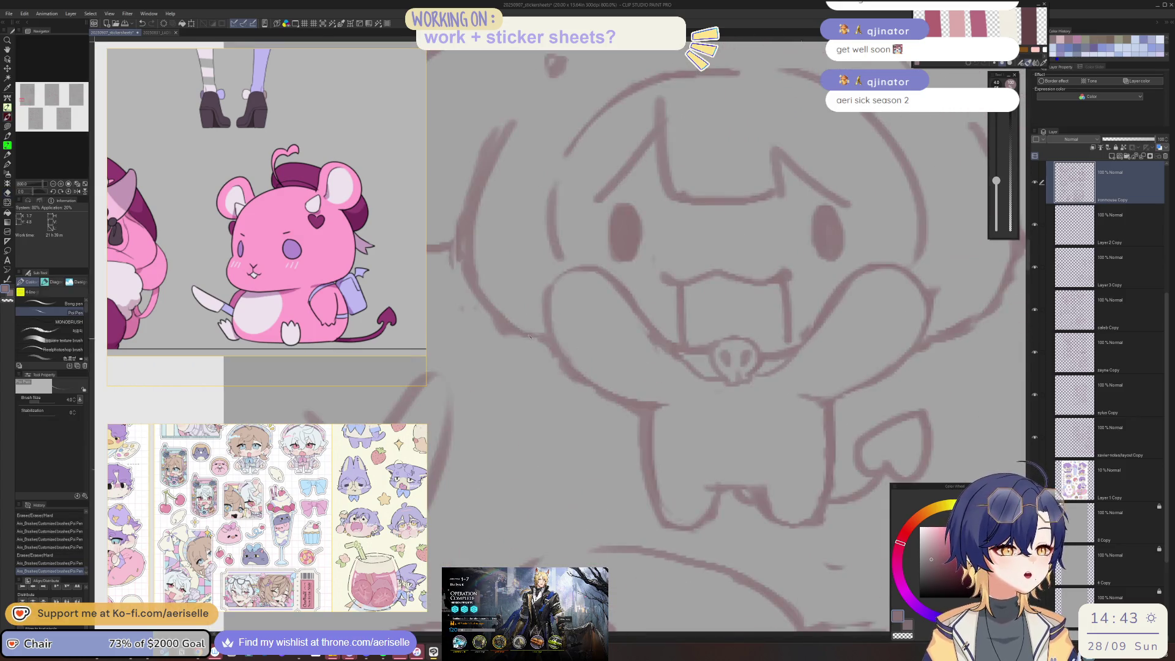
drag(476, 277, 546, 405)
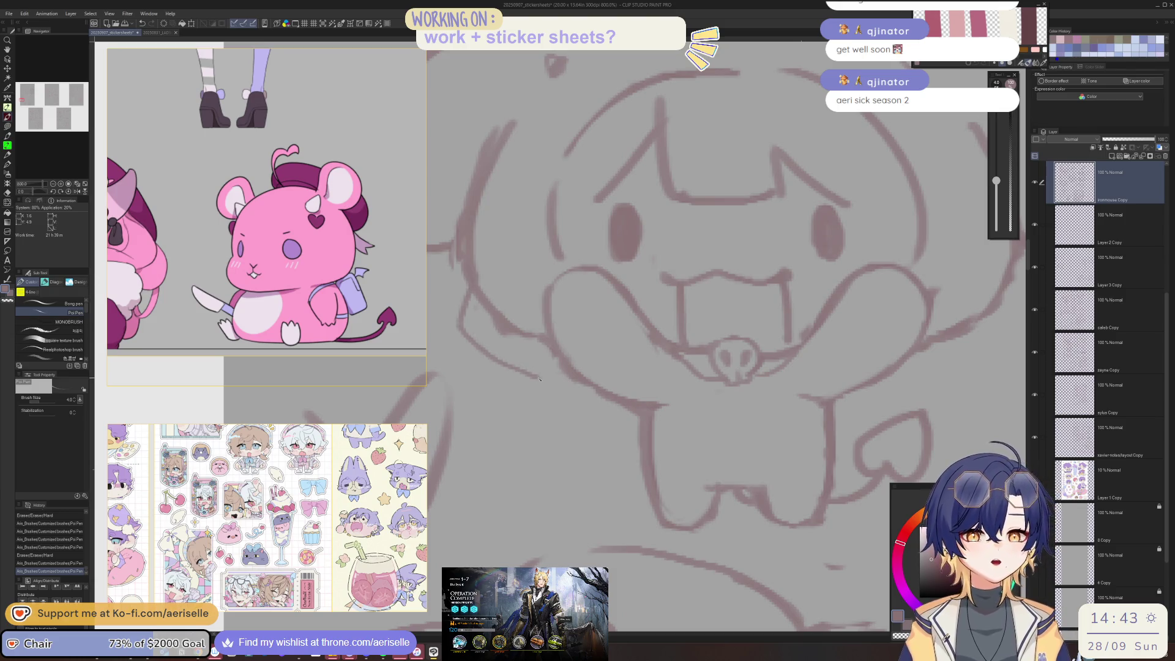
drag(554, 374, 614, 422)
scroll(681, 241, down, 4)
scroll(720, 302, up, 2)
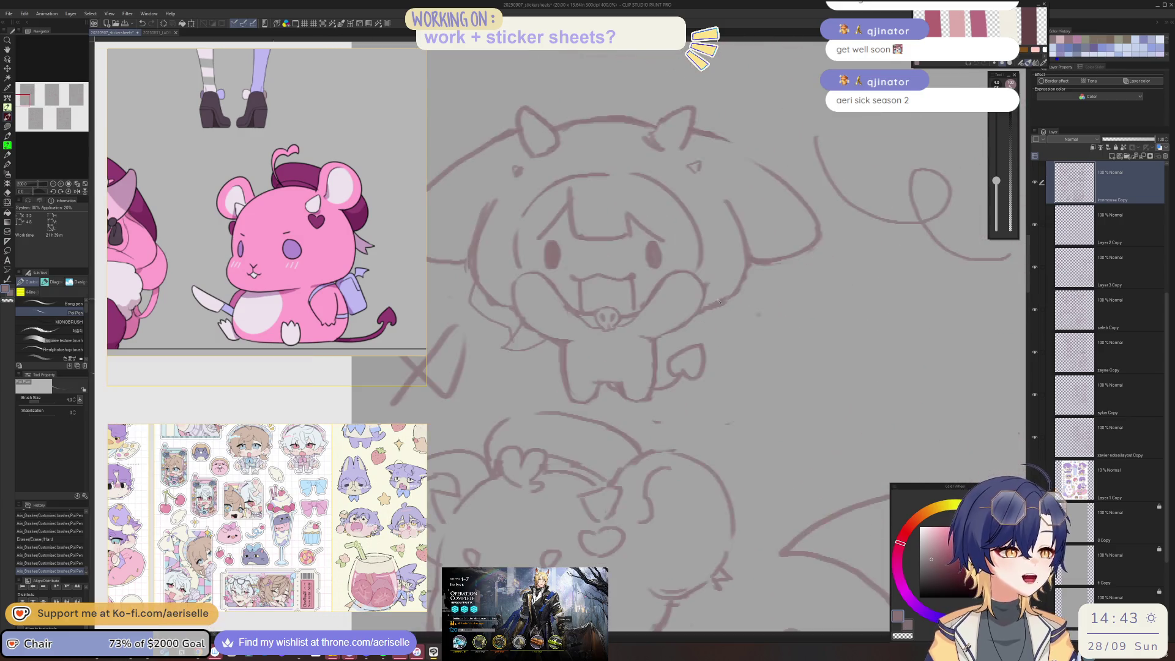
mouse_move(728, 300)
mouse_down()
mouse_move(717, 329)
mouse_move(693, 332)
mouse_up()
key(ctrl+z)
key(bracketright)
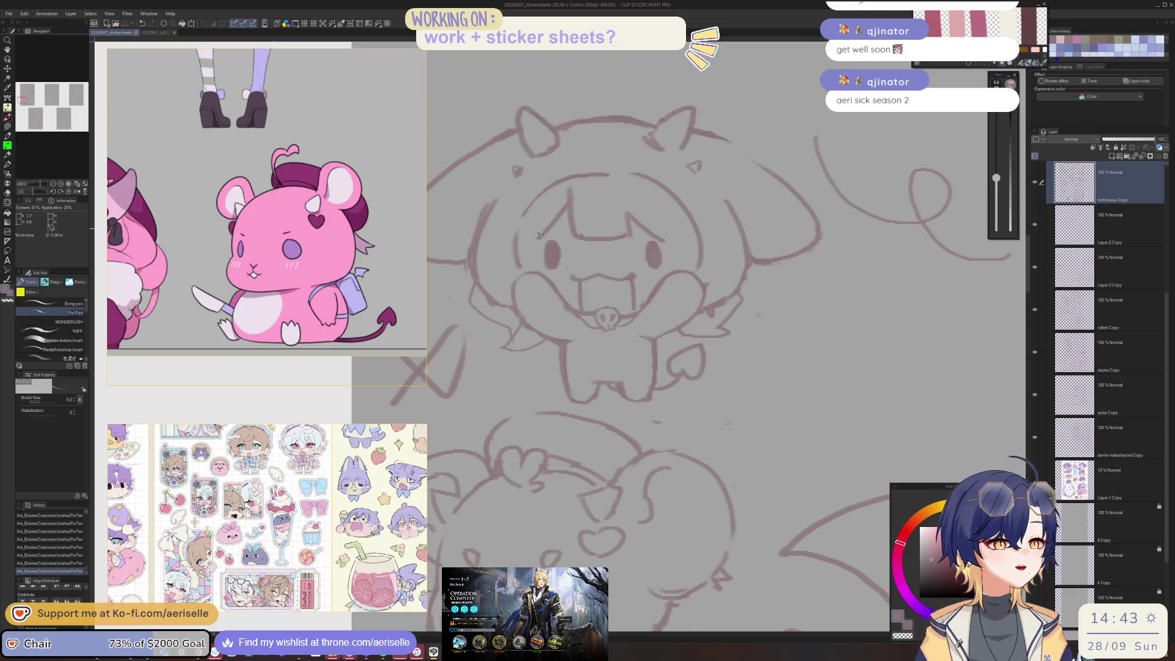
scroll(544, 216, up, 3)
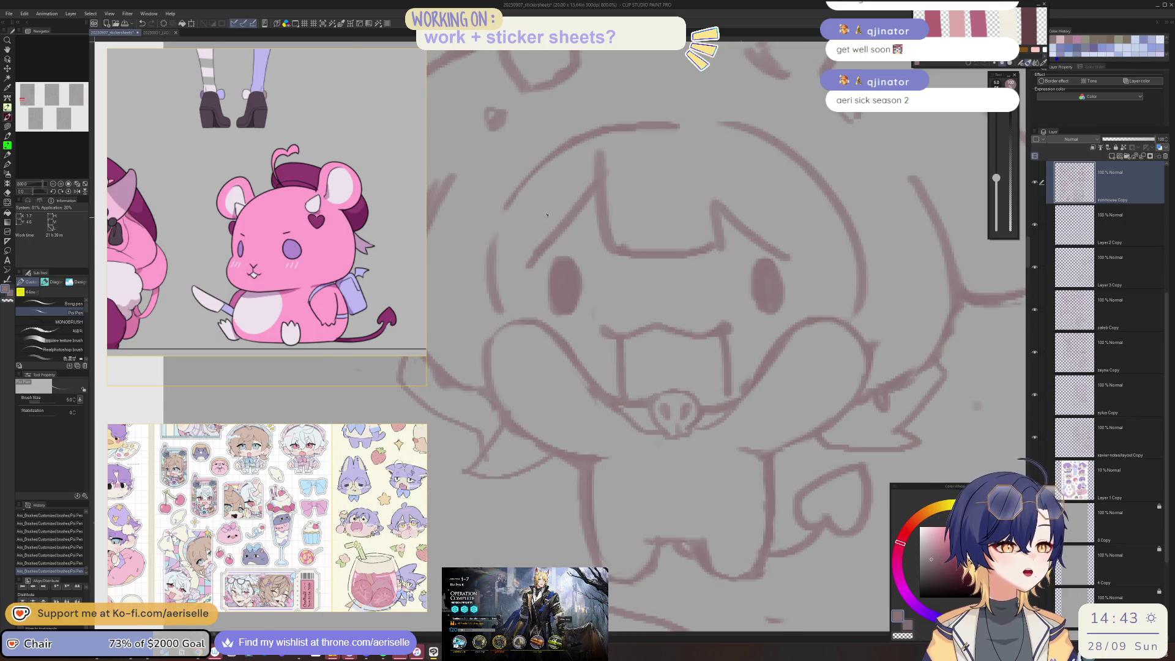
drag(783, 200, 794, 328)
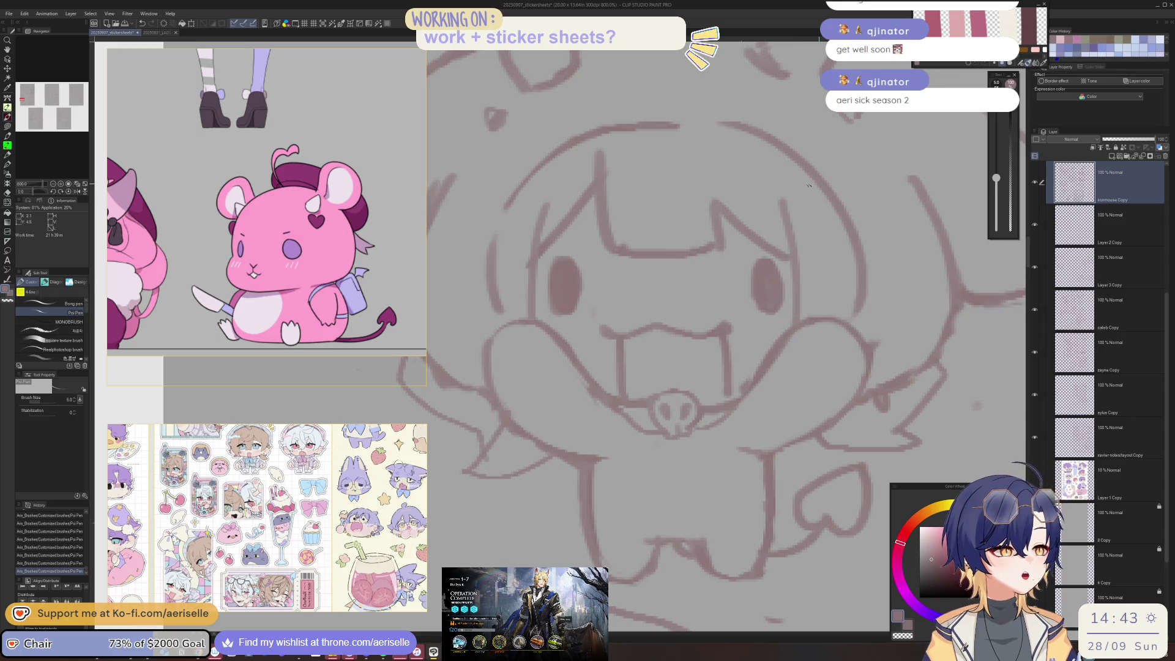
Step: Lasso the chibi's left eye, shift it slightly right, and deselect
key(m)
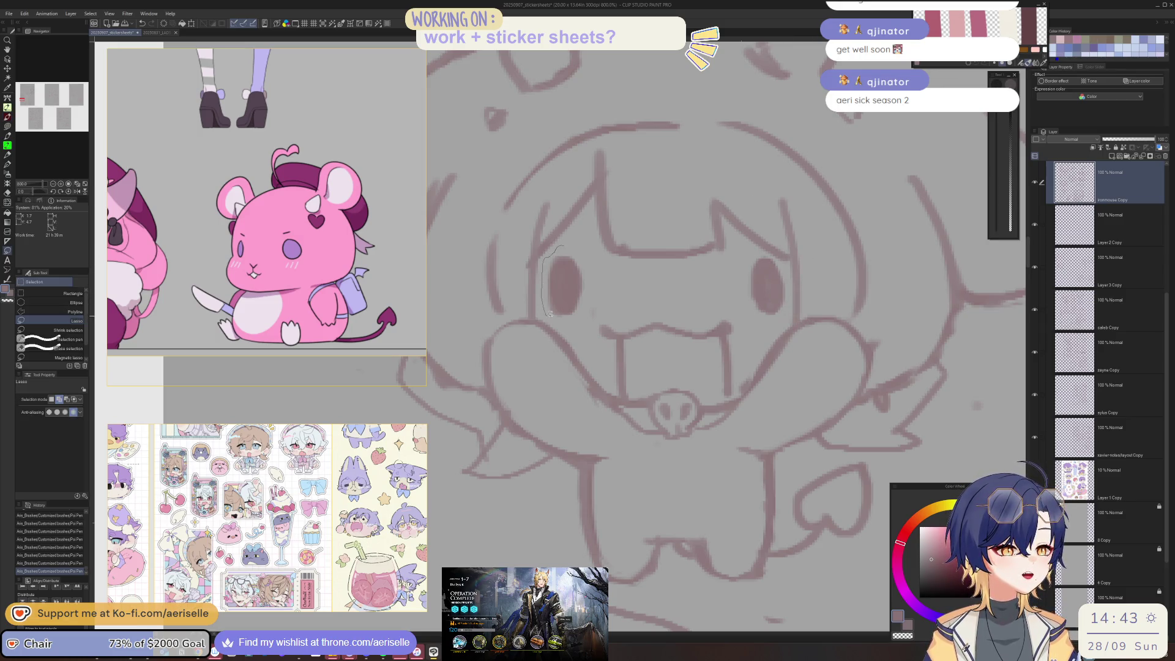
drag(598, 251, 597, 252)
key(k)
drag(502, 341, 511, 343)
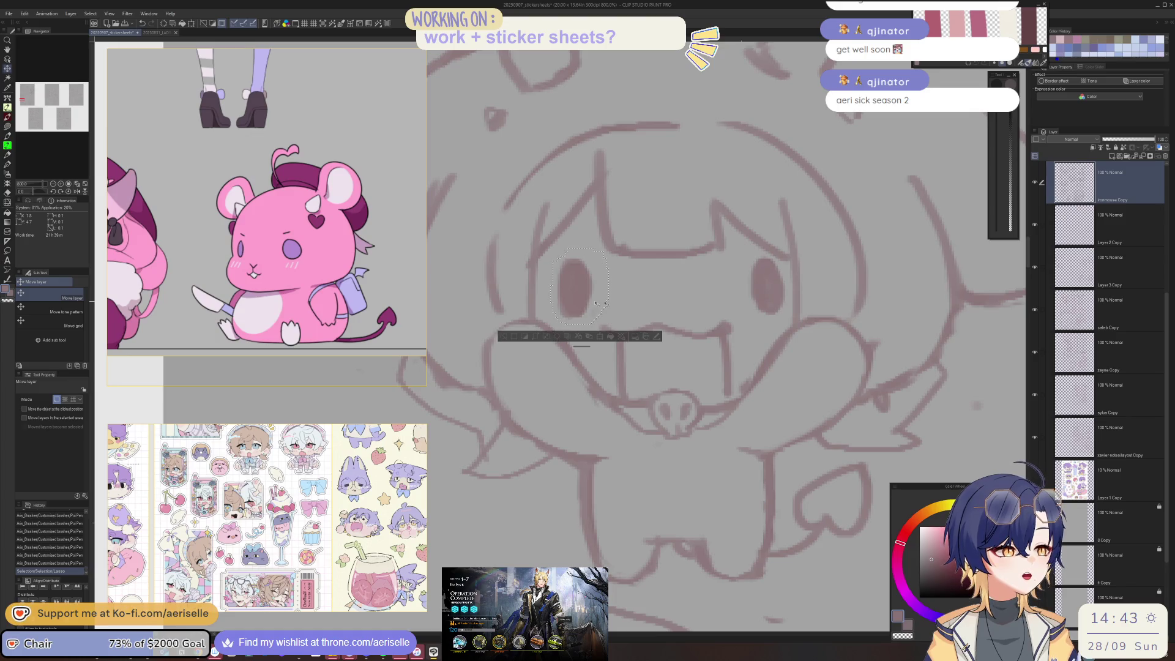
key(ctrl+d)
Step: Lasso the right eye, shift it slightly left, and deselect
key(m)
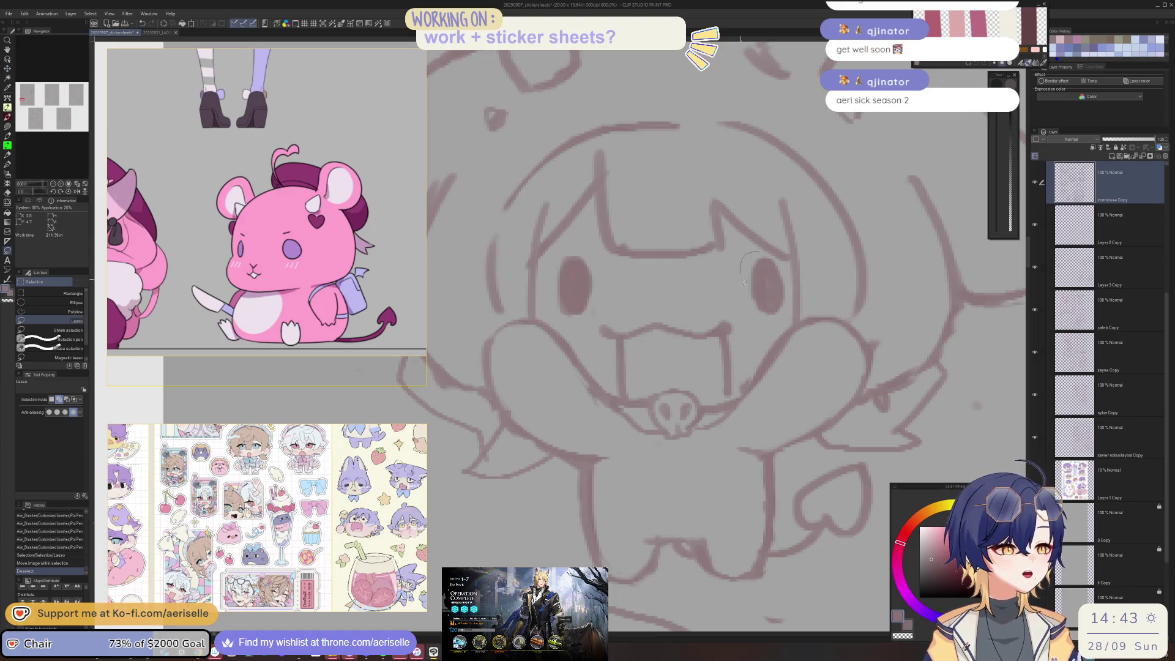
drag(785, 263, 778, 253)
key(k)
drag(784, 301, 750, 298)
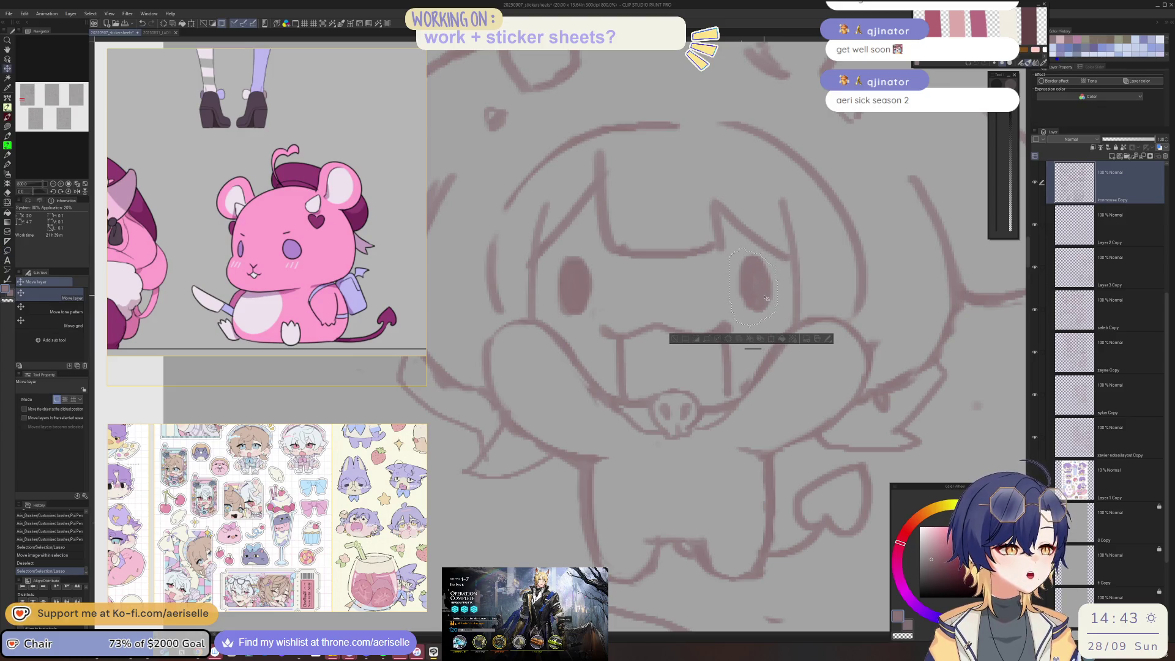
key(ctrl+d)
key(p)
key(ctrl+alt+0)
scroll(679, 171, up, 2)
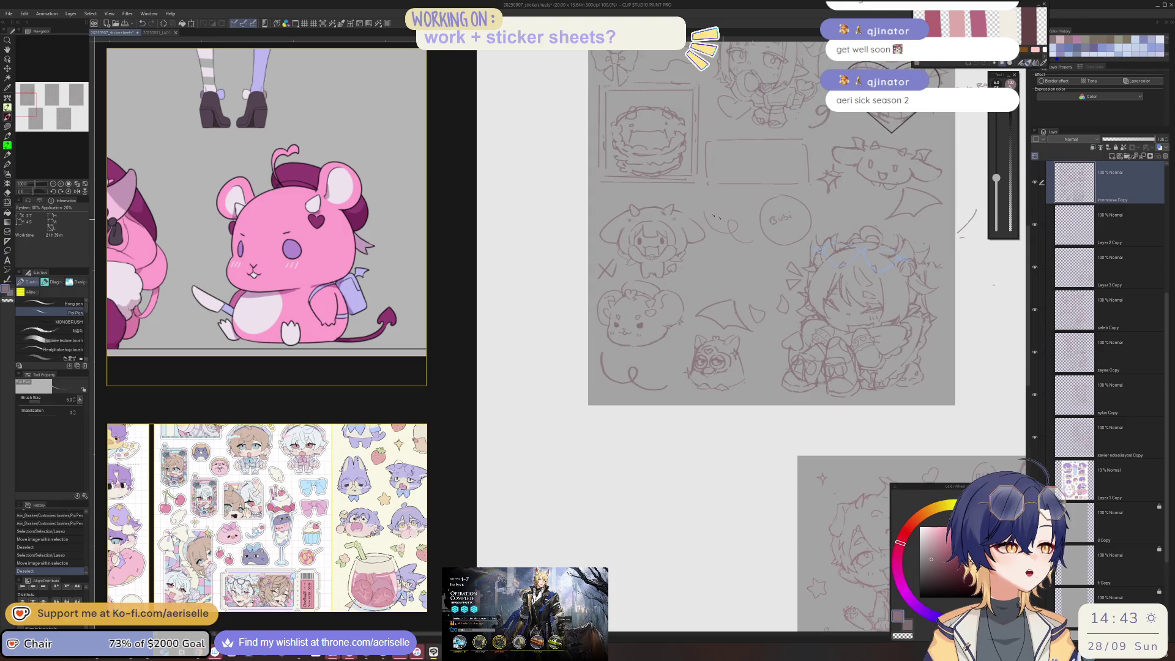
scroll(679, 171, up, 2)
scroll(679, 172, up, 2)
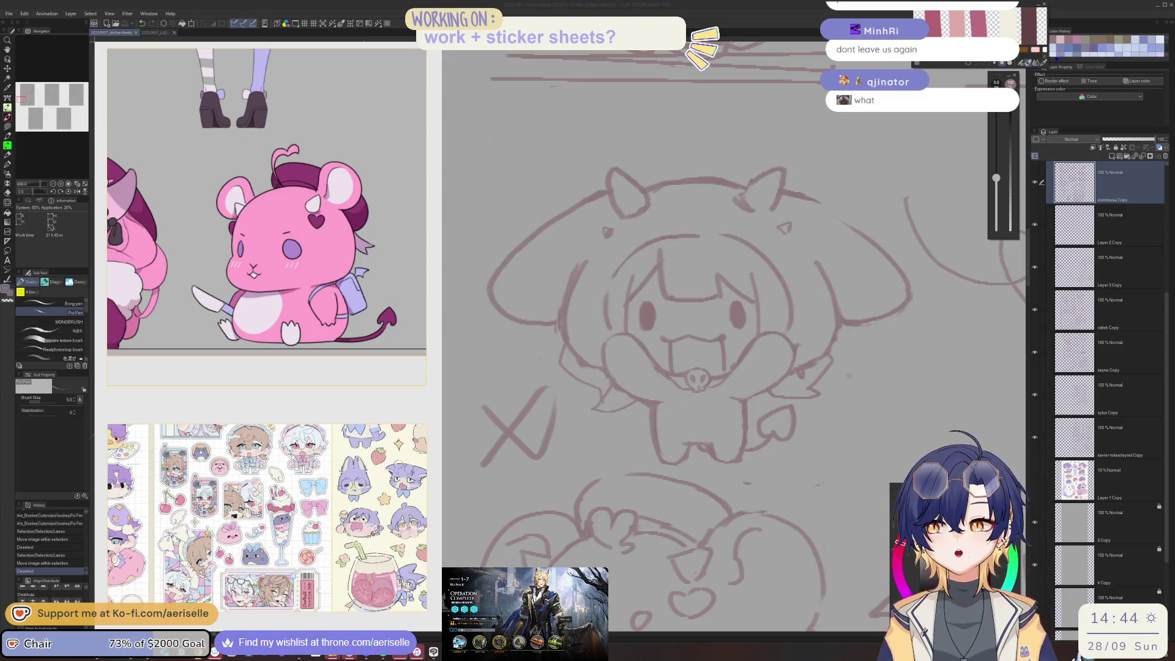
Step: Add small strokes near the doodle's arm and redraw its right arm line
click(767, 392)
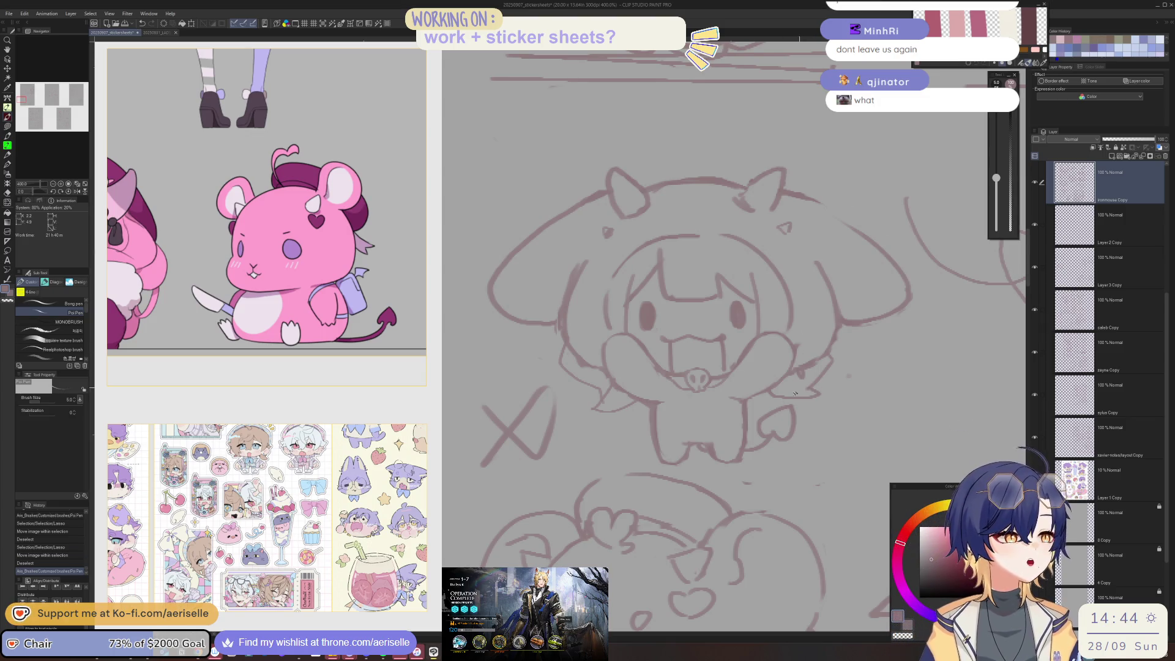
drag(767, 392, 805, 367)
mouse_move(786, 383)
mouse_down()
mouse_move(802, 378)
mouse_move(811, 392)
mouse_up()
key(e)
key(p)
drag(806, 387, 809, 399)
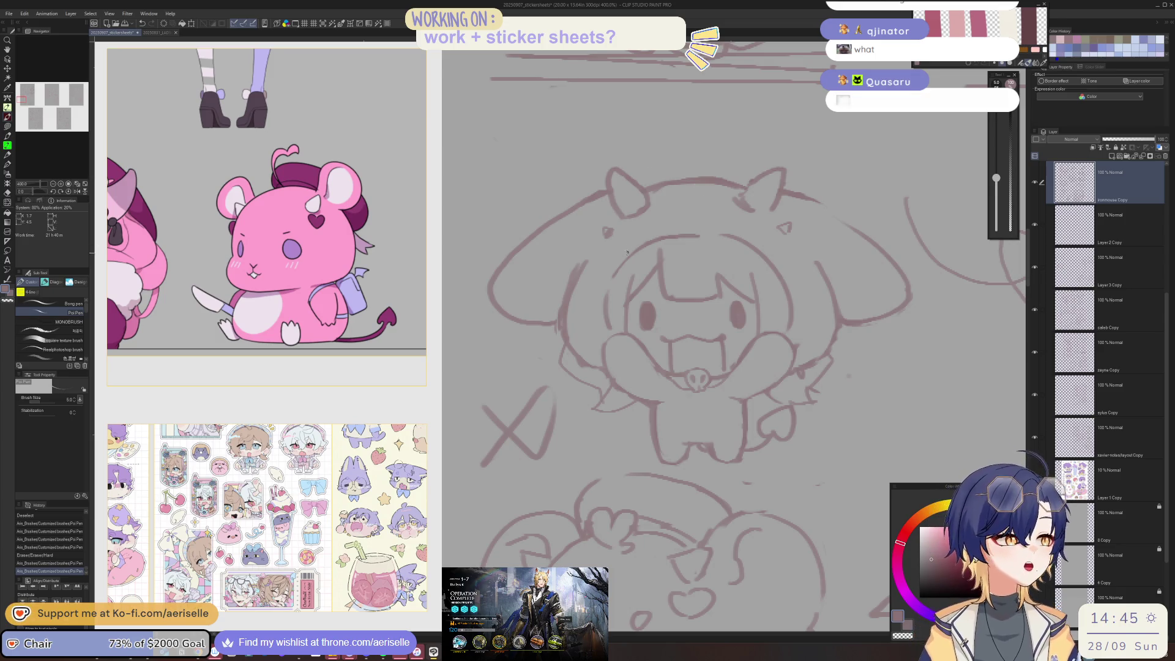
Step: Erase a stray mark, redraw near the right ear, and clean stray marks off the head top
key(e)
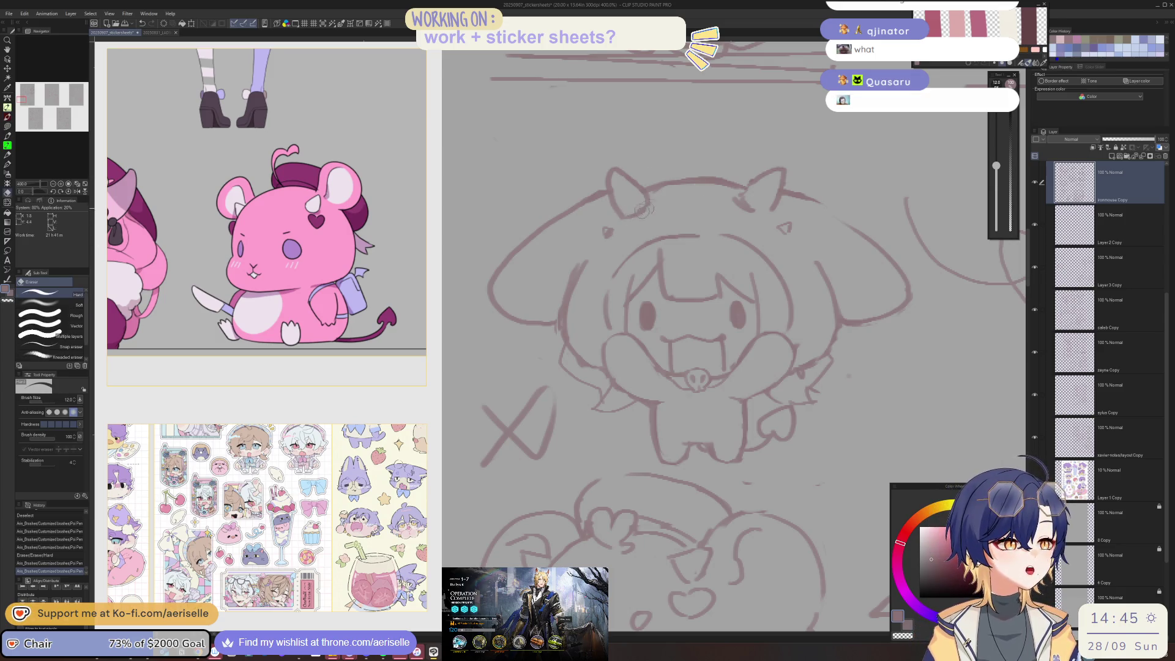
click(638, 209)
key(p)
mouse_move(742, 195)
mouse_down()
mouse_move(759, 196)
mouse_move(756, 212)
mouse_up()
key(e)
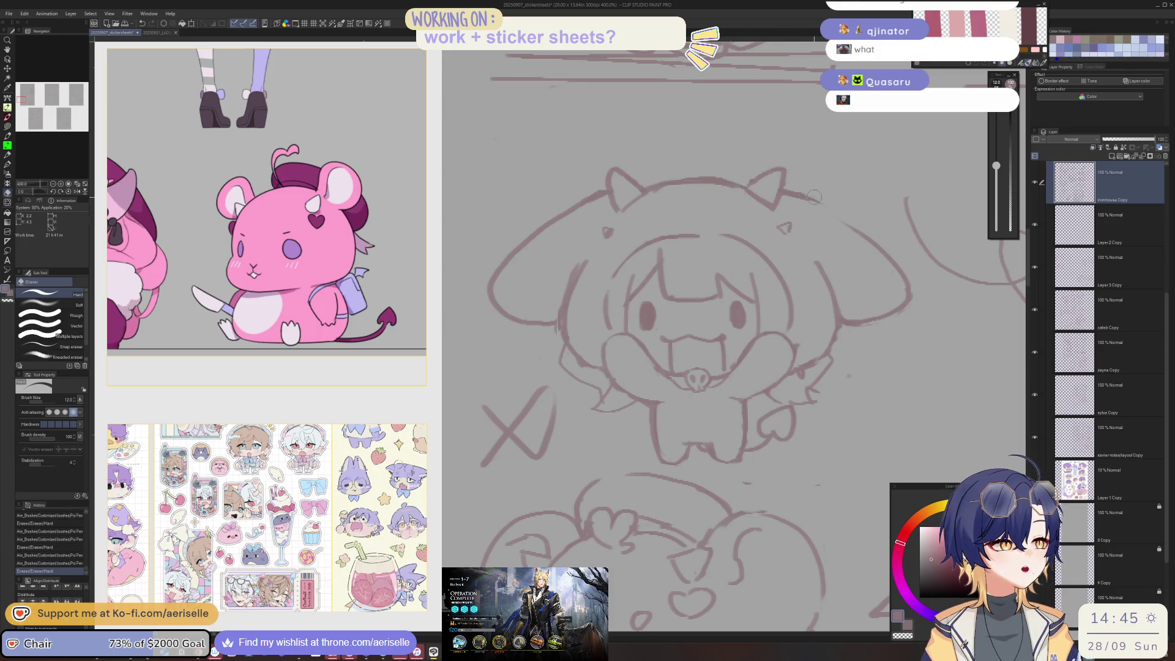
key(p)
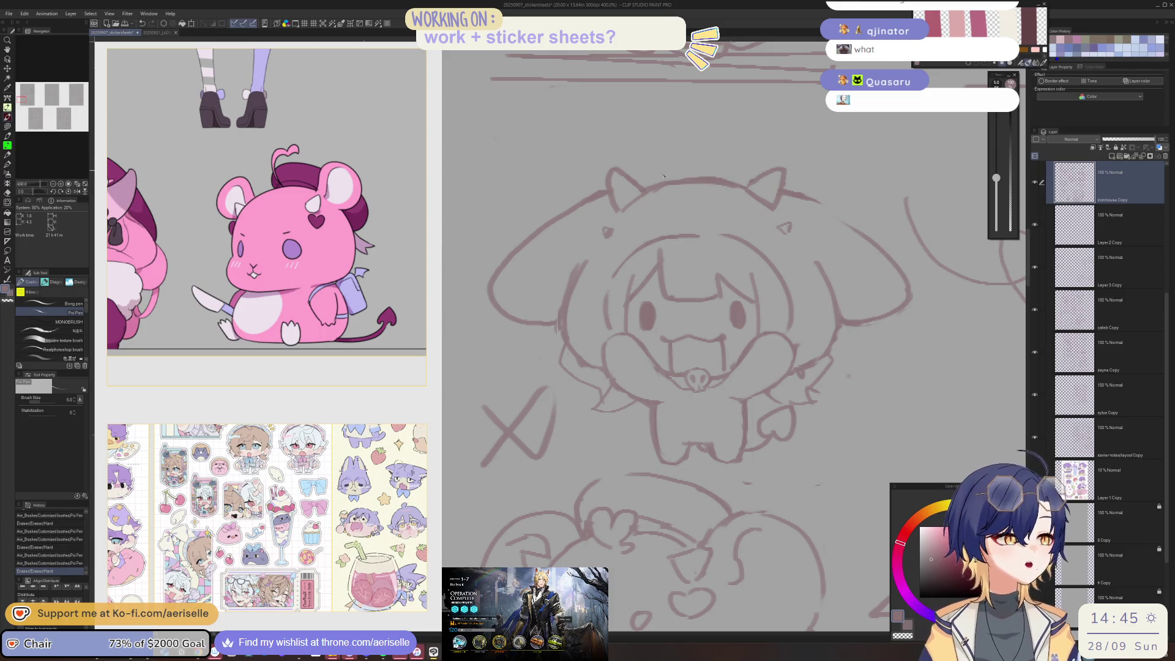
key(e)
mouse_move(648, 177)
mouse_down()
mouse_move(691, 168)
mouse_move(759, 187)
mouse_move(748, 190)
mouse_up()
key(p)
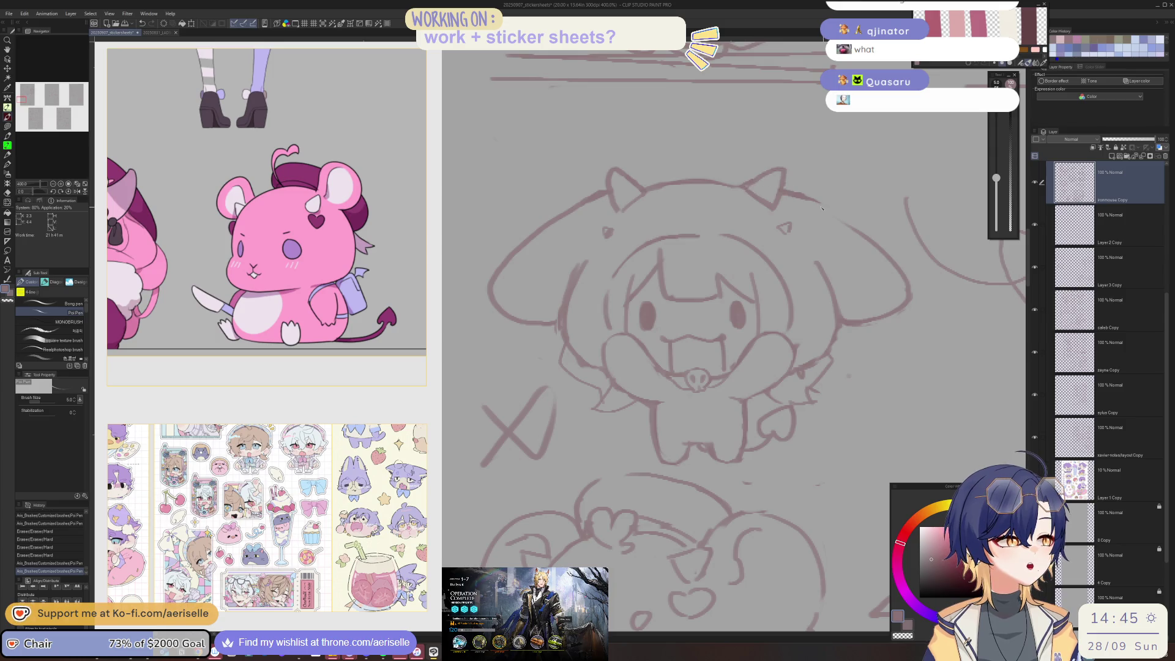
drag(820, 227, 852, 206)
Step: Add a body stroke, erase small bits with a smaller eraser, and touch up strokes near the right wing
key(ctrl+alt+0)
scroll(649, 178, up, 2)
scroll(649, 178, up, 1)
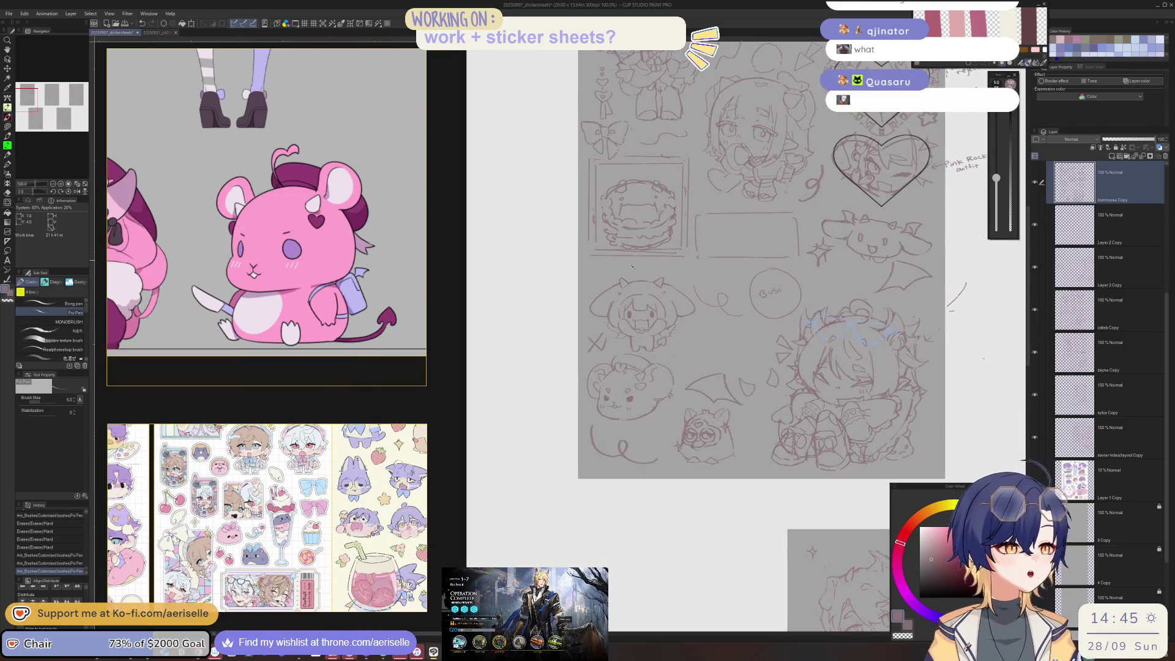
scroll(649, 177, up, 1)
scroll(649, 178, up, 1)
drag(585, 387, 617, 389)
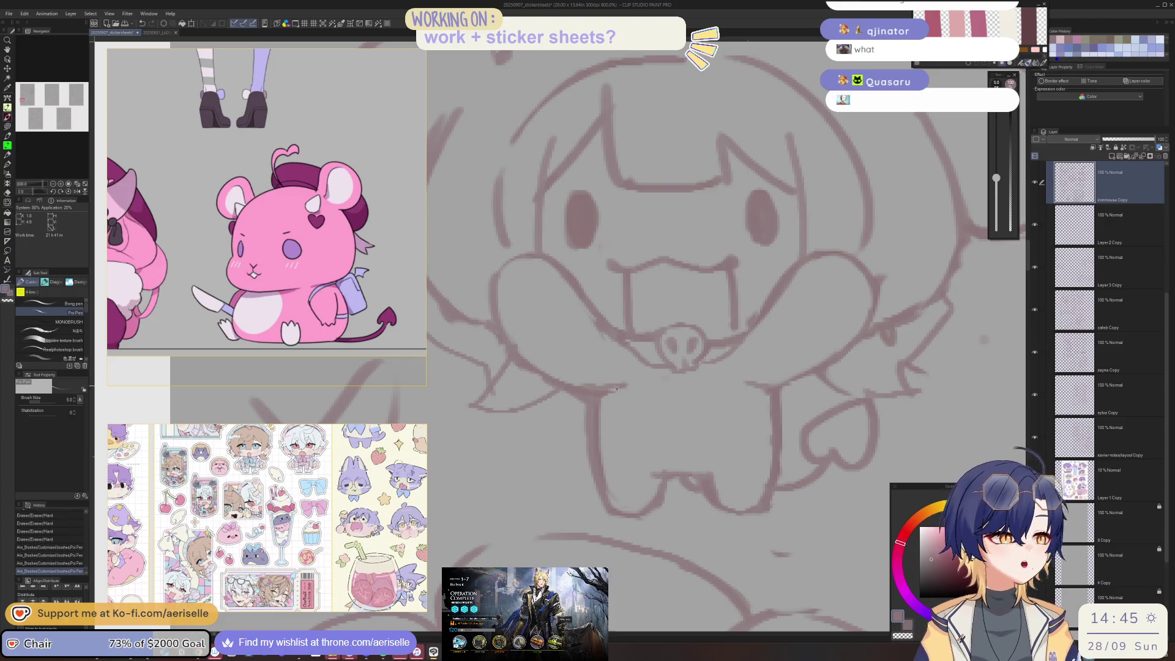
scroll(609, 394, down, 2)
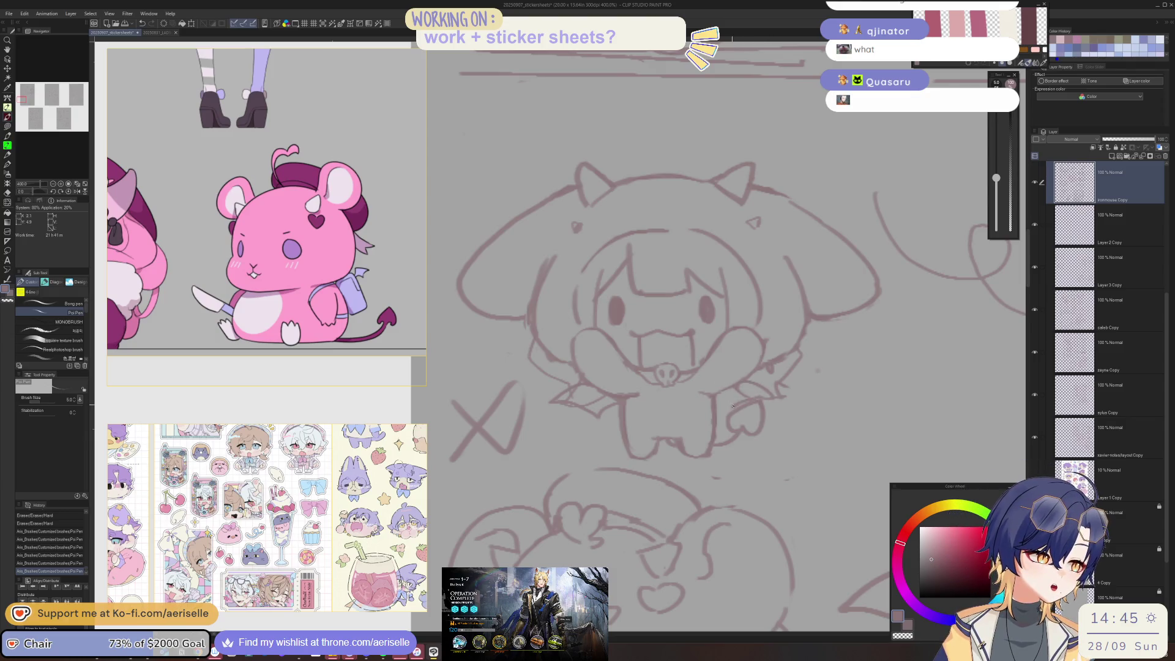
key(e)
drag(753, 397, 746, 393)
key(bracketleft)
key(bracketleft)
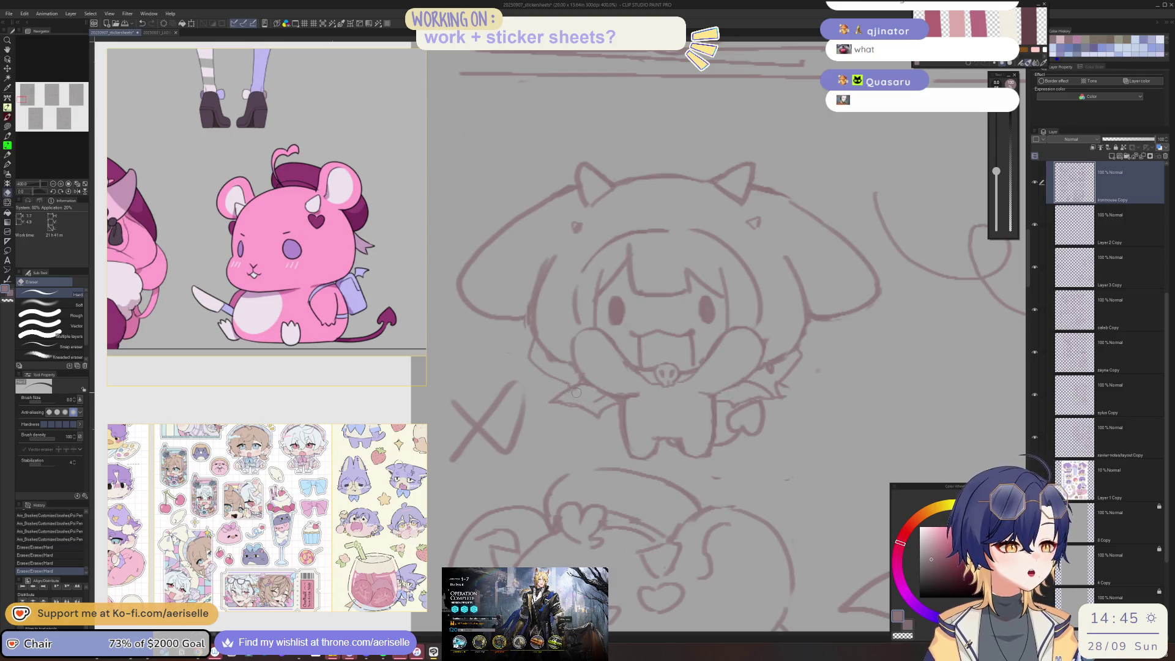
key(p)
drag(728, 395, 737, 390)
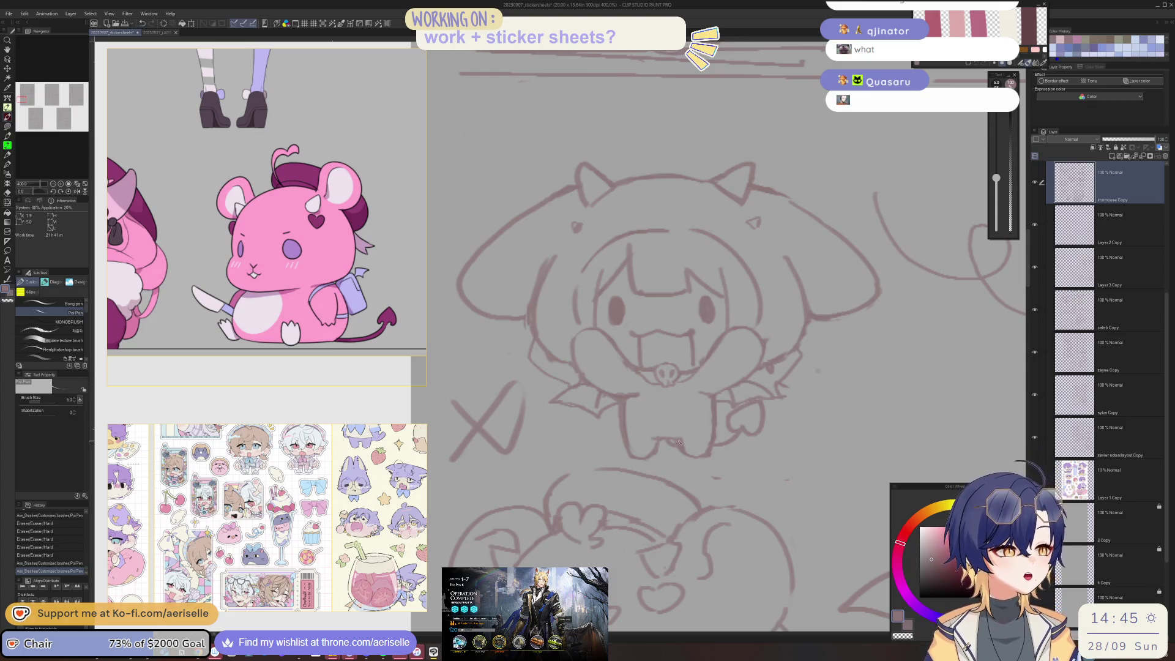
scroll(737, 391, down, 3)
scroll(587, 350, up, 5)
key(e)
drag(584, 337, 569, 377)
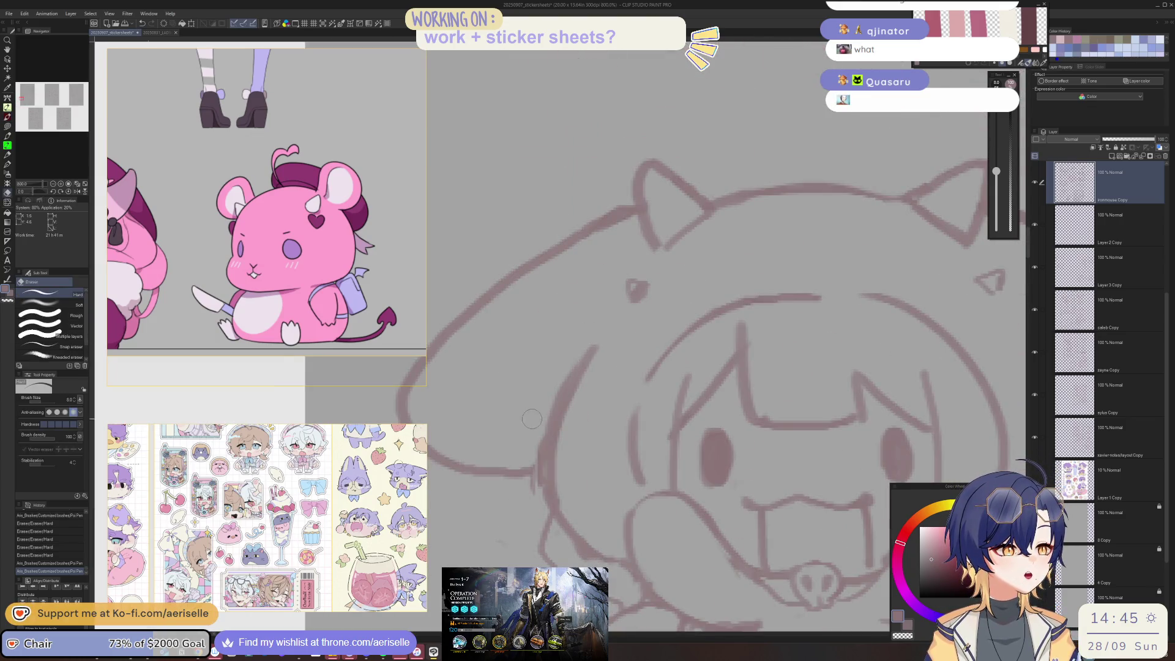
scroll(527, 432, down, 5)
drag(696, 178, 625, 278)
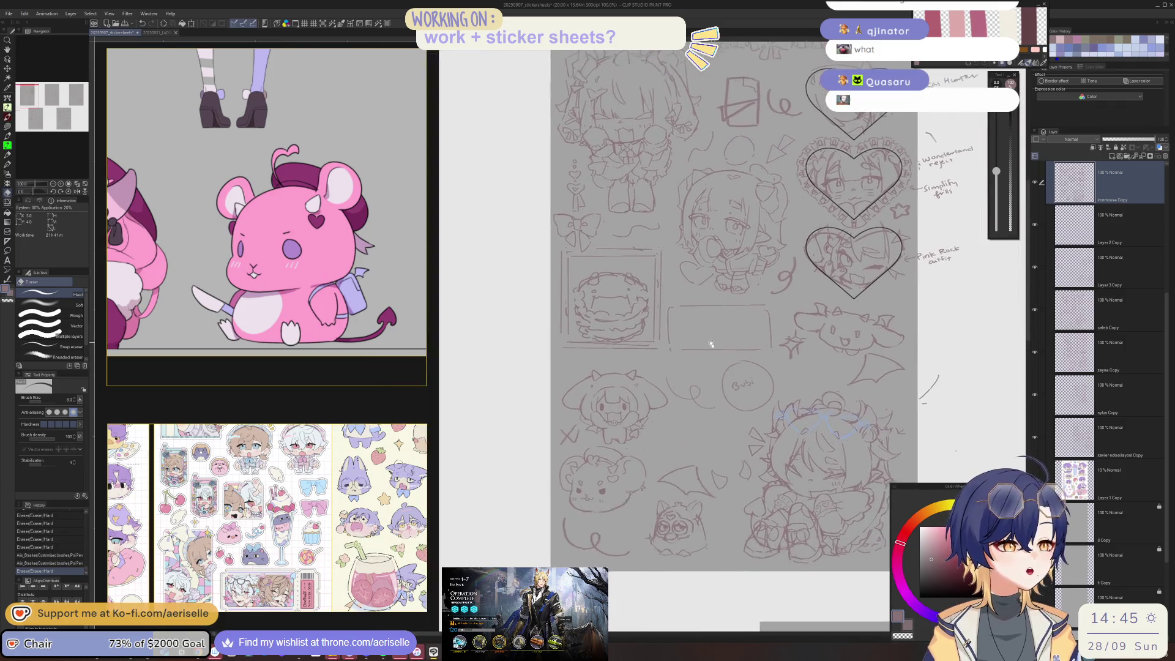
Step: Open the stamp sticker sheet file from the 2025 folder via File > Open
click(8, 13)
click(22, 51)
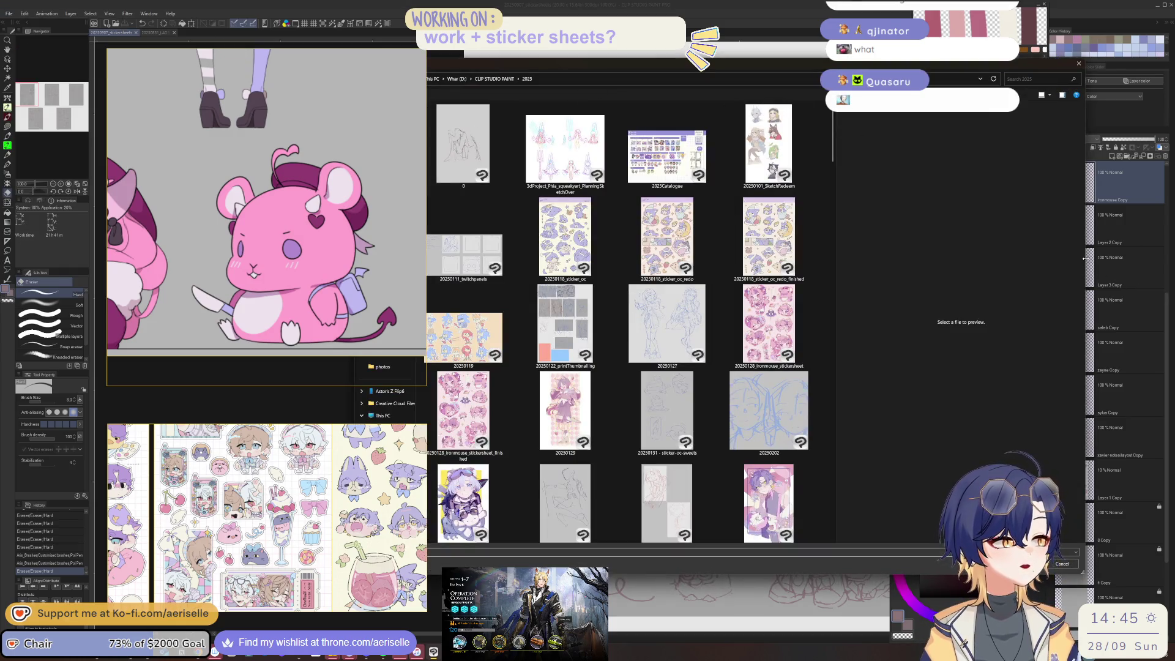
drag(1084, 258, 961, 259)
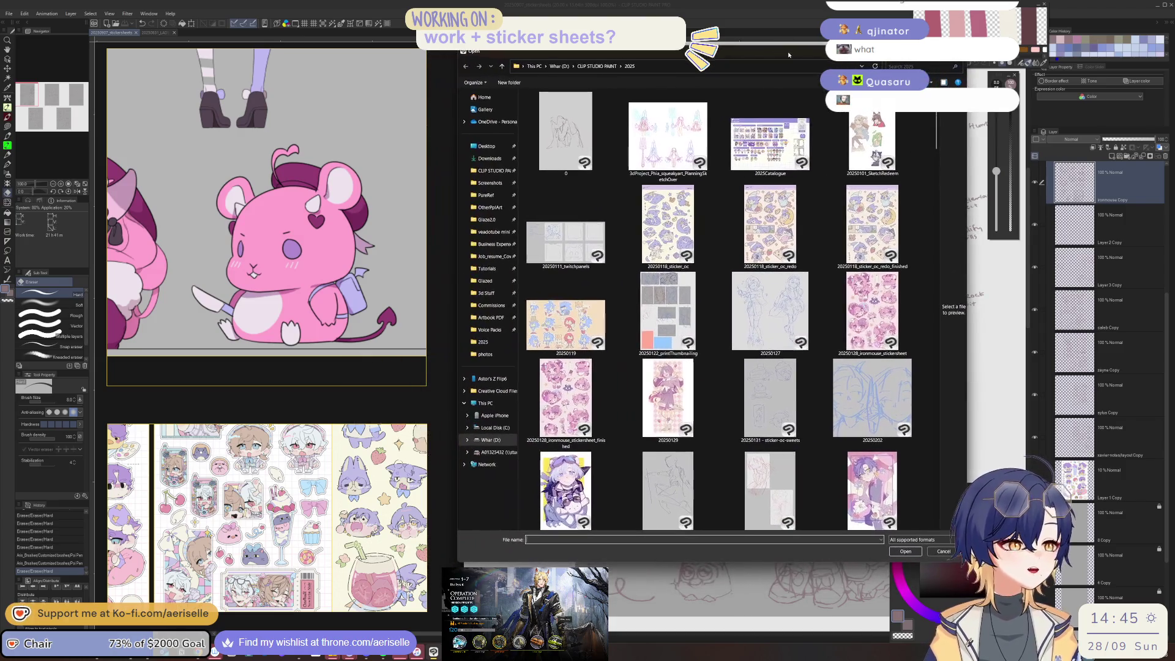
scroll(938, 142, down, 2)
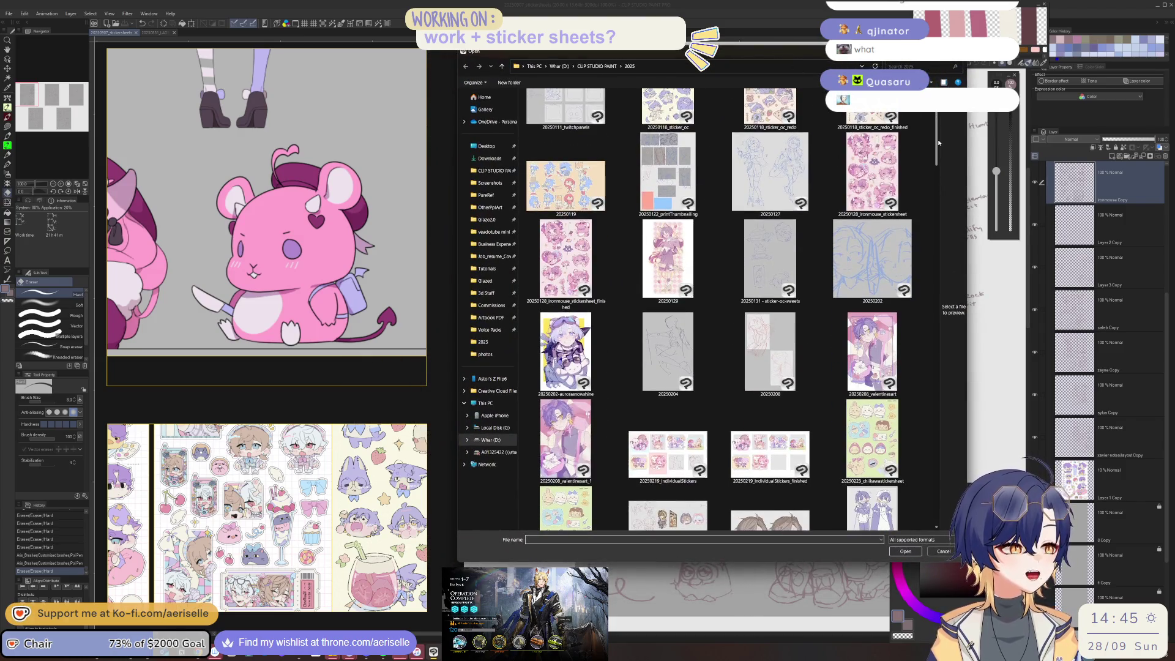
scroll(938, 142, down, 5)
double_click(679, 289)
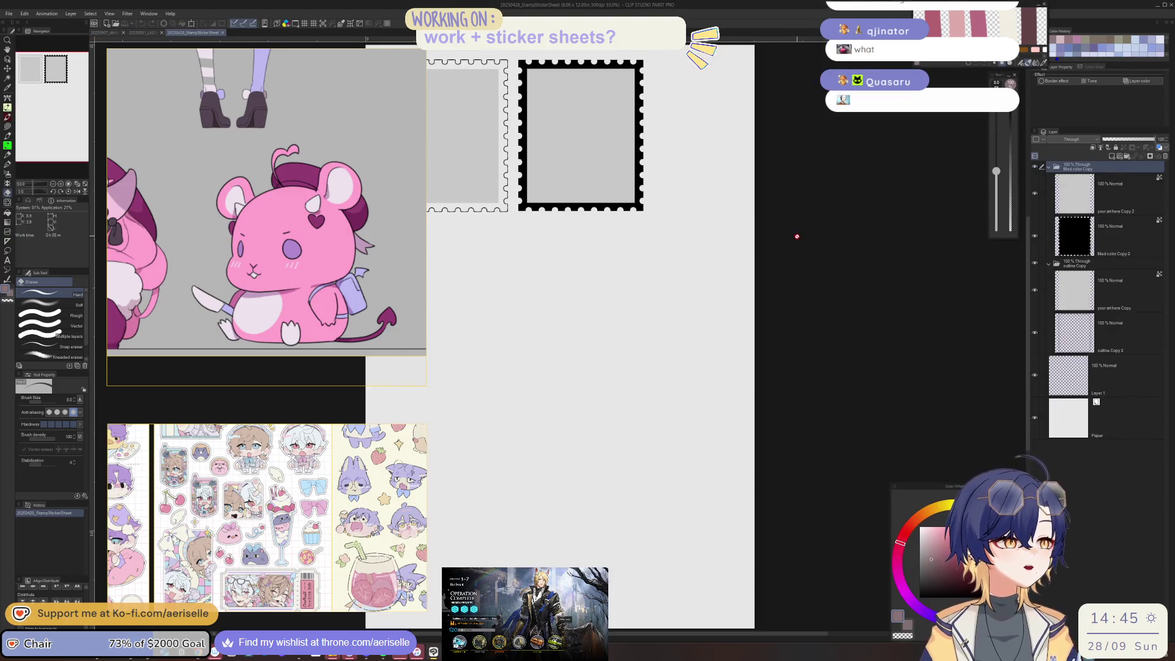
Step: Inspect the stamp layers, select the filled color Copy group, and switch to the 20250907_stickersheets tab
scroll(742, 210, up, 1)
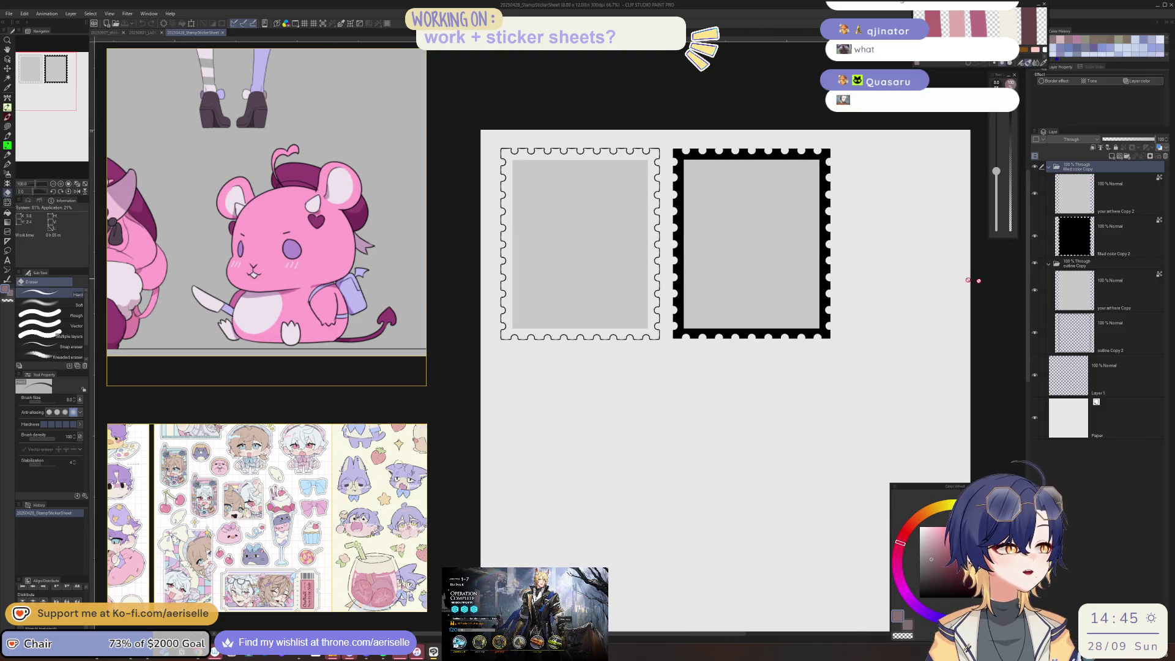
click(1068, 204)
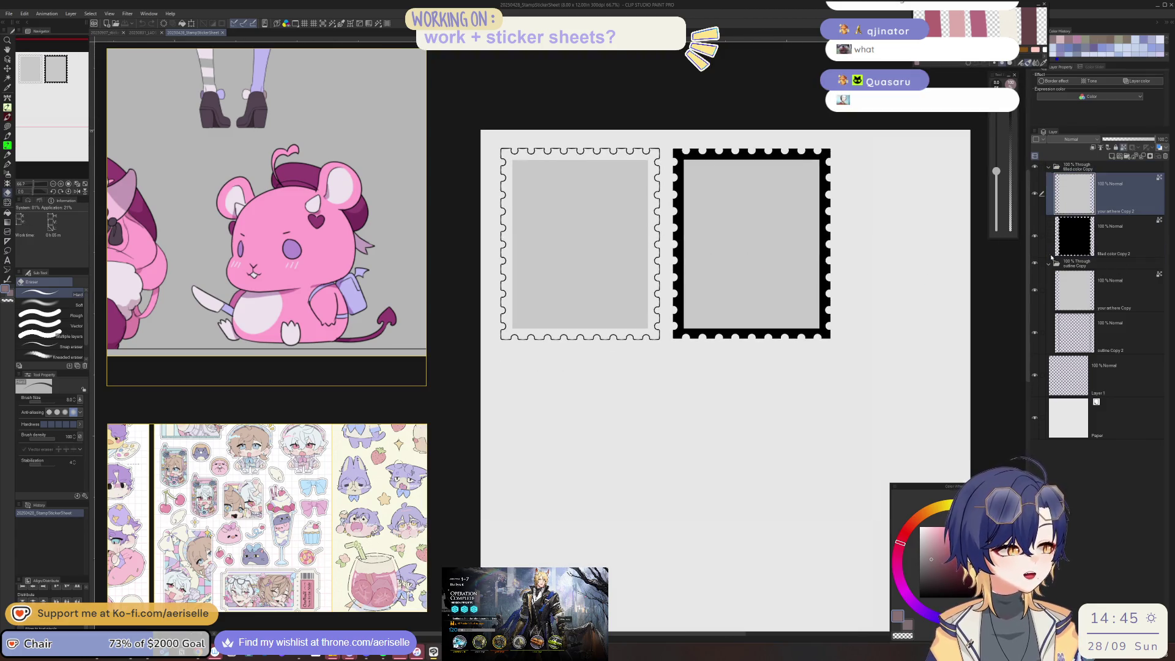
click(1036, 267)
click(1036, 267)
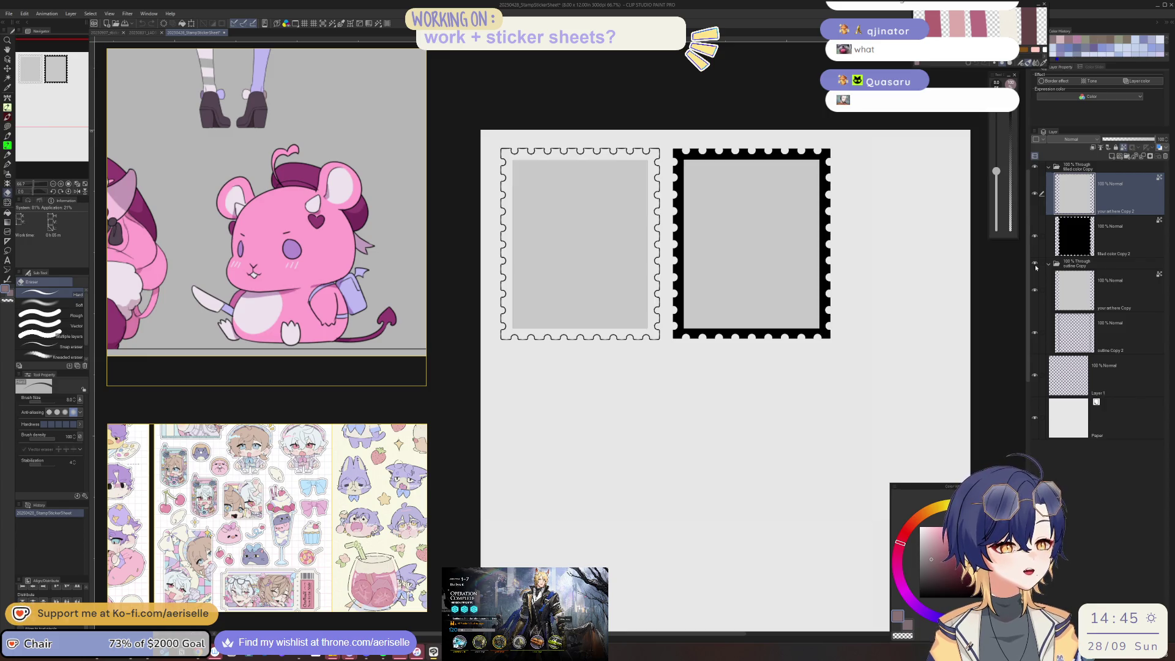
click(1079, 271)
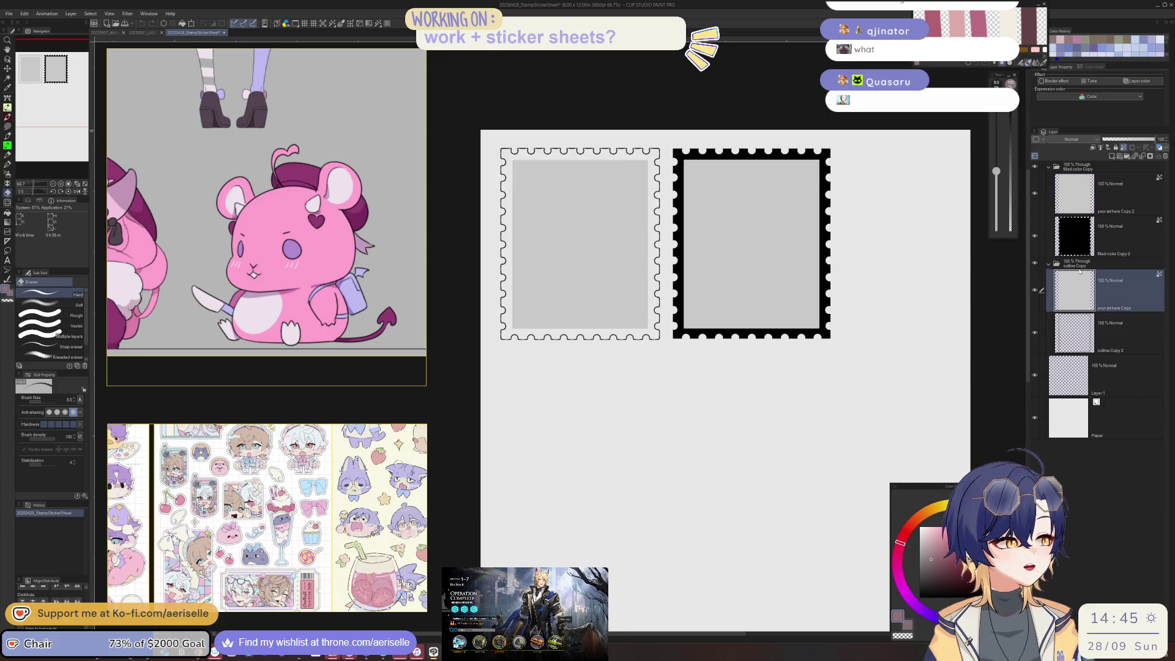
click(1111, 170)
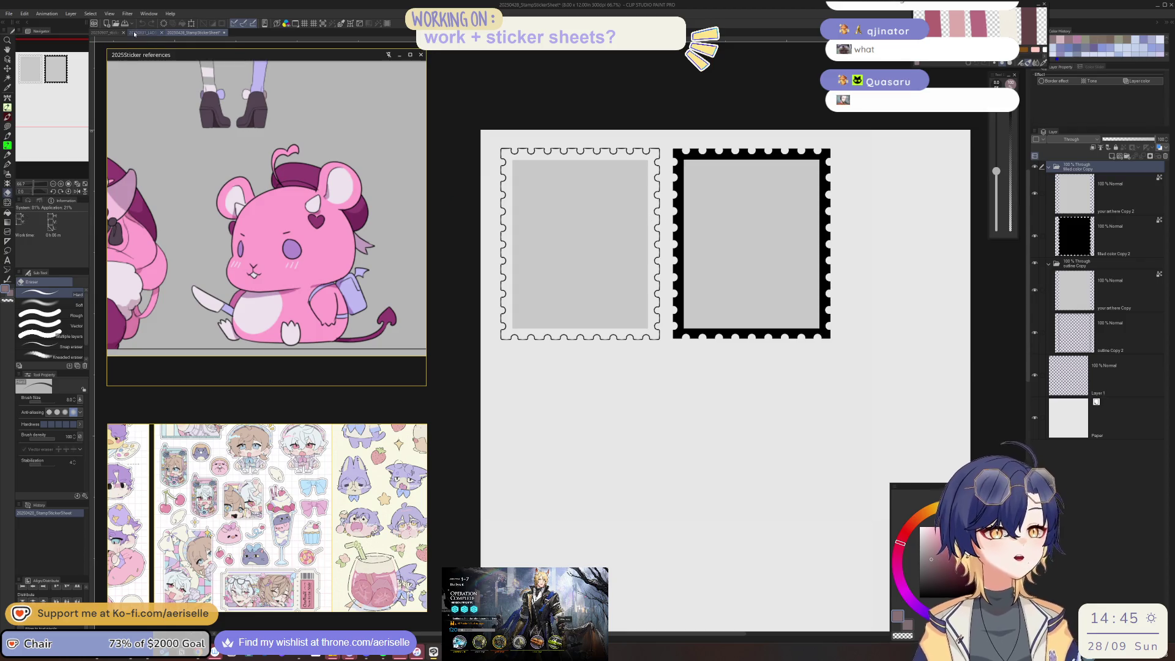
click(145, 33)
click(107, 33)
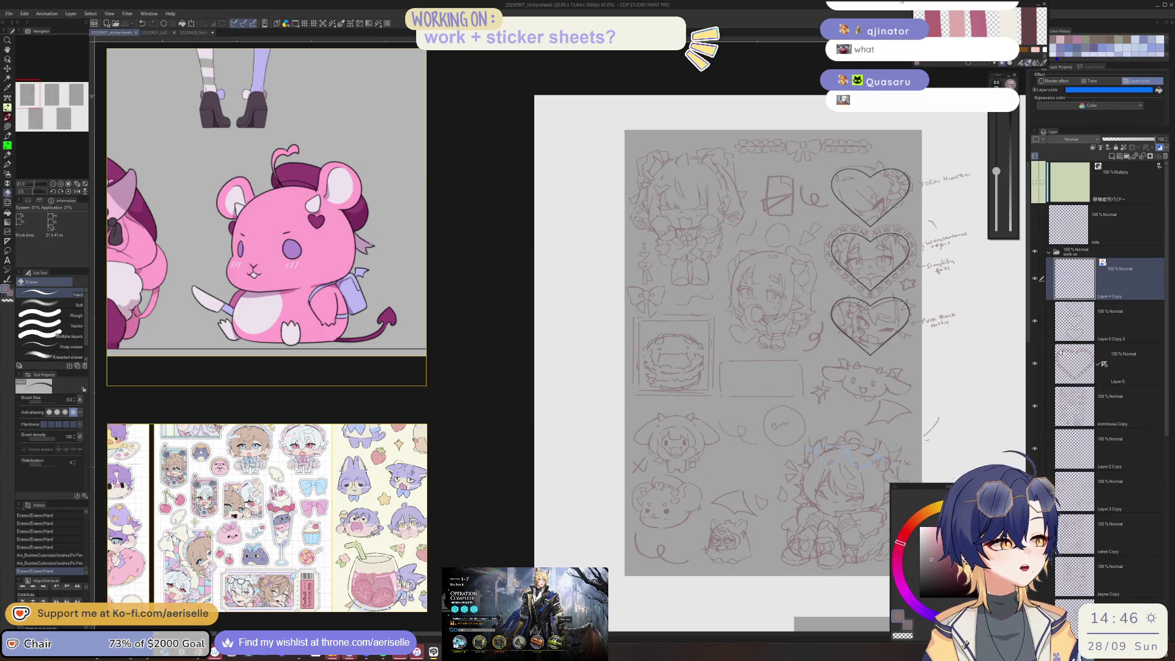
Step: Paste the black stamp frame into the sheet and move its group below the copied layer
drag(747, 368, 715, 296)
key(ctrl+v)
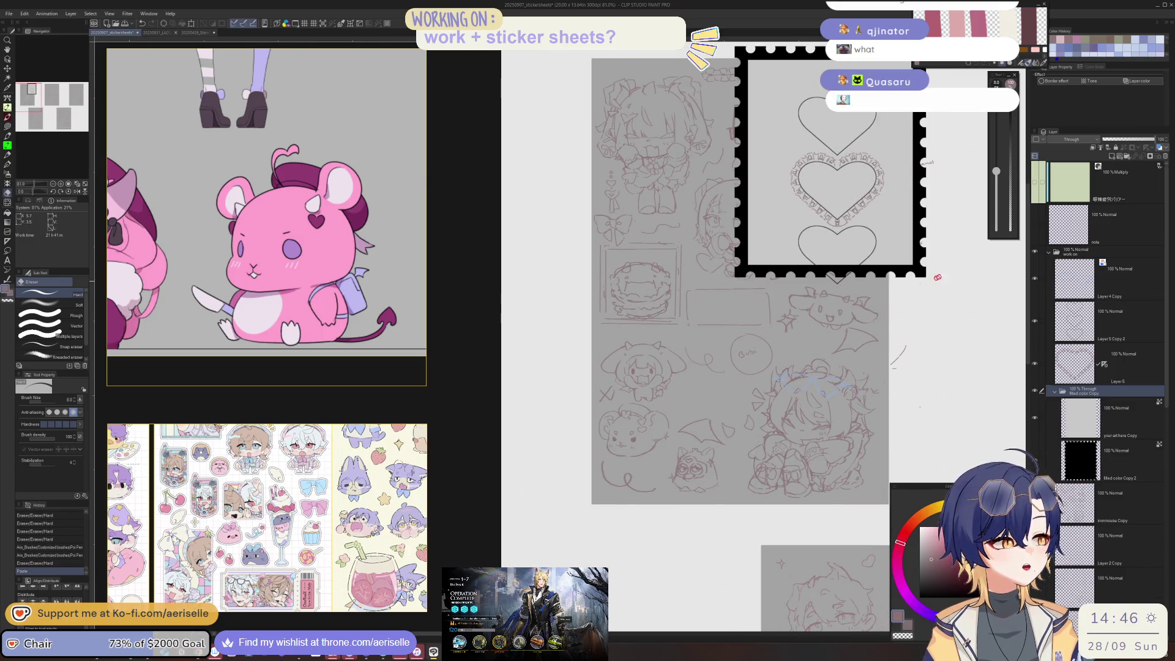
drag(1089, 391, 1089, 526)
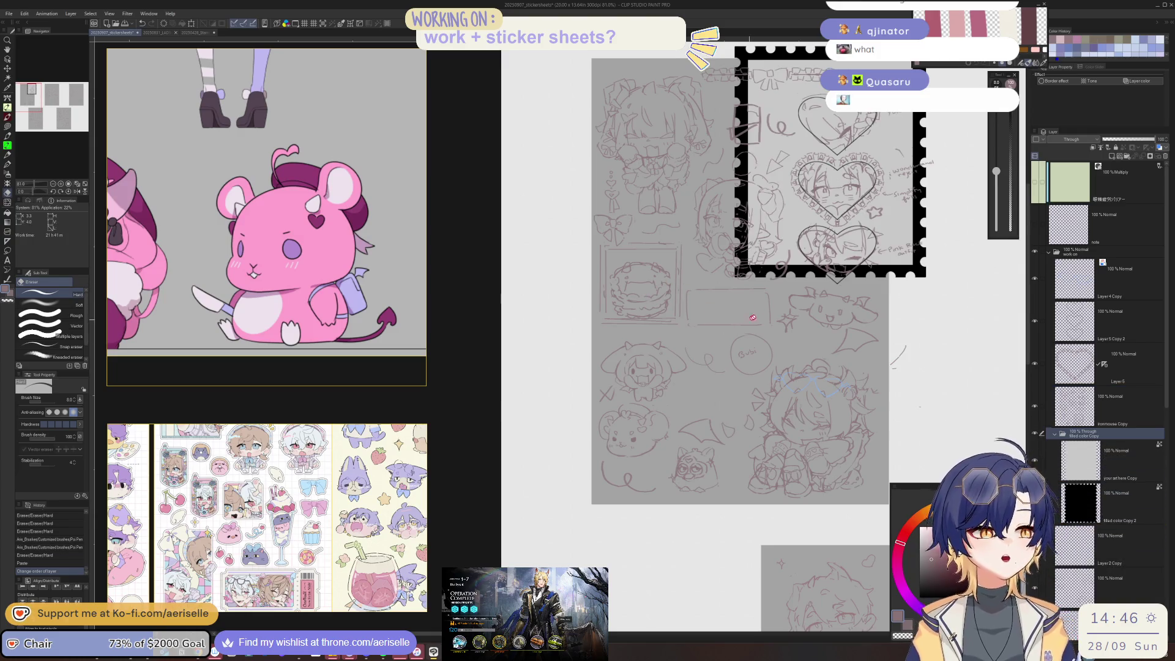
drag(746, 16, 726, 71)
Step: Lasso-select the stamp frame and move it left over the pancake doodle
key(m)
drag(673, 104, 925, 119)
key(k)
mouse_move(829, 150)
mouse_down()
mouse_move(652, 150)
mouse_move(641, 273)
mouse_up()
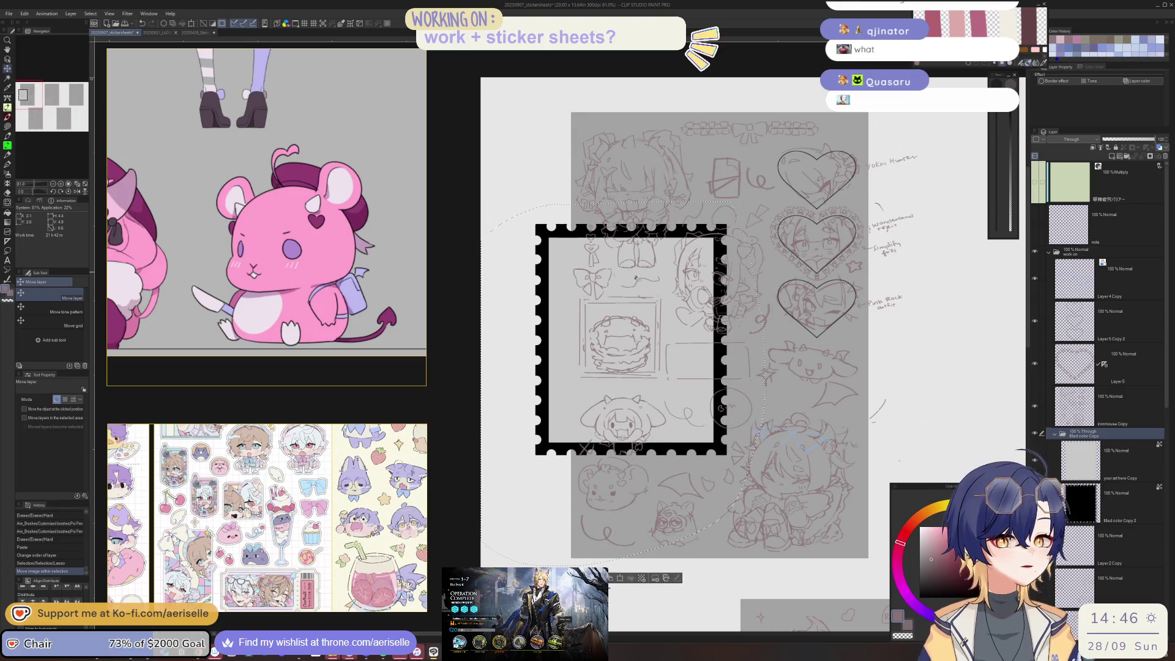
Step: Try shrinking and widening the stamp around the pancake, then cancel and restore its position
click(620, 577)
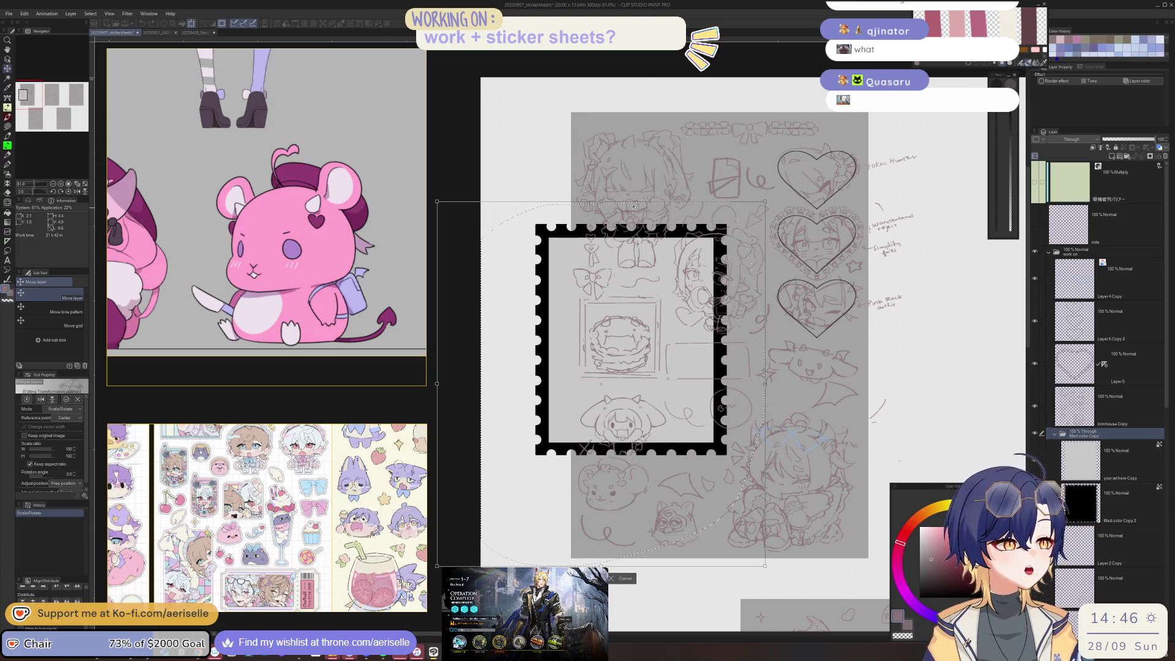
drag(601, 202, 601, 410)
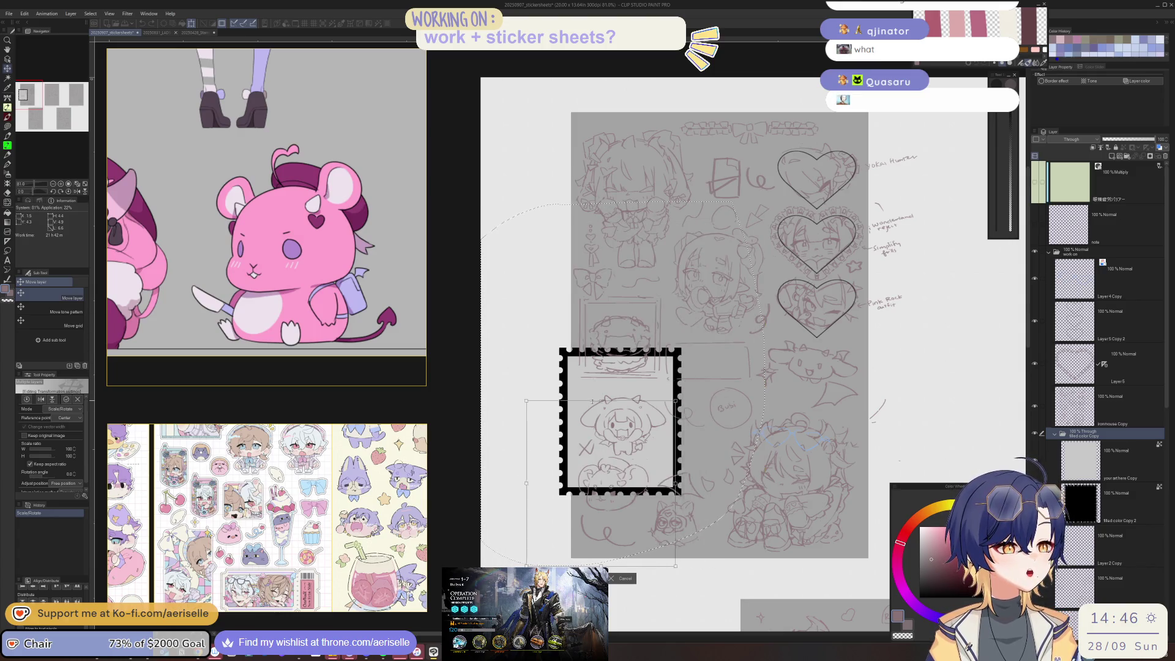
drag(622, 476, 630, 356)
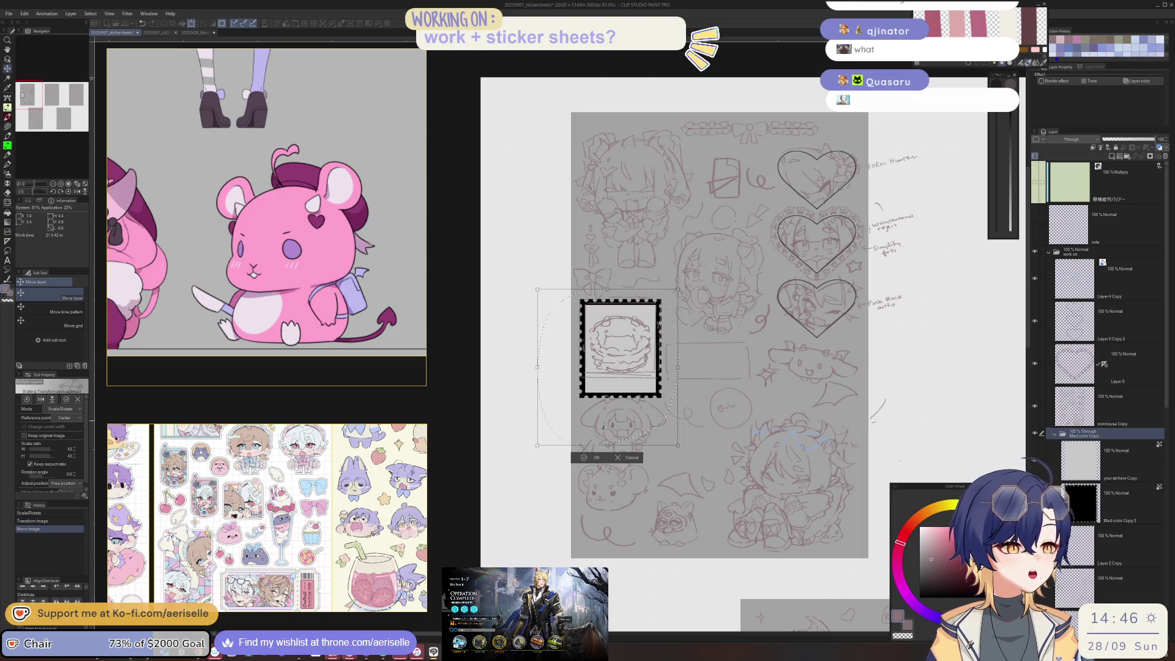
drag(607, 445, 608, 425)
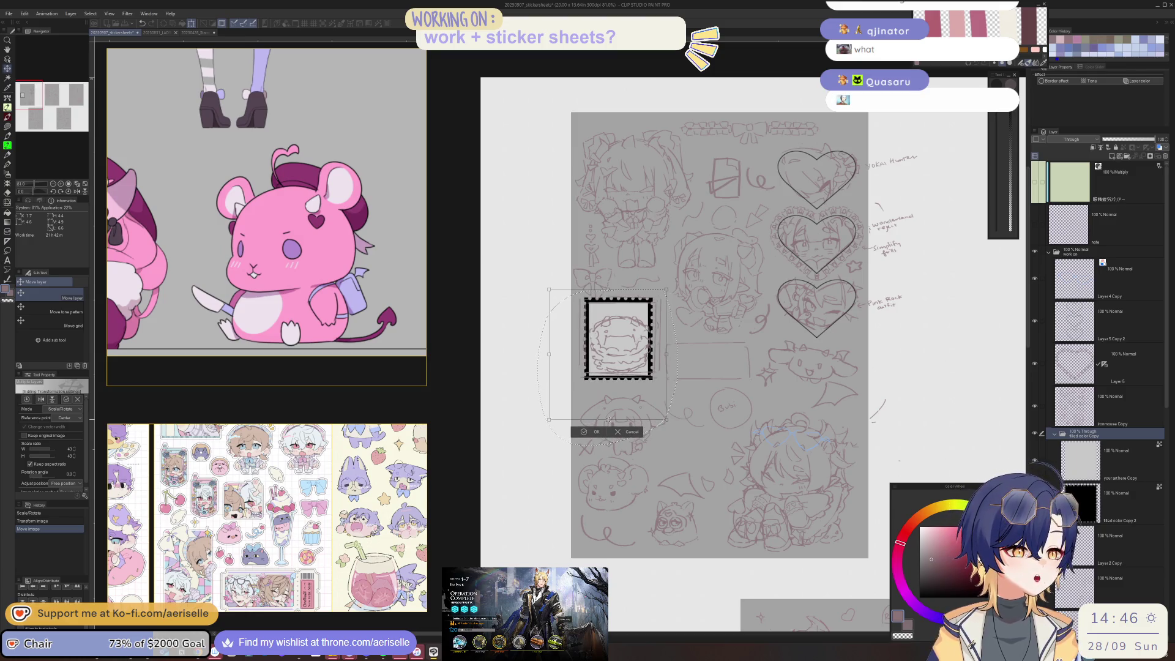
drag(608, 369, 606, 365)
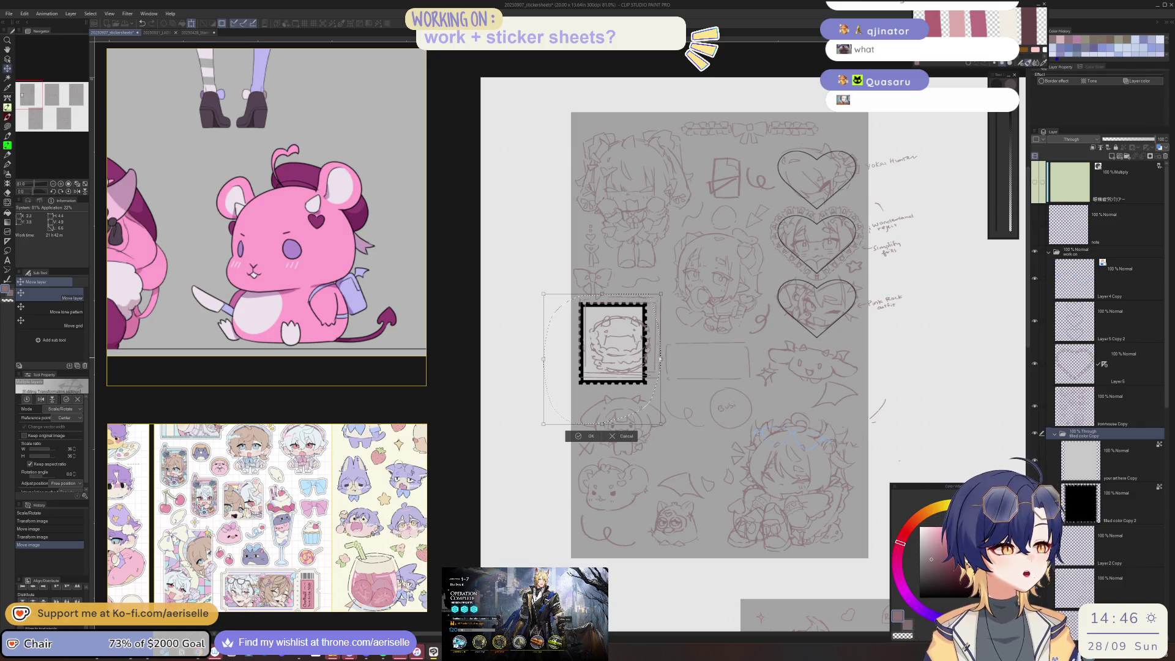
drag(661, 361, 676, 379)
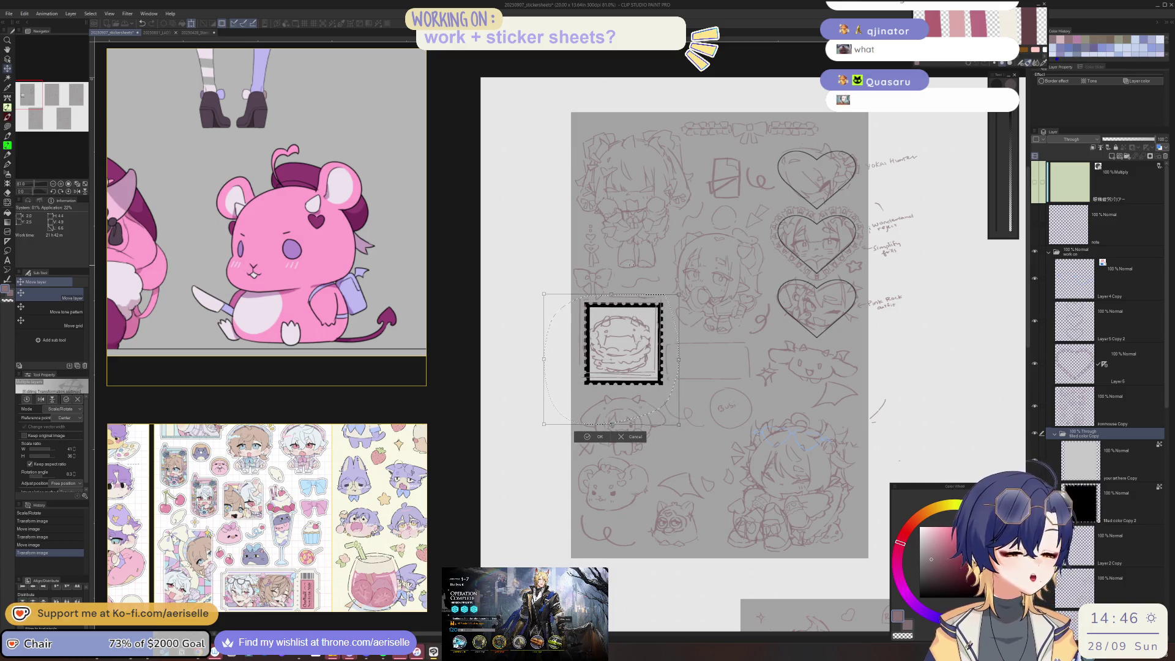
key(ctrl+z)
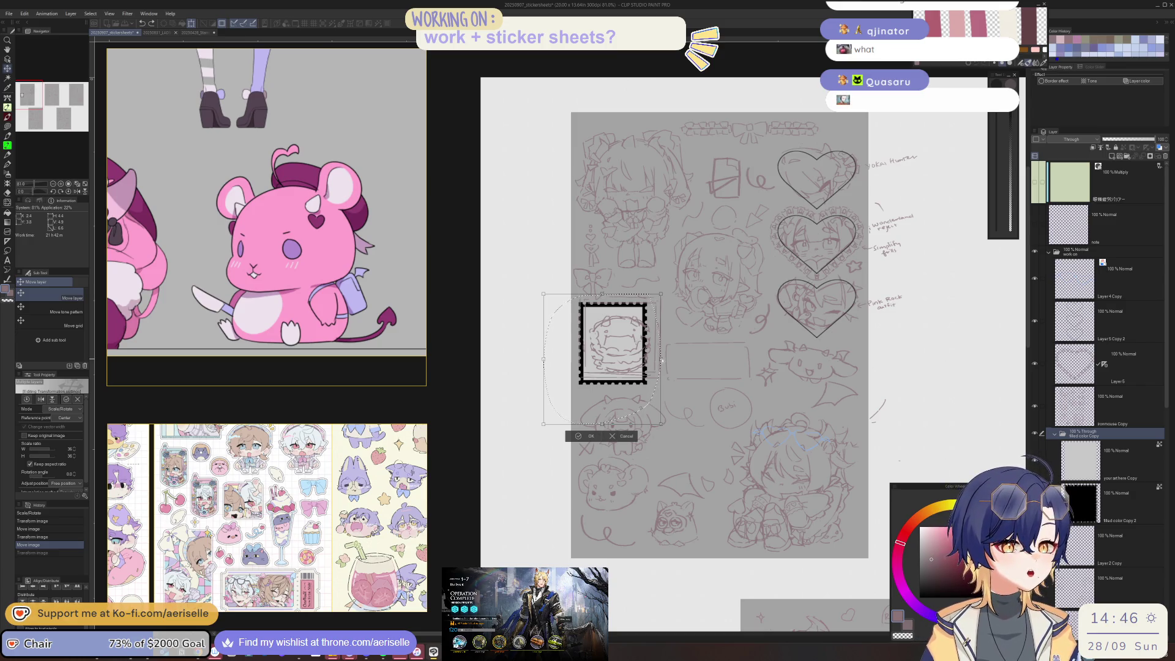
drag(662, 361, 674, 361)
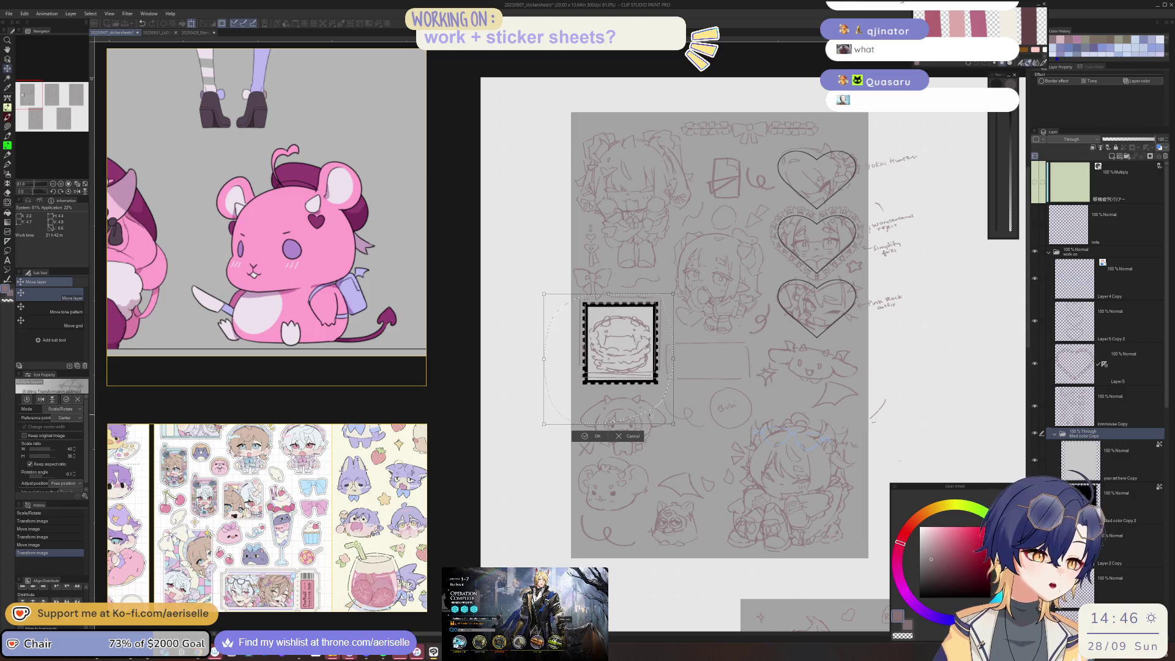
key(Escape)
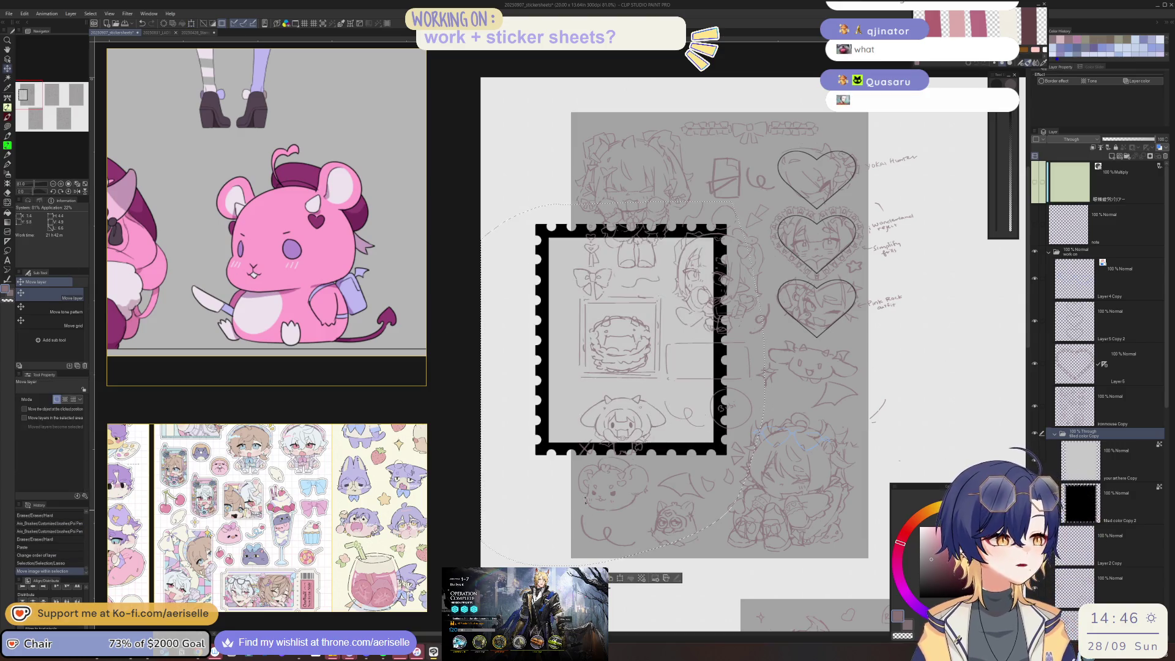
key(ctrl+z)
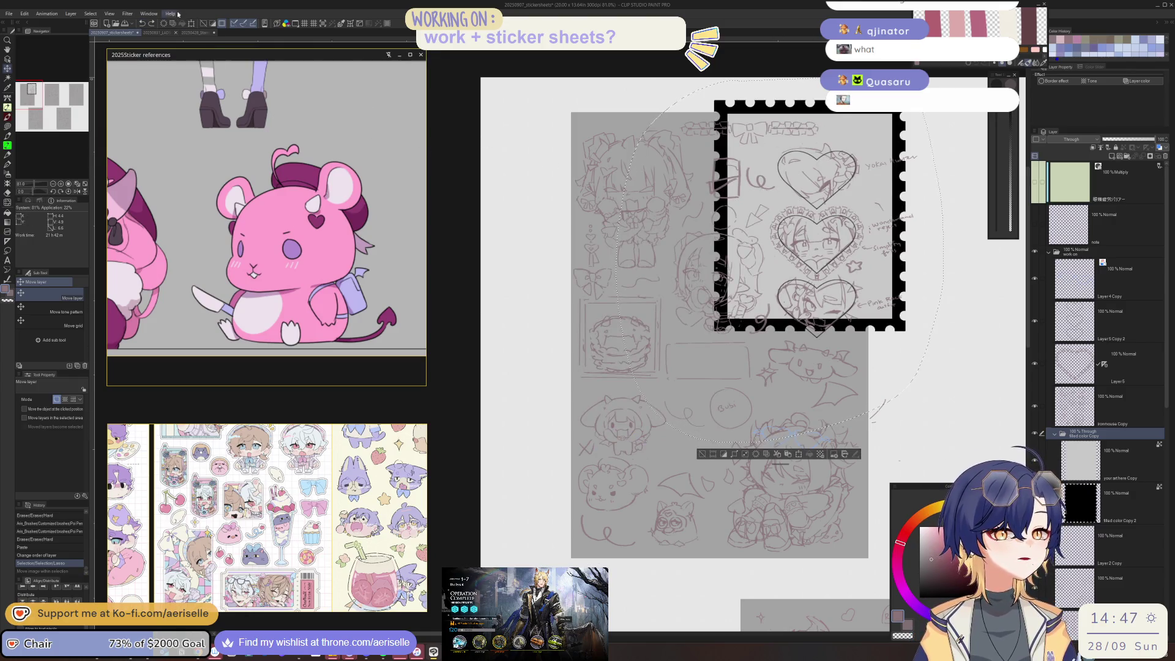
click(151, 26)
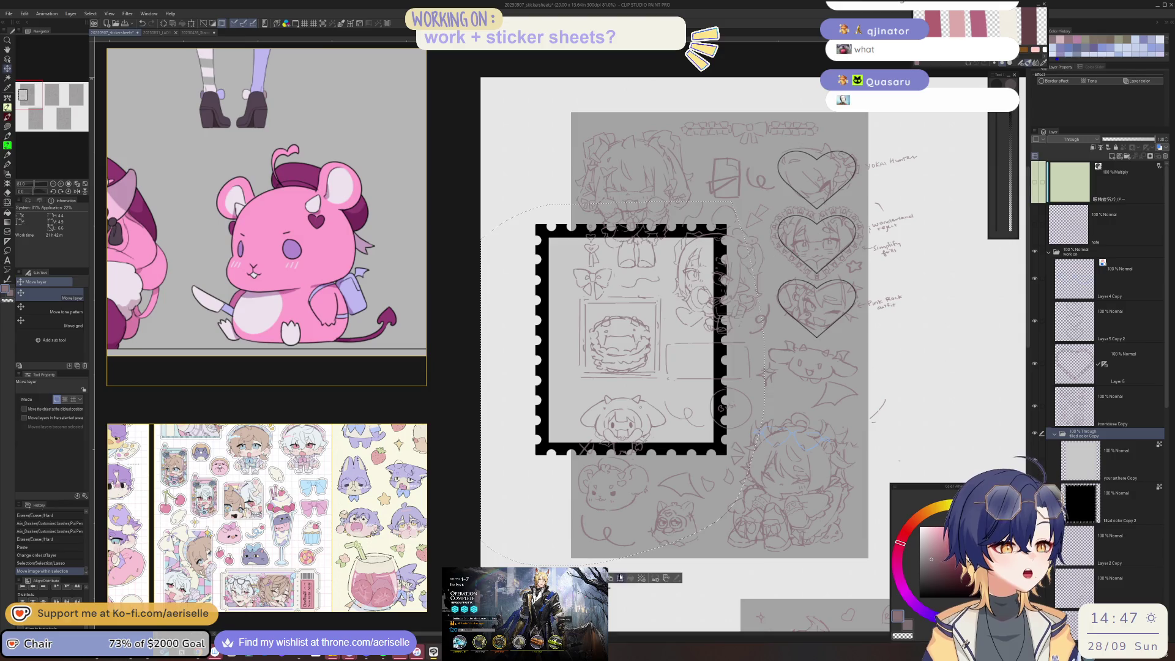
Step: Scale the stamp frame much smaller, keep it upright, and position it over the pancake
key(ctrl+t)
mouse_move(601, 201)
mouse_down()
mouse_move(601, 405)
mouse_move(577, 409)
mouse_up()
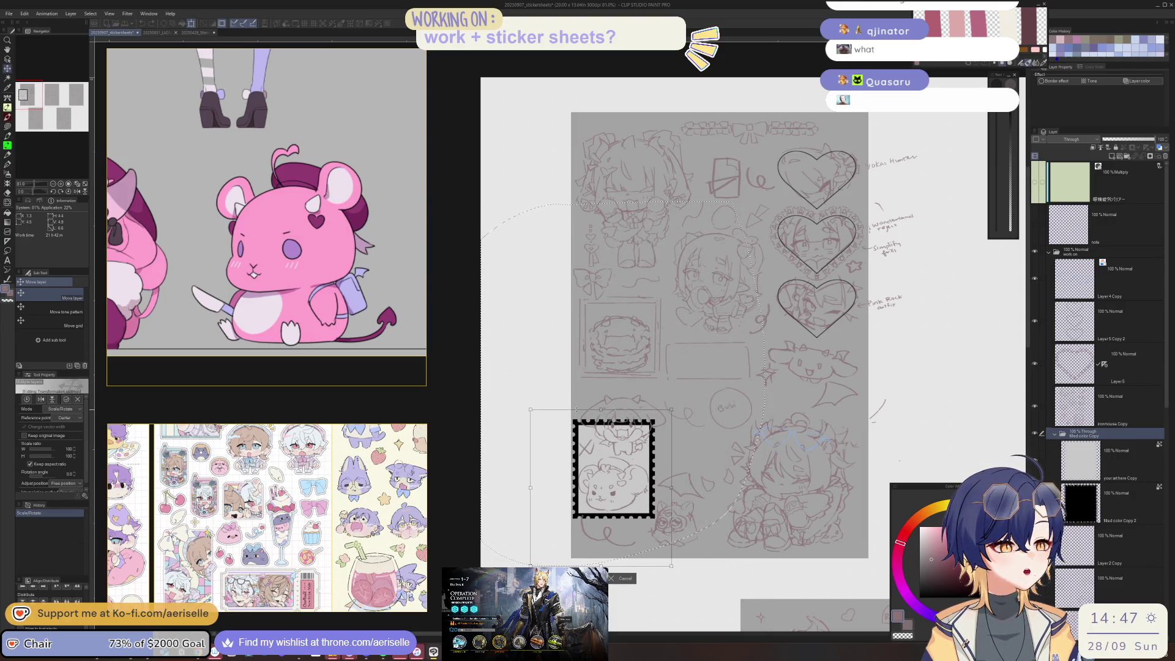
drag(716, 468, 718, 484)
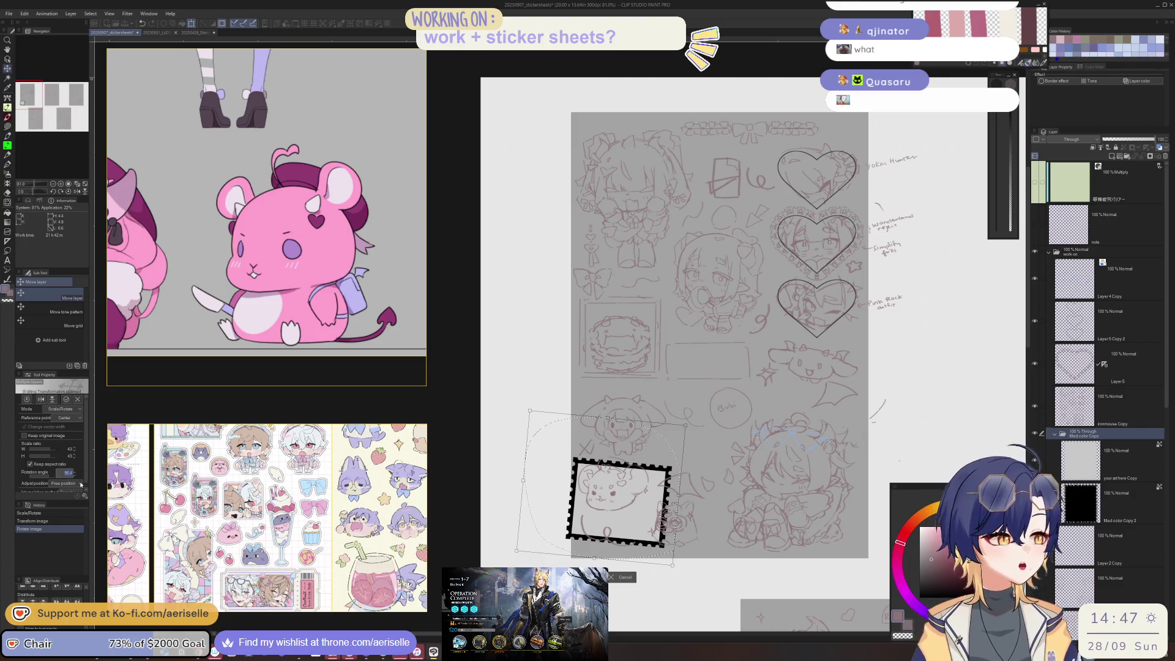
drag(80, 484, 425, 486)
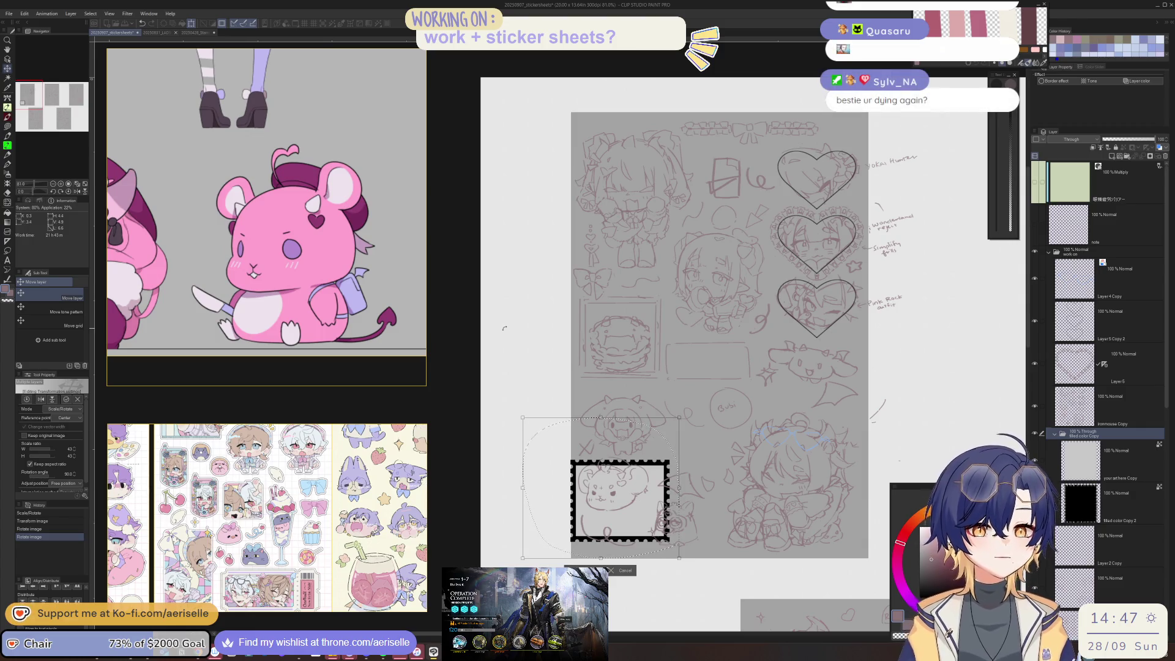
mouse_move(629, 519)
mouse_down()
mouse_move(638, 360)
mouse_move(656, 361)
mouse_up()
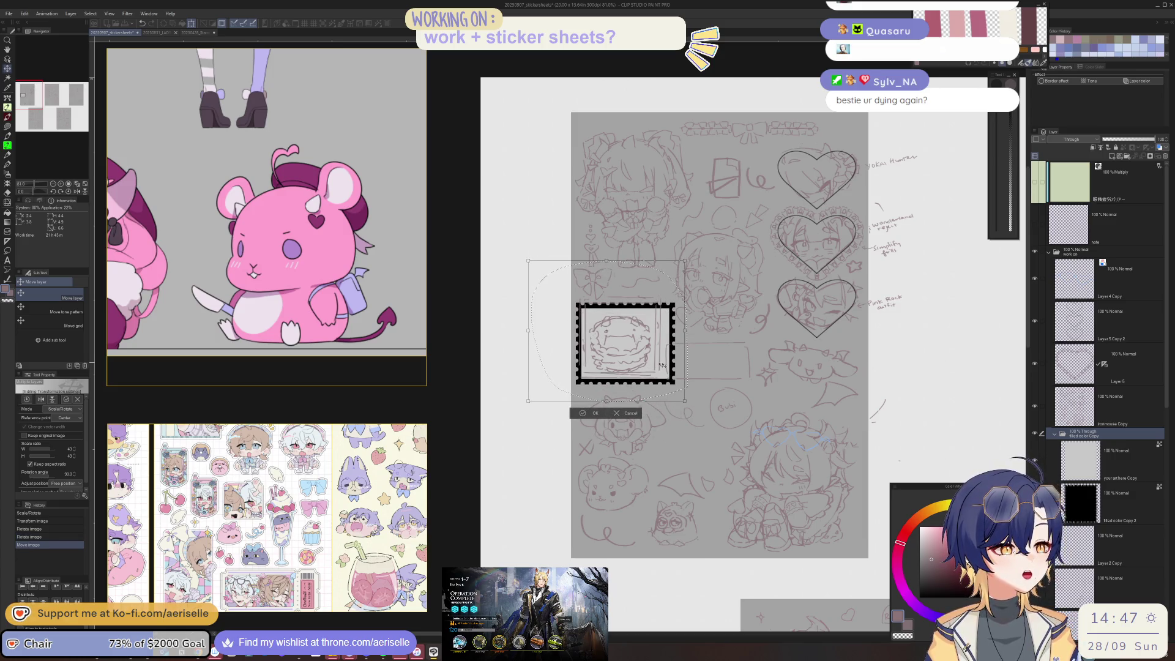
drag(662, 364, 659, 364)
drag(686, 259, 678, 267)
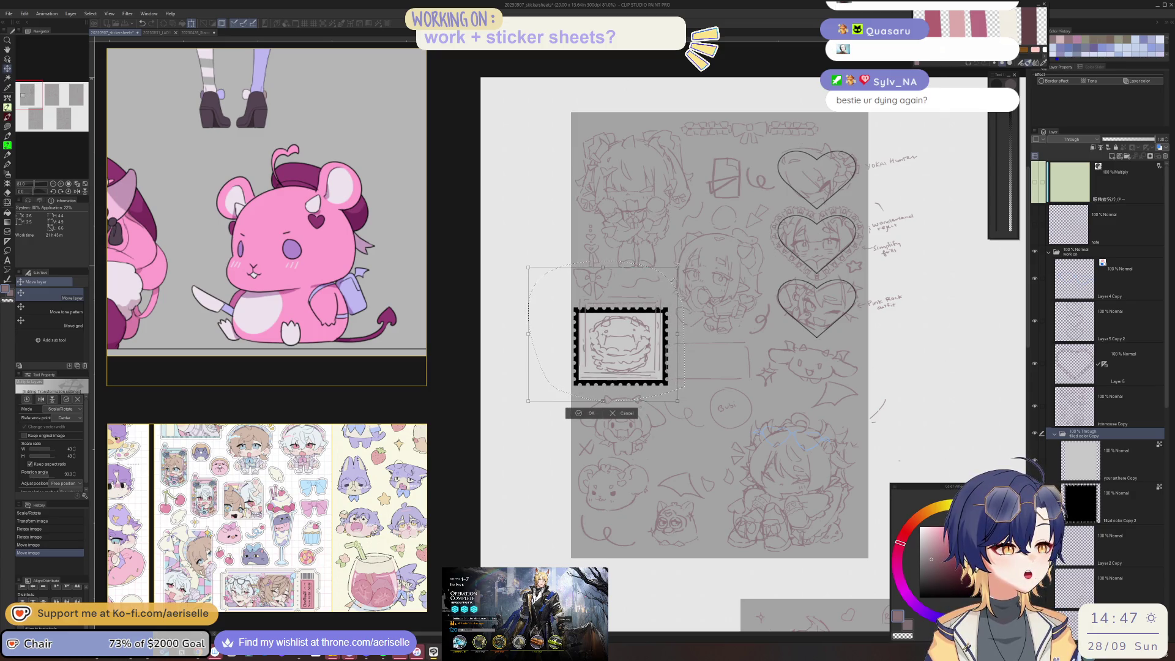
Step: Nudge the stamp into its final spot, confirm the transform and deselect
drag(636, 392, 637, 390)
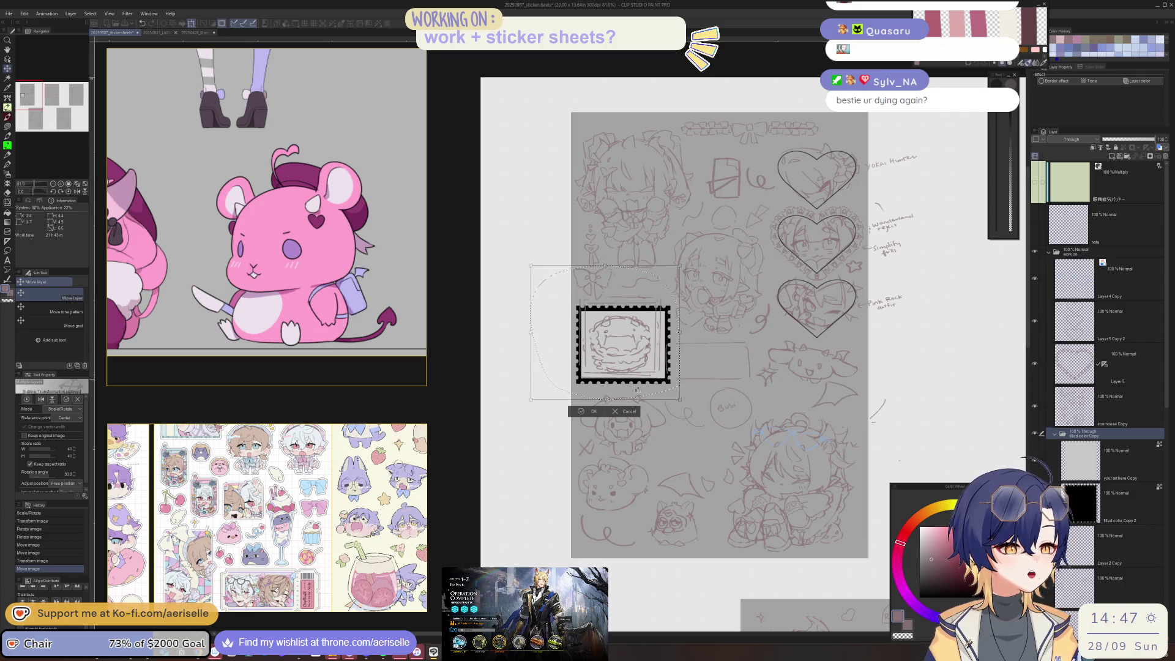
click(589, 413)
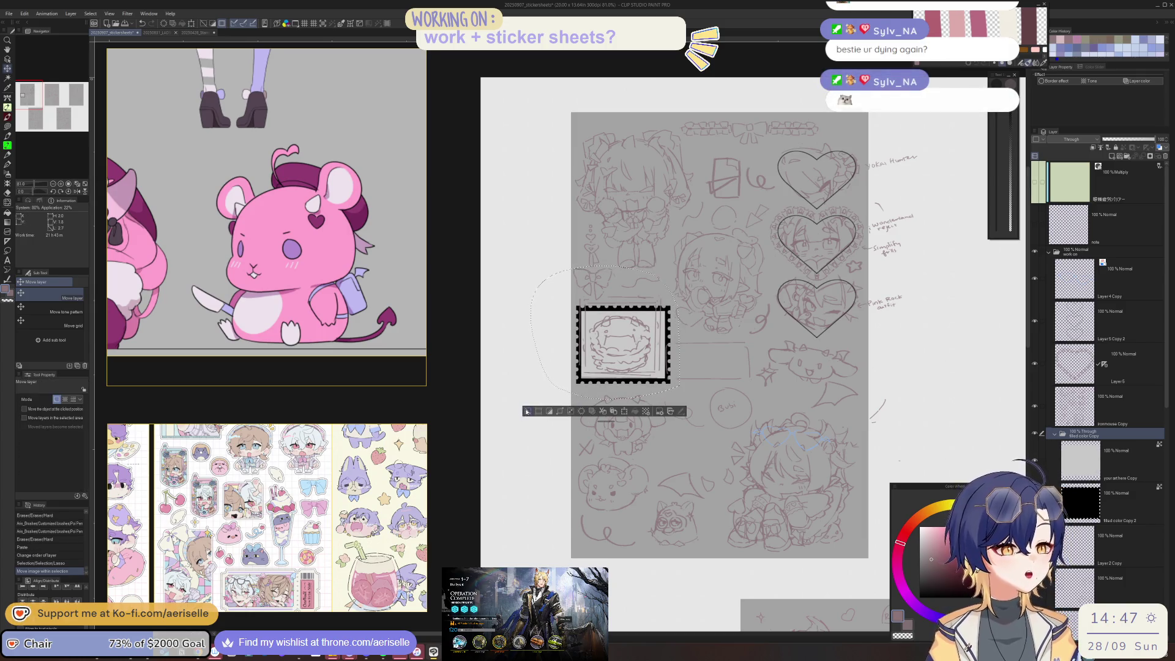
click(526, 412)
scroll(606, 299, up, 3)
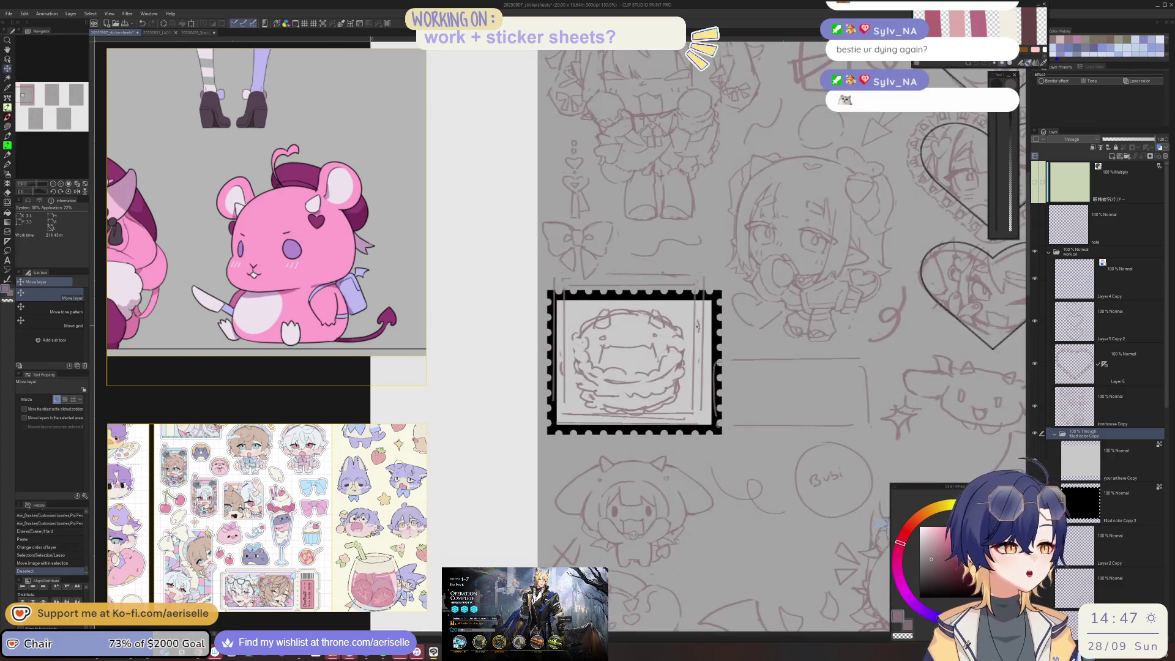
Step: Lasso-fill grey over leftover sketch lines along the stamp's right, left and bottom inner edges
key(o)
click(679, 245)
key(u)
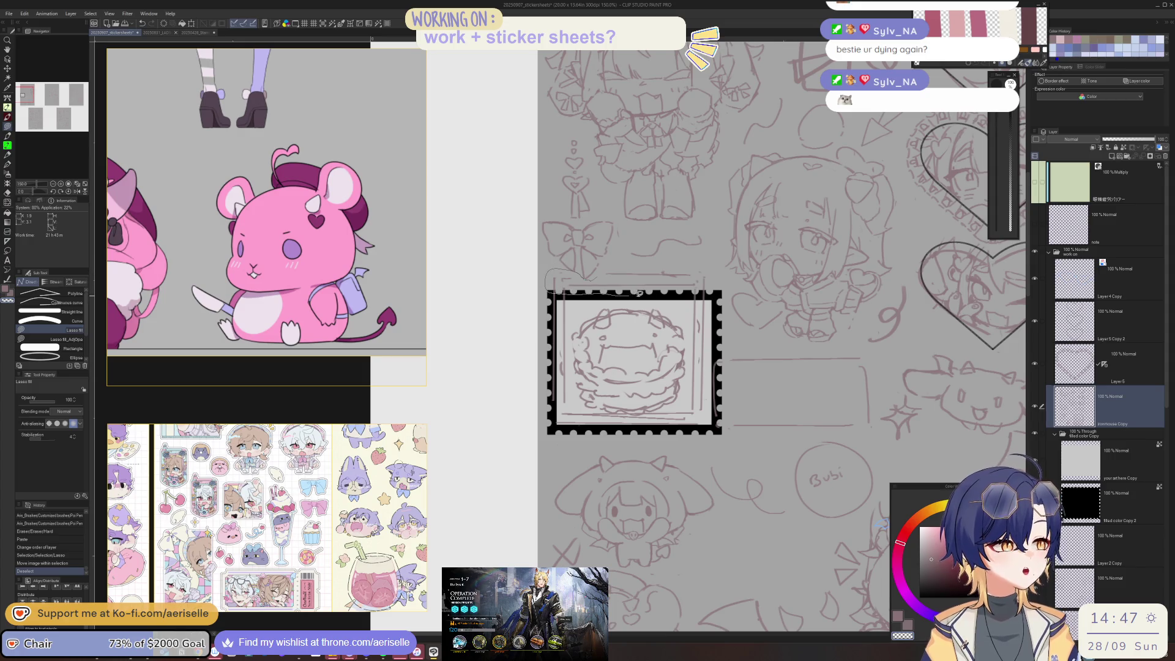
drag(690, 383, 717, 337)
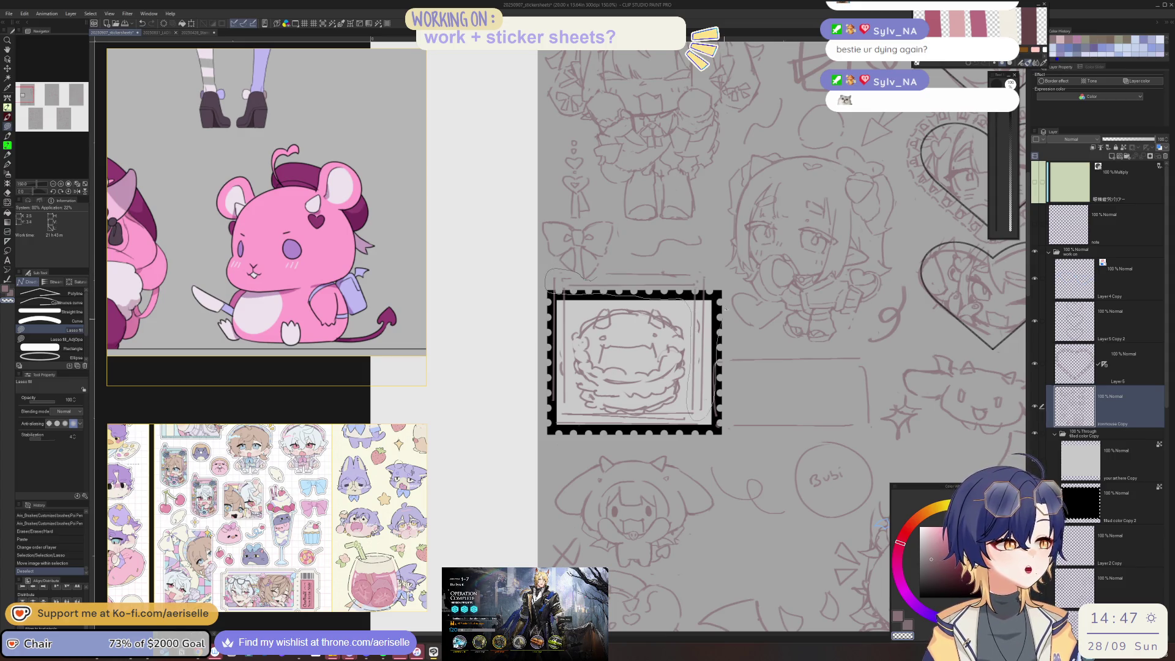
mouse_move(683, 260)
mouse_down()
mouse_move(613, 298)
mouse_move(586, 295)
mouse_up()
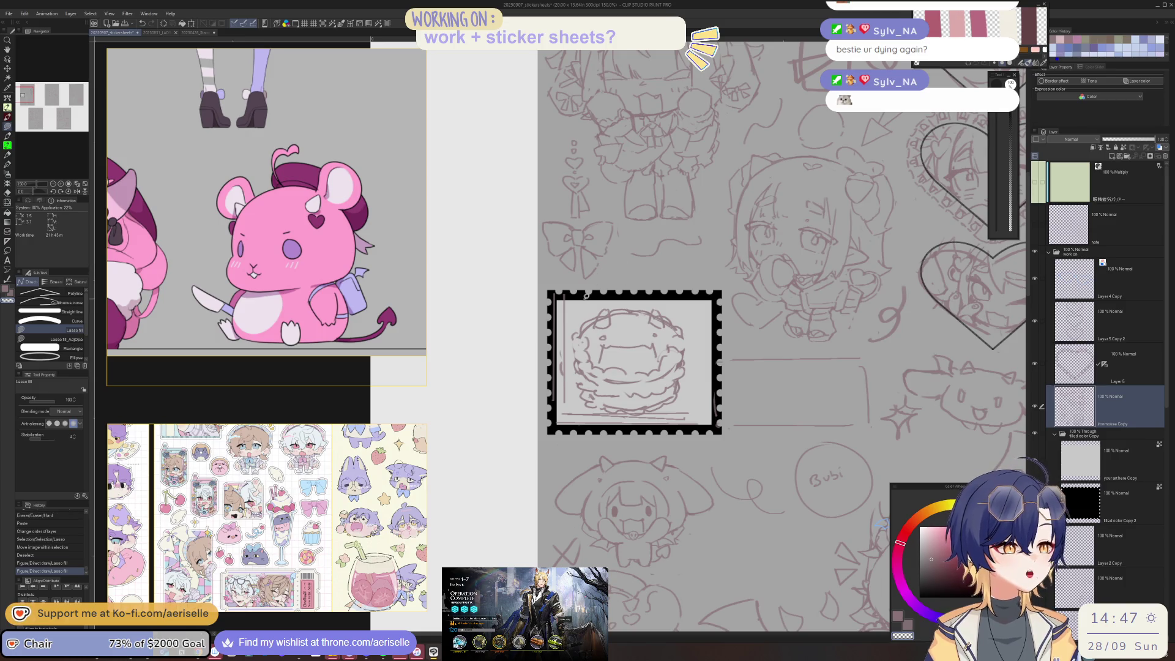
drag(572, 374, 571, 340)
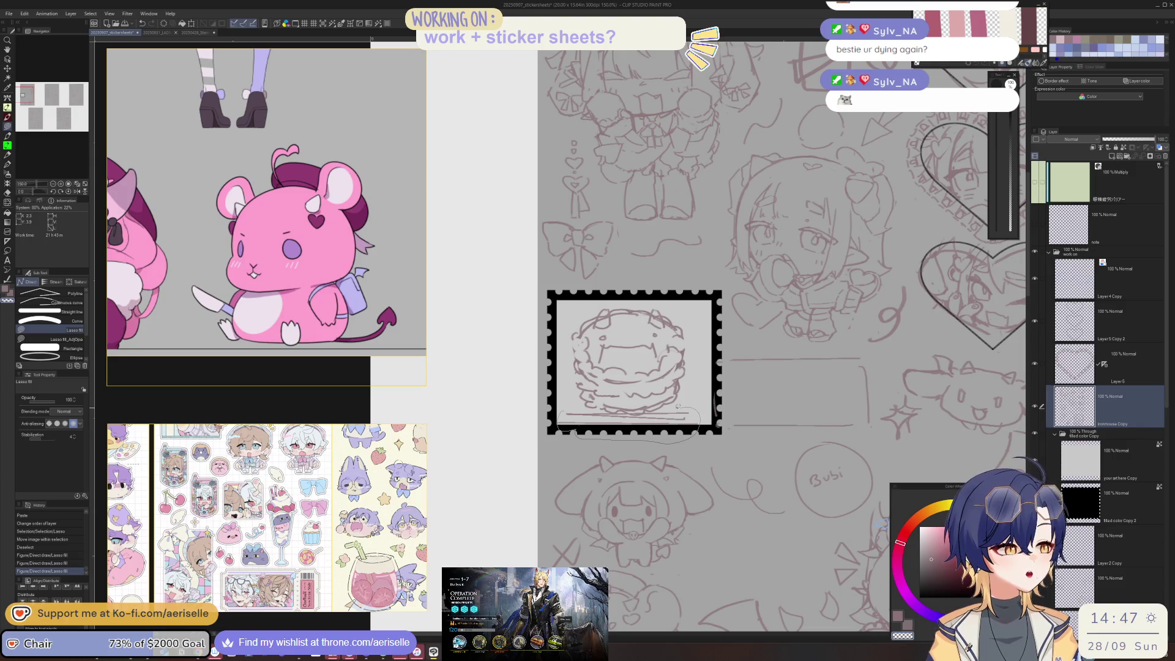
mouse_move(641, 410)
mouse_down()
mouse_move(628, 409)
mouse_move(632, 427)
mouse_move(638, 404)
mouse_up()
scroll(632, 427, up, 1)
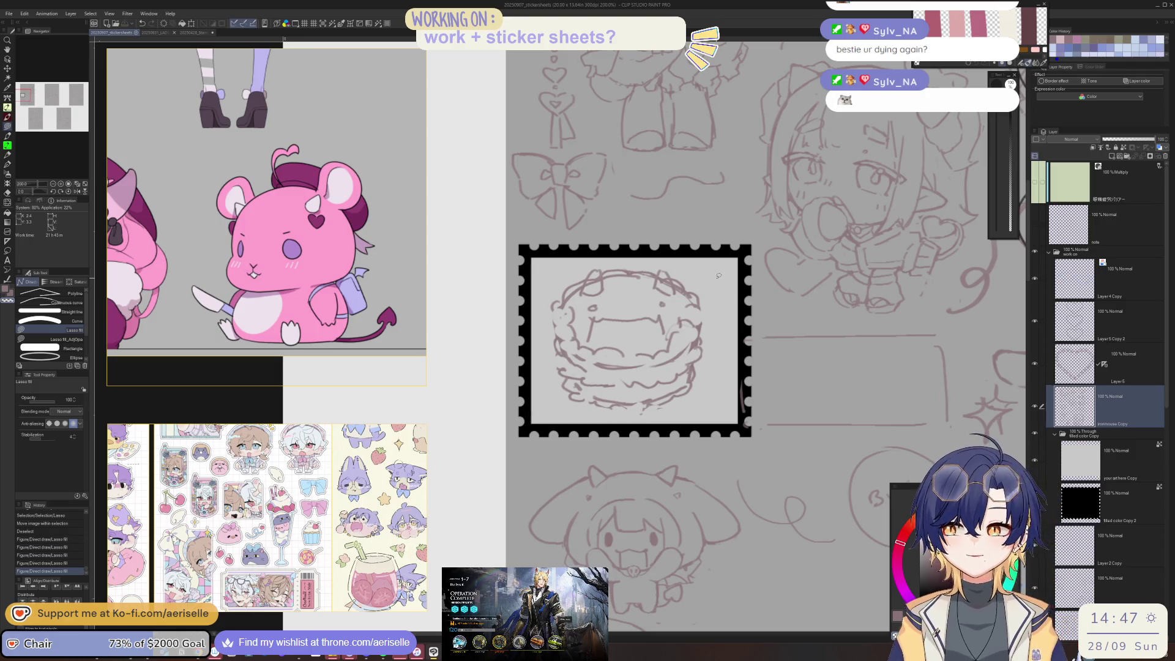
Step: Select the pancake doodle, rotate it slightly and shift it right and down, then deselect
key(m)
drag(568, 256, 542, 372)
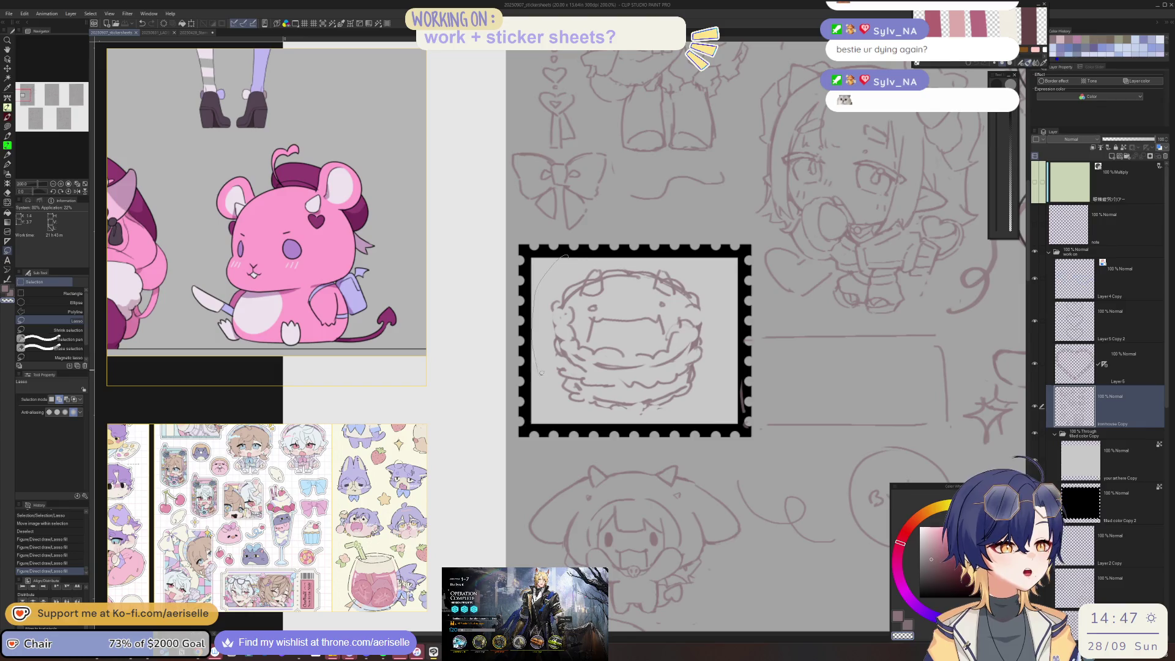
drag(702, 247, 569, 254)
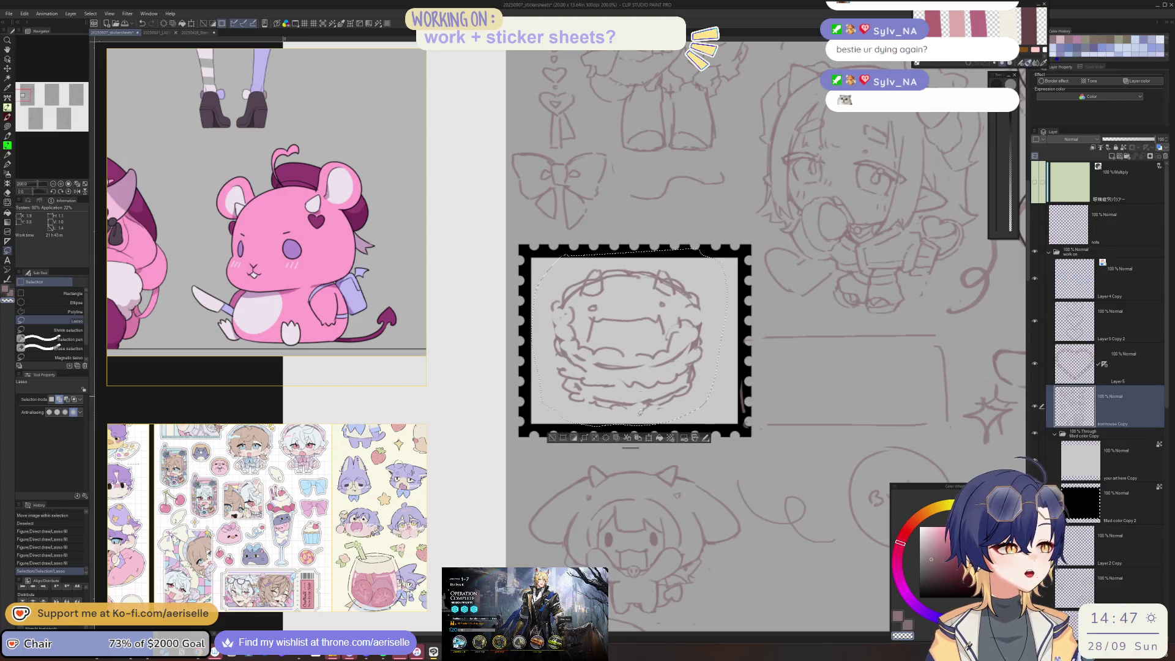
click(649, 438)
mouse_move(740, 410)
mouse_down()
mouse_move(745, 361)
mouse_move(730, 338)
mouse_up()
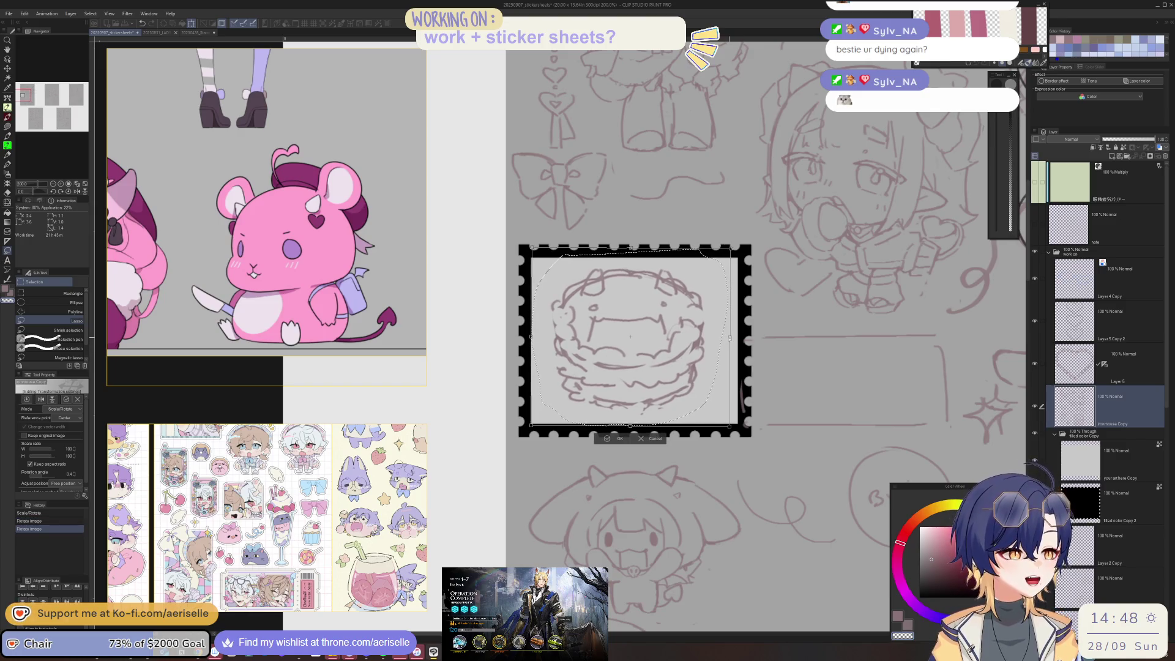
drag(676, 377, 669, 405)
key(Return)
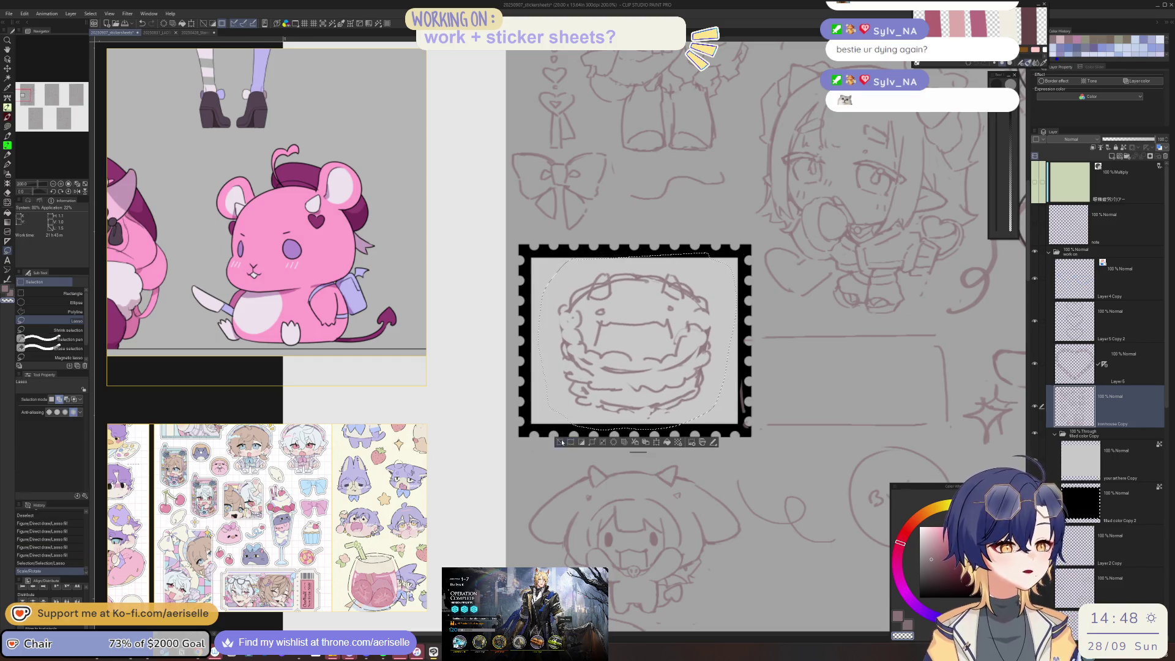
key(ctrl+d)
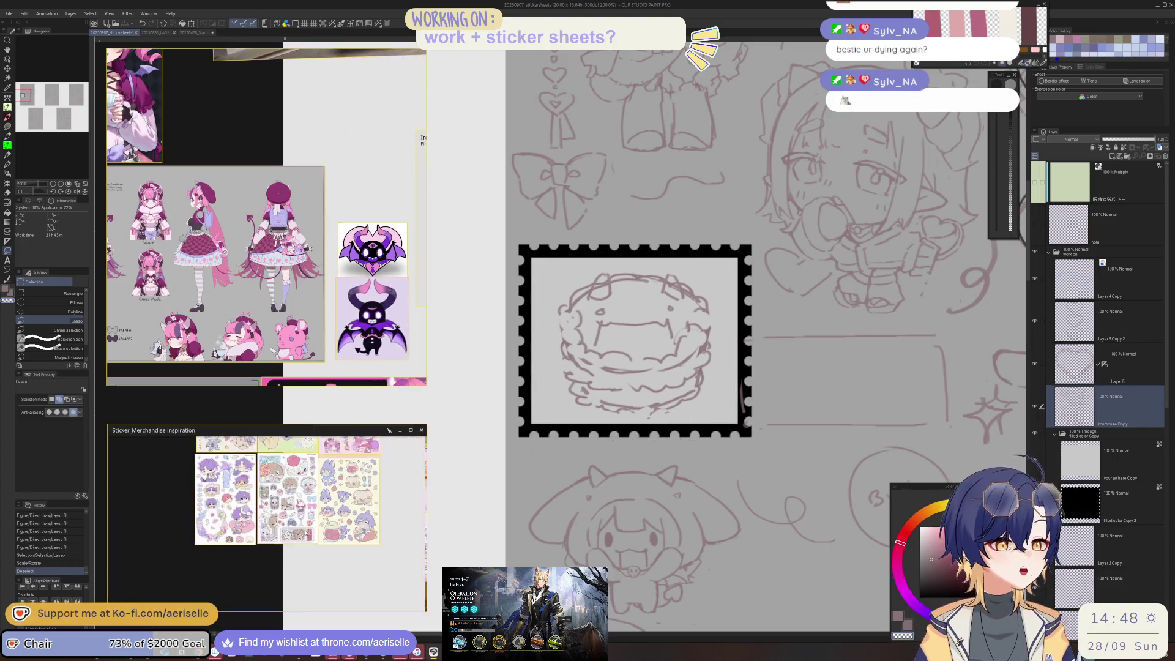